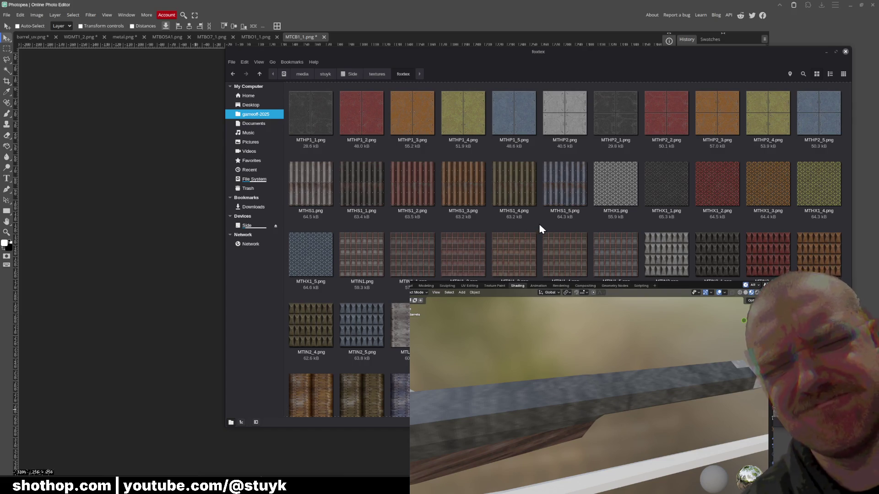
scroll(545, 229, down, 2)
scroll(544, 229, down, 2)
scroll(544, 229, down, 1)
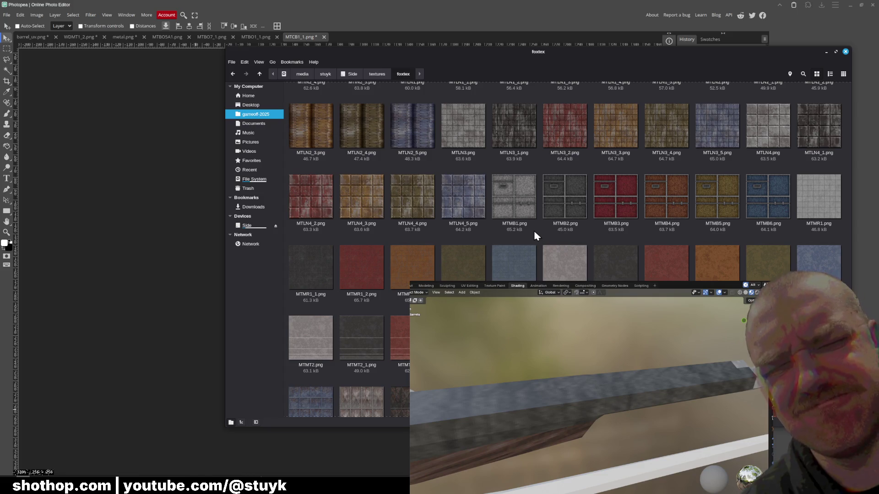
scroll(533, 240, down, 2)
scroll(556, 258, down, 5)
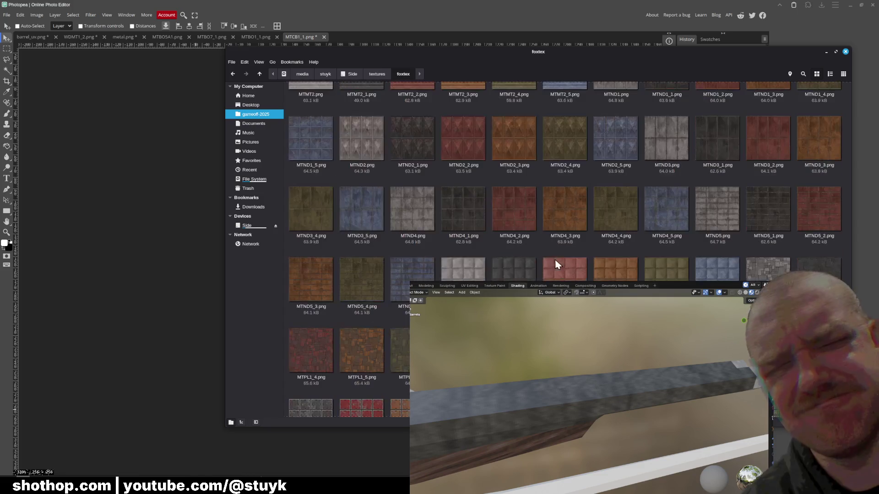
scroll(540, 256, down, 5)
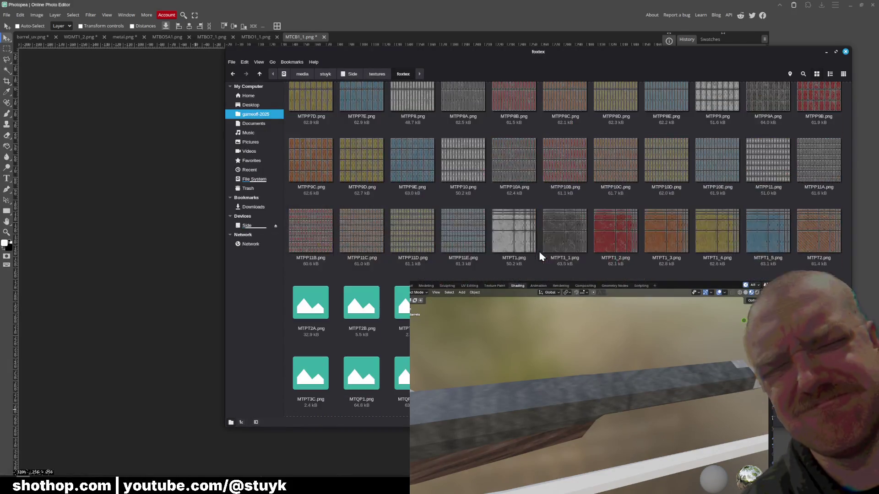
scroll(540, 257, down, 3)
scroll(540, 256, down, 2)
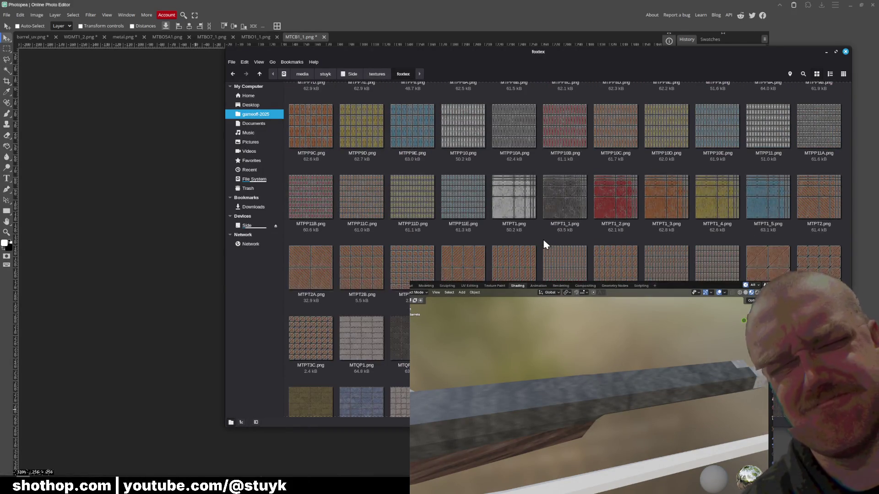
scroll(540, 246, down, 2)
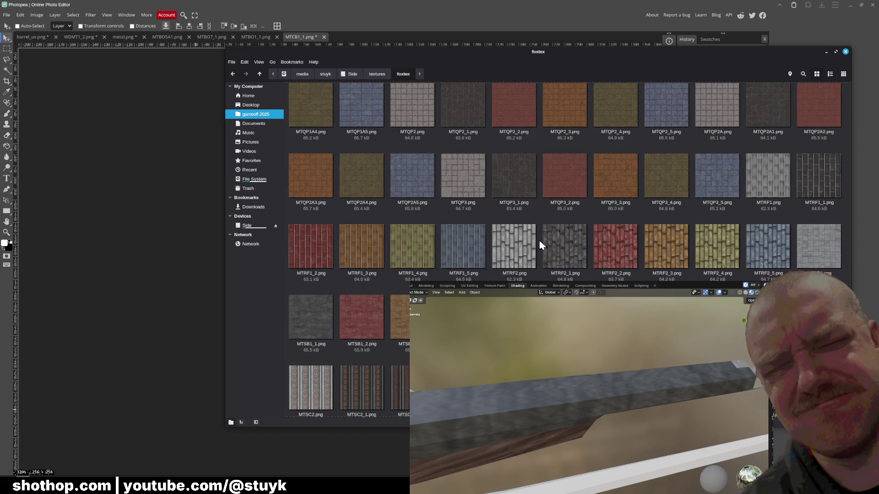
scroll(539, 245, down, 2)
scroll(539, 246, down, 1)
scroll(540, 245, down, 1)
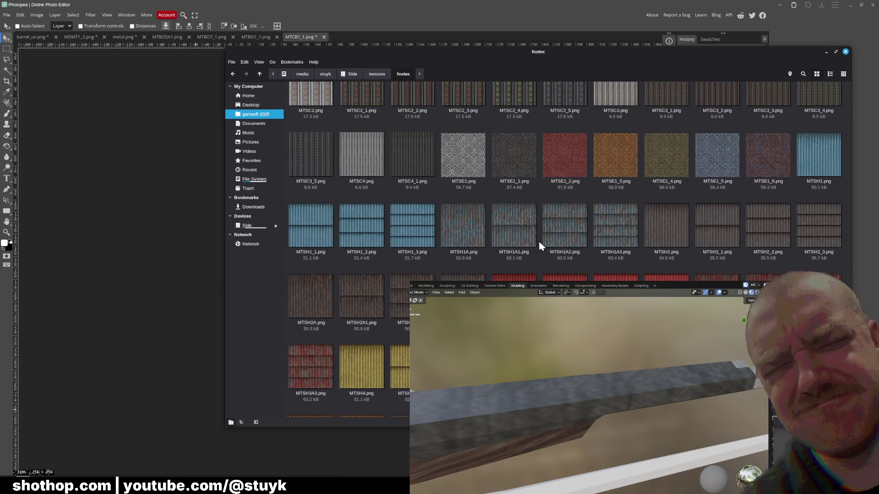
scroll(540, 245, down, 2)
scroll(540, 245, down, 2)
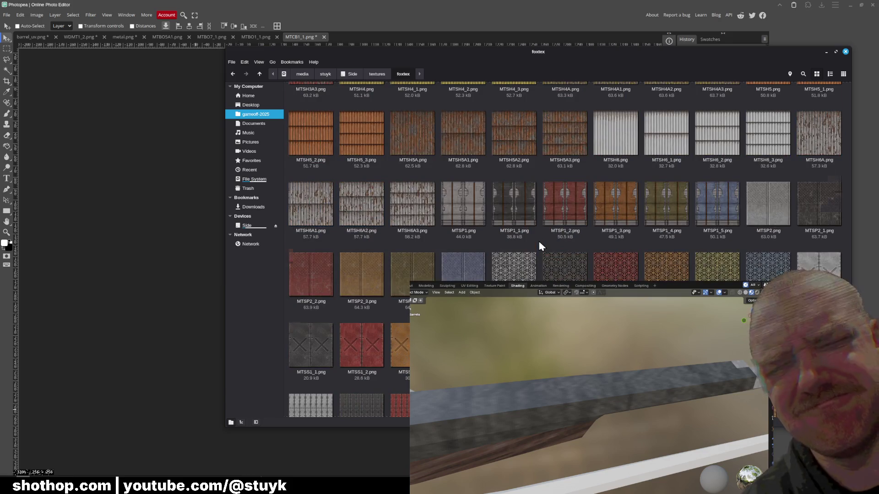
scroll(540, 246, down, 3)
scroll(539, 245, down, 1)
scroll(542, 247, down, 1)
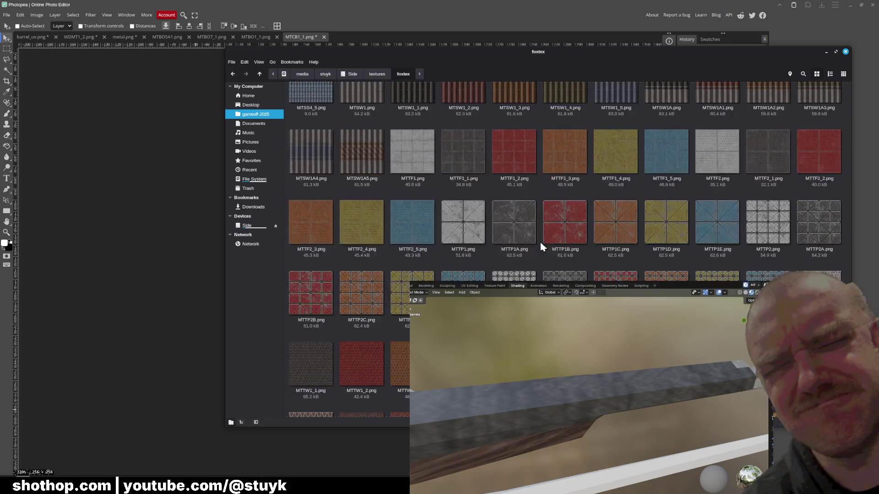
scroll(541, 248, down, 2)
scroll(541, 247, down, 2)
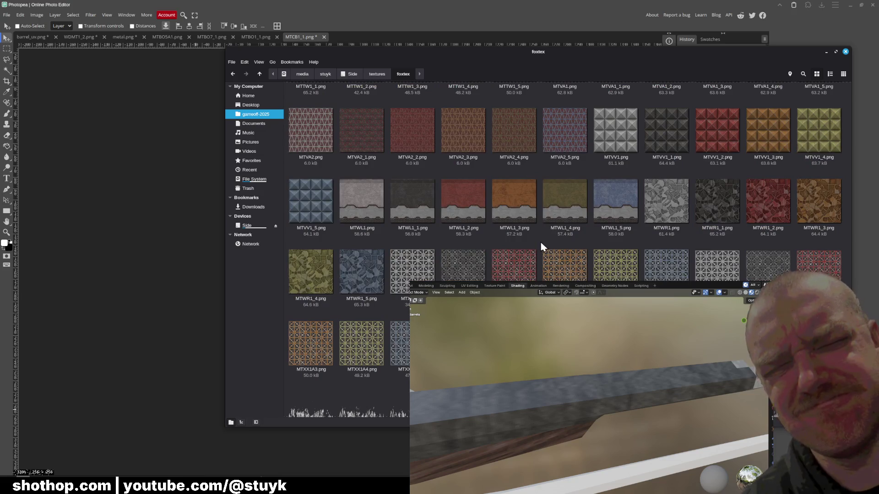
scroll(541, 247, down, 2)
scroll(562, 249, up, 4)
scroll(564, 249, up, 3)
scroll(563, 248, up, 4)
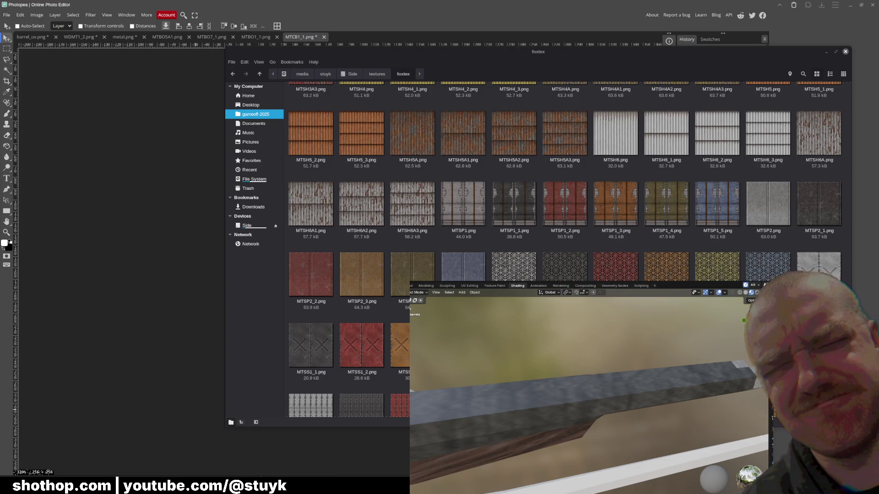
Paste the metal texture as a new layer, scale it down to 299 px and place it over the barrel shapes.
key(Escape)
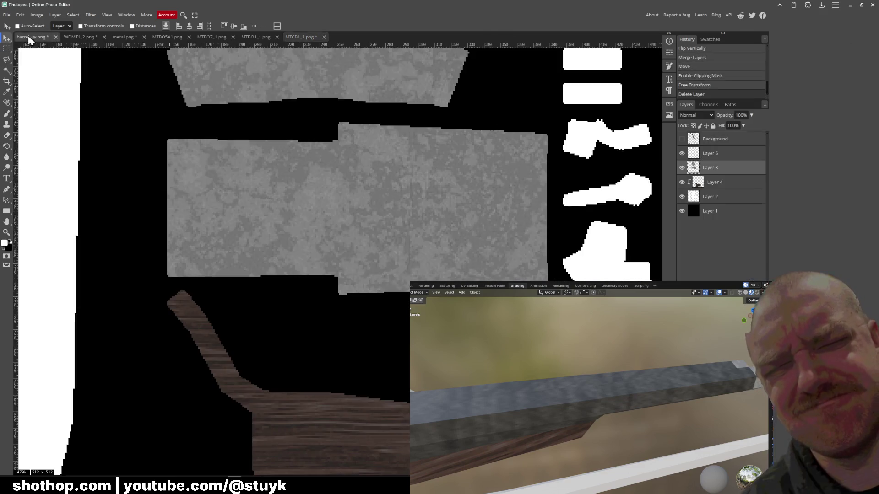
key(ctrl+v)
scroll(413, 250, down, 3)
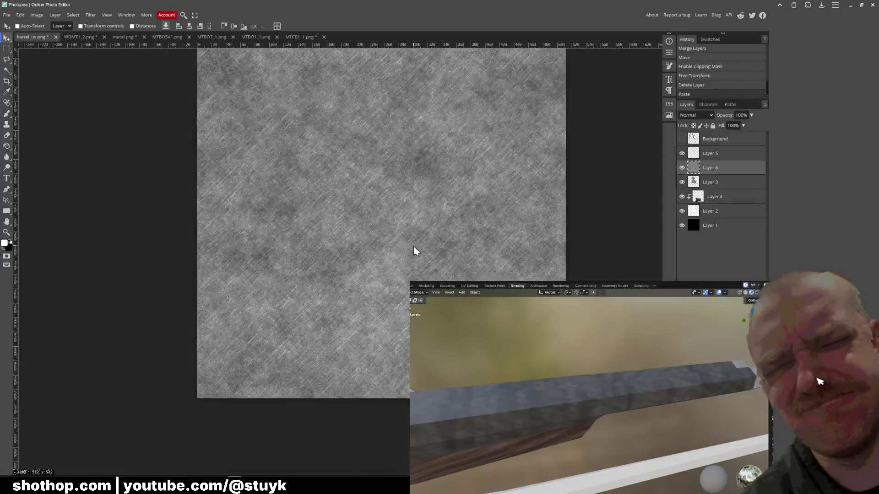
scroll(414, 246, down, 1)
click(21, 16)
mouse_move(35, 195)
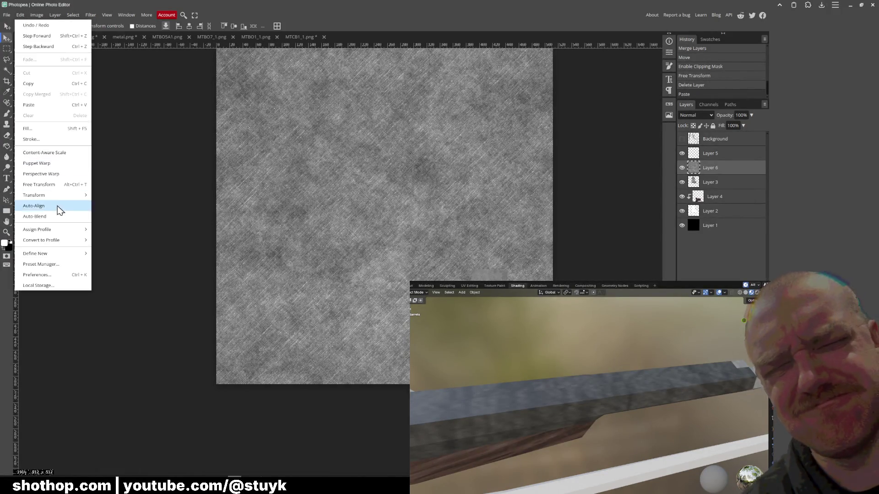
click(110, 208)
drag(551, 384, 417, 240)
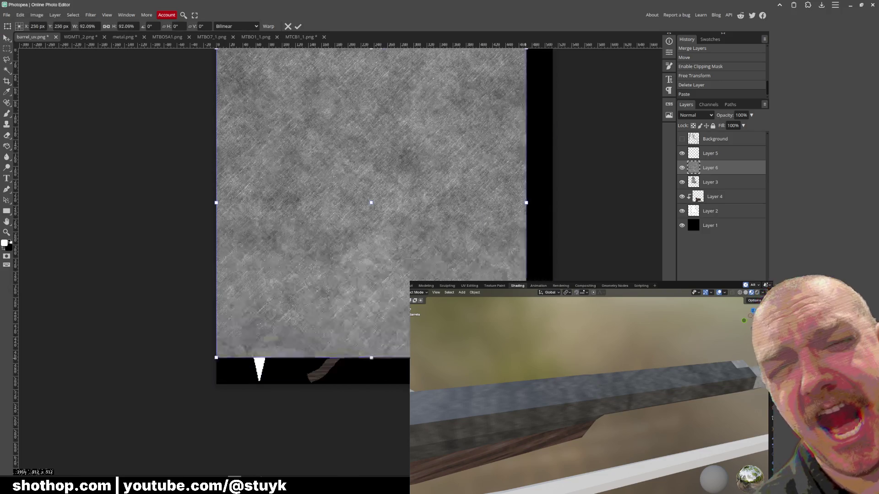
key(Return)
drag(346, 158, 411, 198)
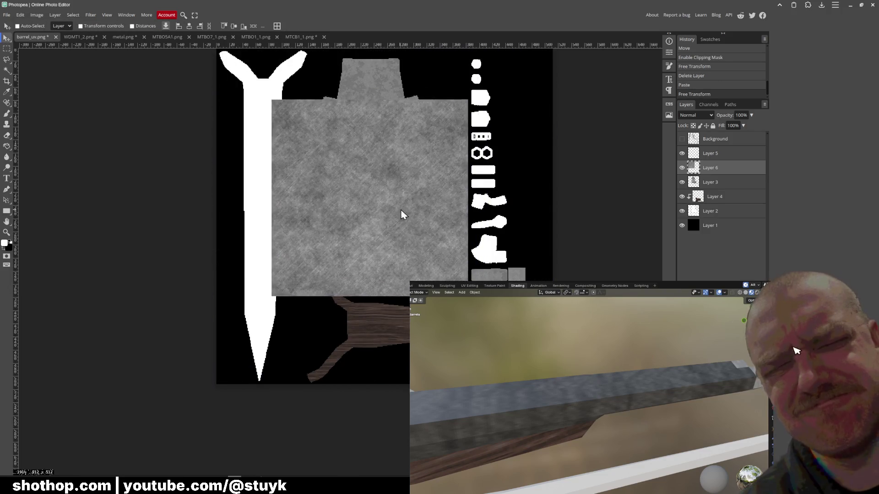
scroll(412, 204, up, 2)
scroll(422, 242, up, 1)
scroll(406, 230, up, 1)
scroll(481, 207, up, 1)
Apply Hue/Saturation with Saturation -100 and lowered Lightness to make the texture dark grey, then clear the selection.
key(ctrl+u)
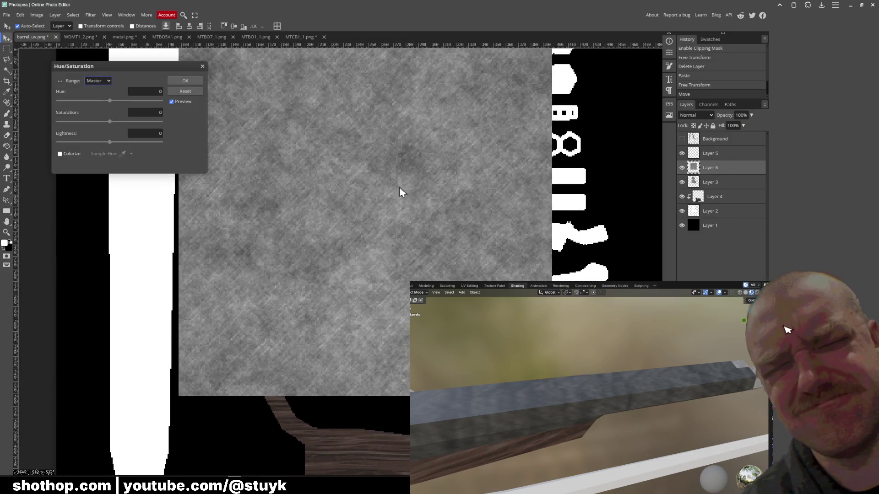
drag(110, 122, 40, 124)
drag(110, 142, 76, 146)
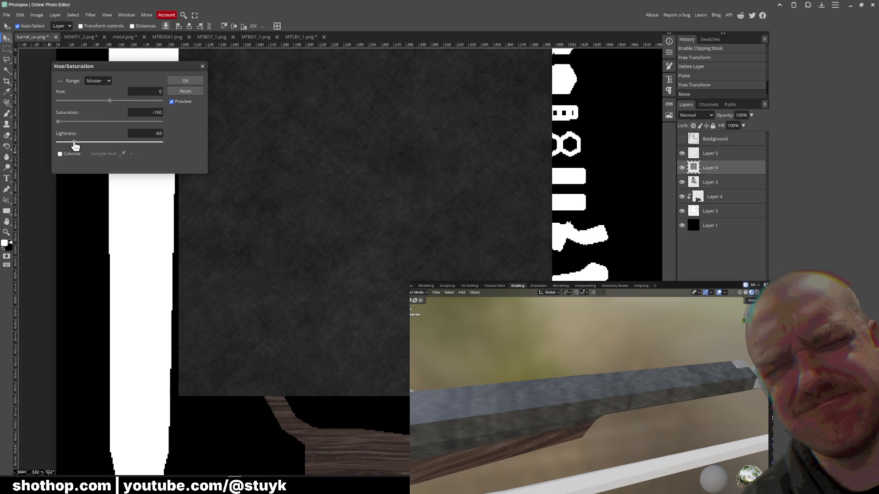
click(185, 81)
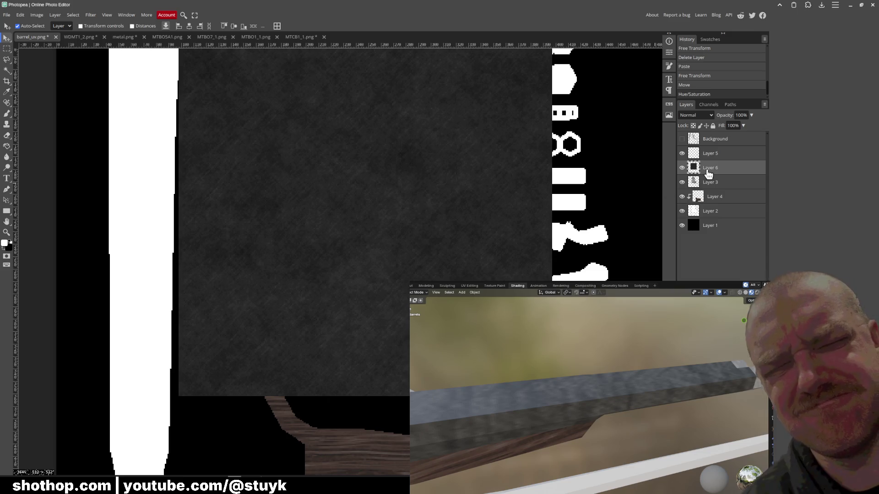
key(ctrl+a)
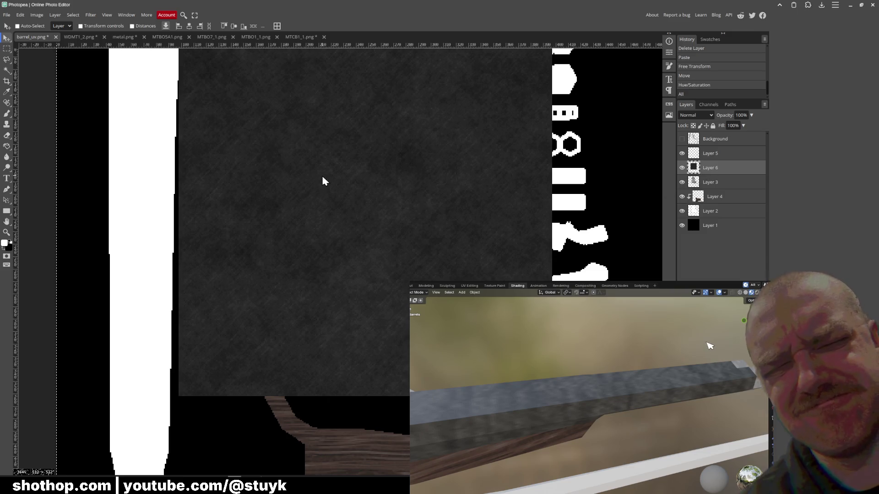
key(ctrl+d)
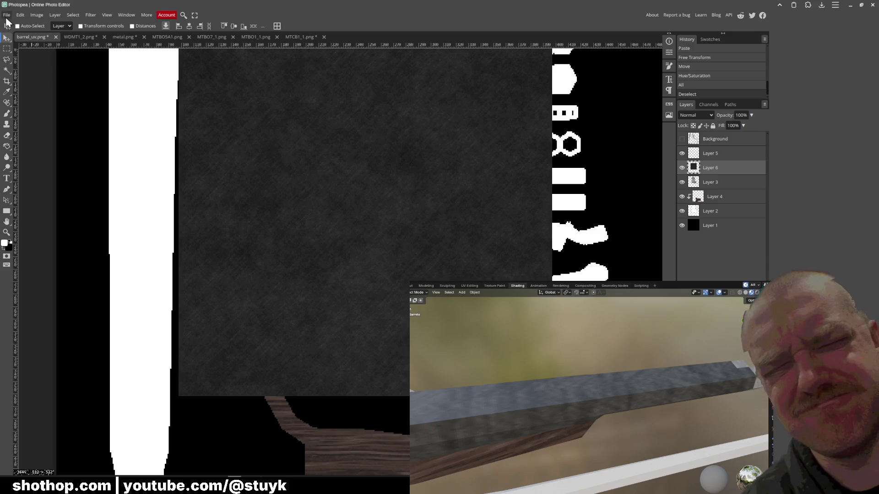
Create a new 299×299 document and paste the dark texture into it.
click(6, 15)
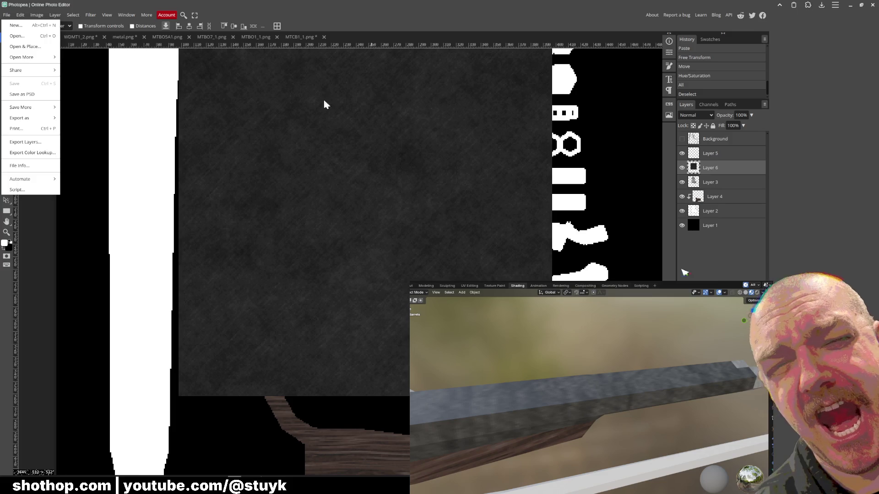
mouse_move(27, 118)
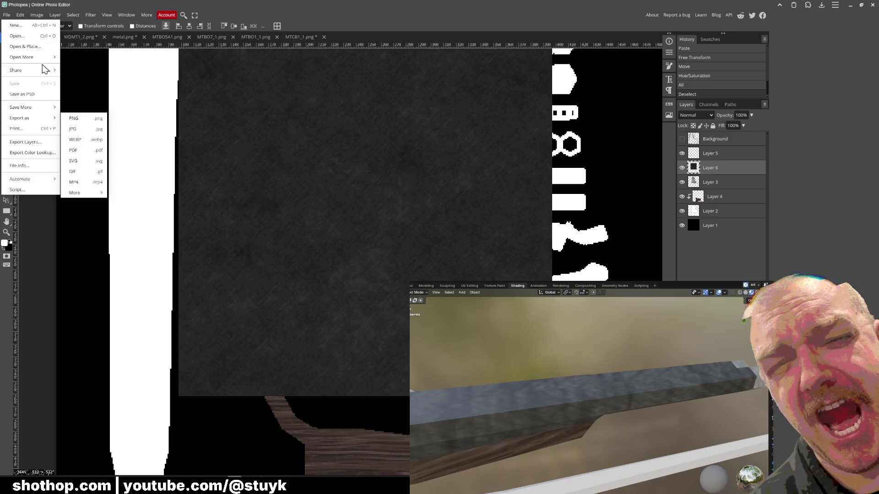
click(17, 25)
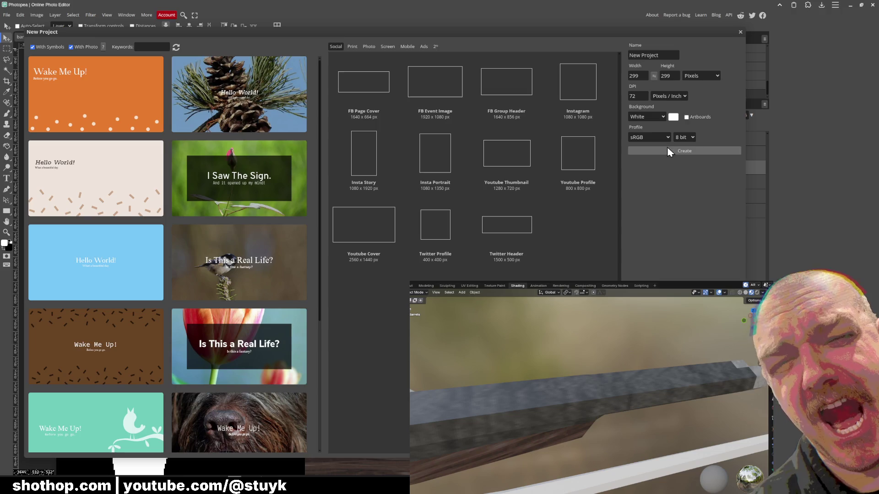
click(670, 152)
key(ctrl+v)
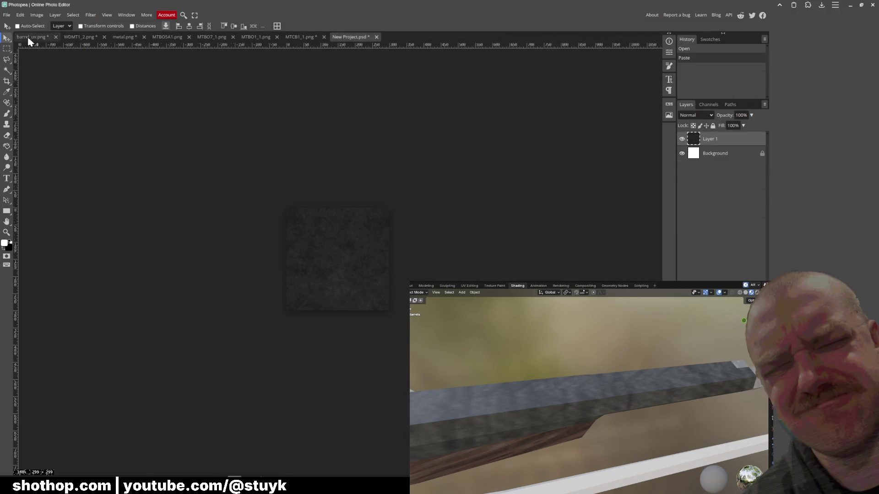
Back in barrel_uv.png, reposition the dark texture layer, trying and releasing a clipping mask along the way.
click(30, 36)
drag(485, 215, 513, 219)
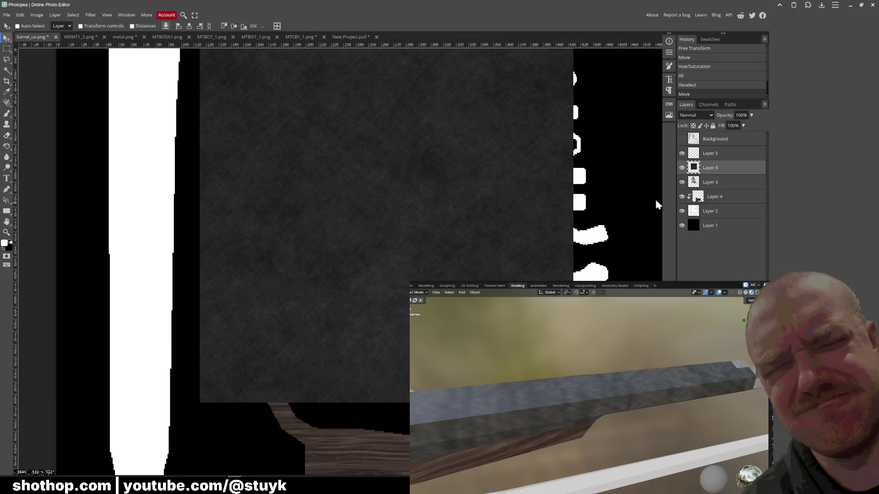
right_click(714, 174)
click(731, 280)
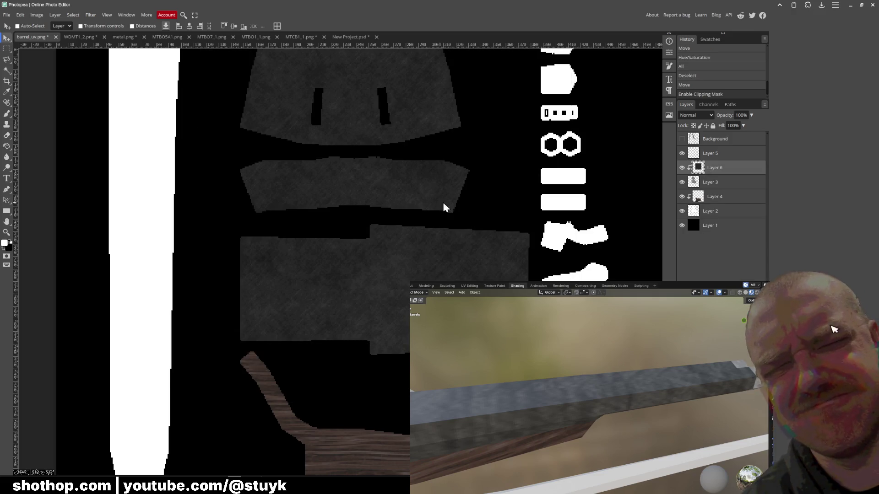
scroll(473, 177, down, 2)
drag(431, 254, 421, 218)
right_click(706, 168)
click(732, 289)
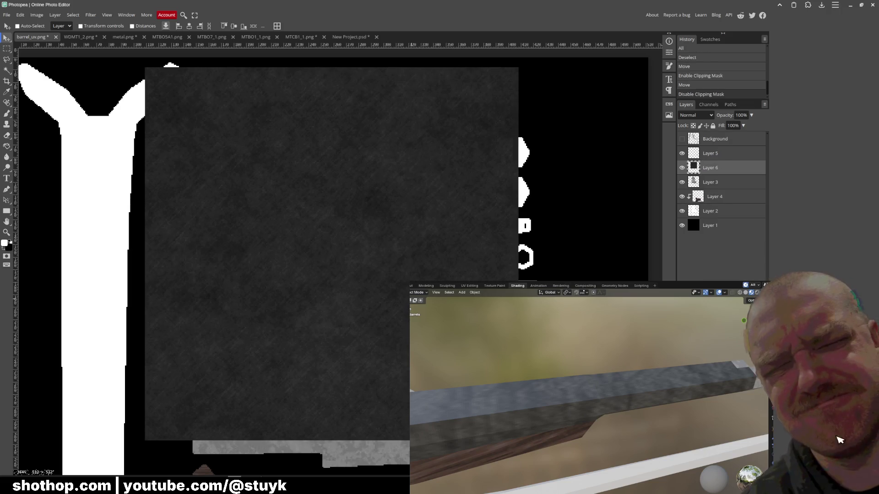
scroll(419, 207, up, 2)
scroll(419, 206, down, 1)
scroll(421, 196, down, 1)
mouse_move(404, 185)
mouse_down()
mouse_move(403, 329)
mouse_move(354, 259)
mouse_up()
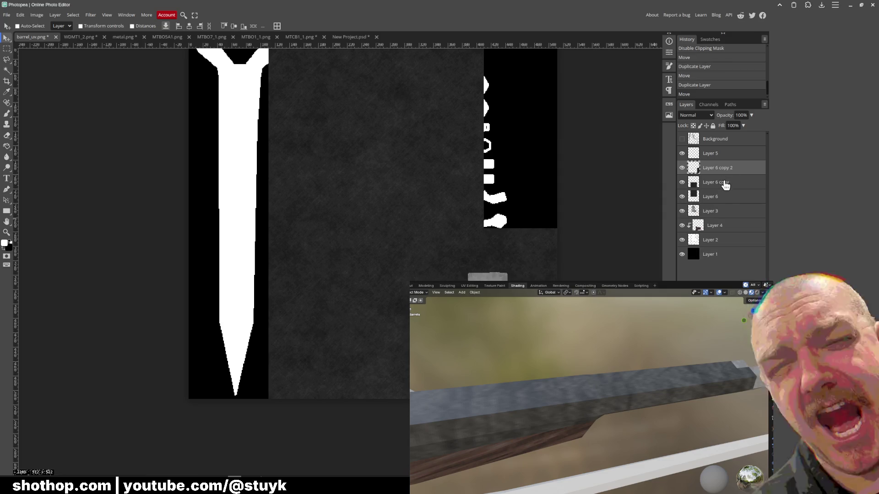
Merge the texture copies into one layer and clip it to the barrel UV shapes below.
right_click(716, 196)
click(735, 371)
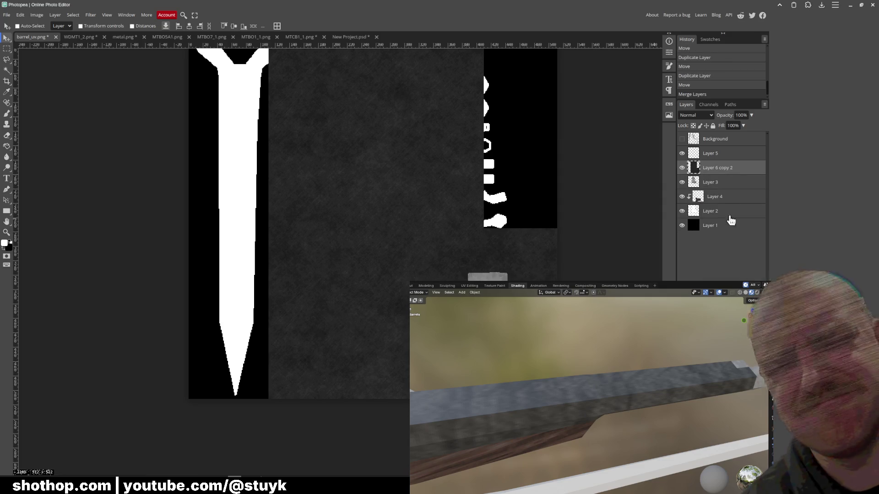
drag(714, 154, 714, 182)
right_click(714, 181)
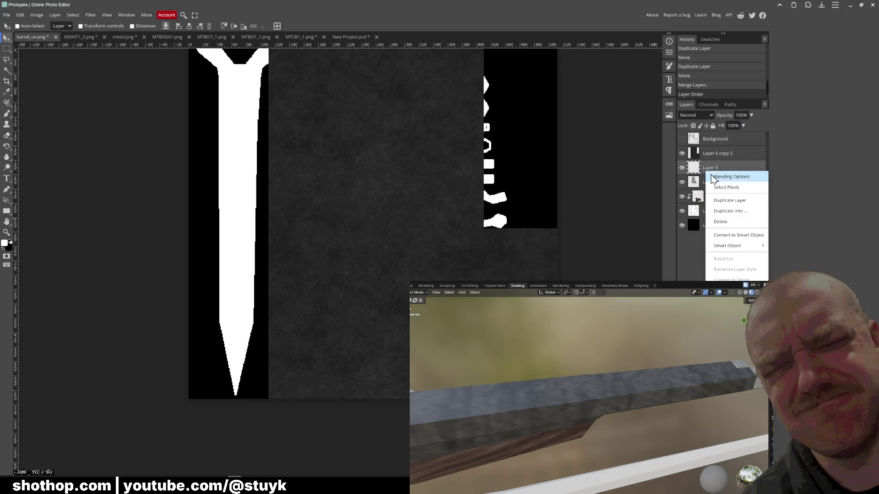
click(732, 354)
right_click(717, 153)
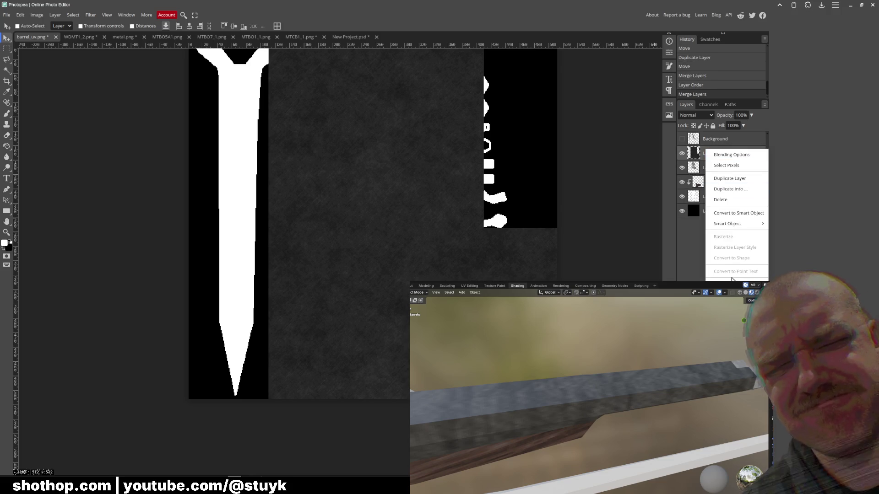
click(721, 209)
click(6, 15)
mouse_move(21, 117)
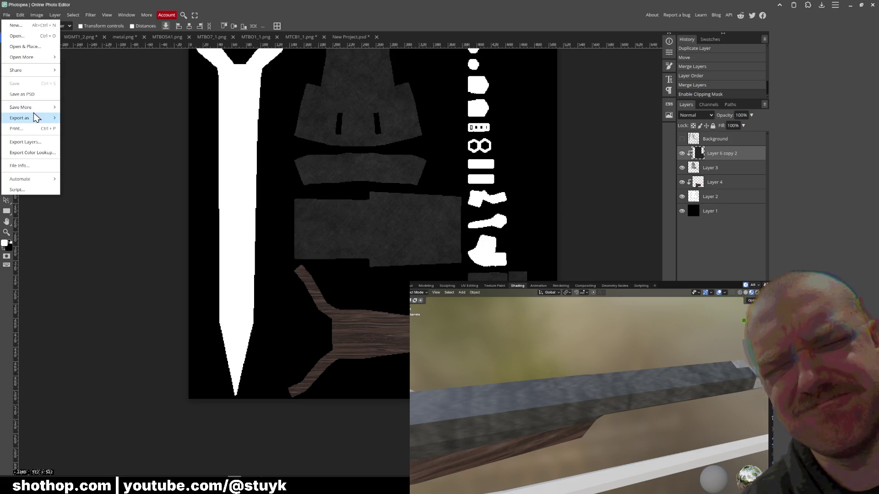
Export as PNG over the existing barrel_uv.png, confirming the replace.
click(82, 118)
click(257, 164)
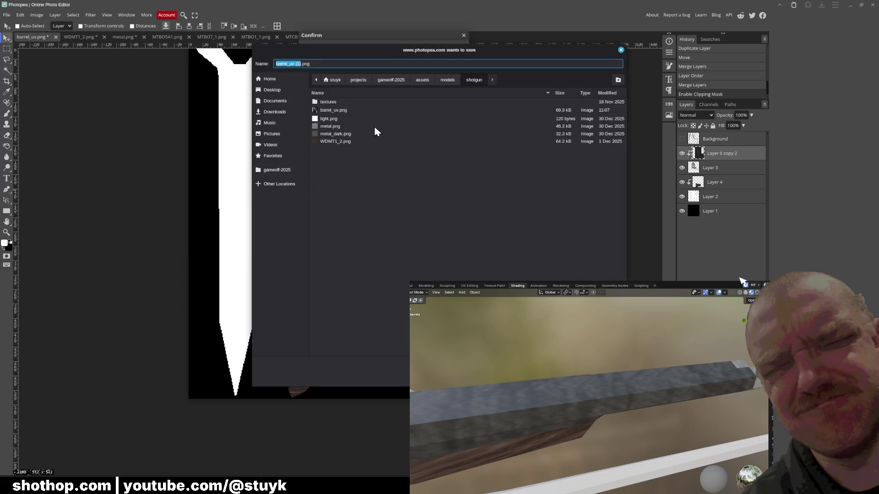
click(333, 110)
key(Return)
click(487, 251)
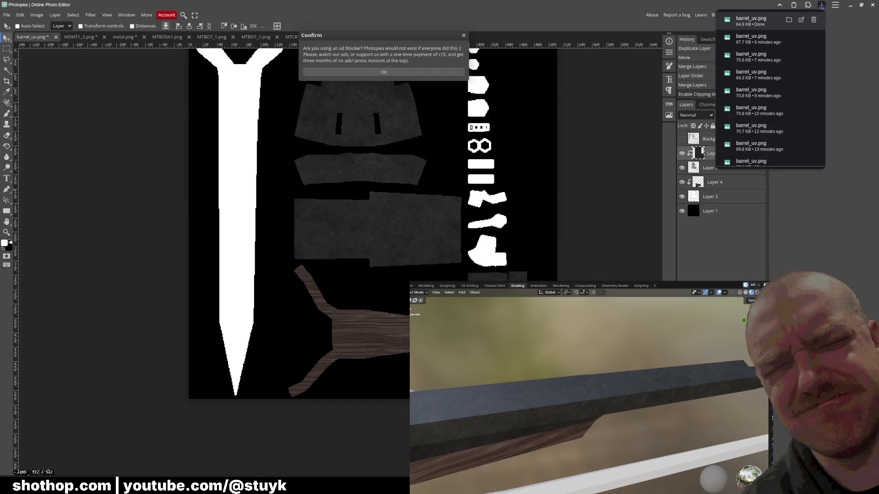
mouse_move(532, 446)
middle_down()
mouse_move(617, 423)
mouse_move(547, 411)
mouse_move(510, 418)
mouse_move(531, 409)
middle_up()
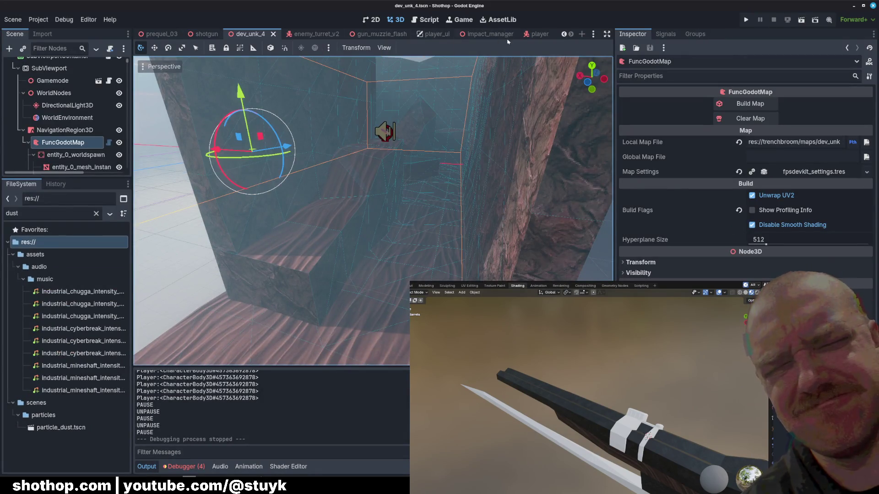
Test-run the level to check the texture, stop the game and switch to the shotgun scene.
click(800, 19)
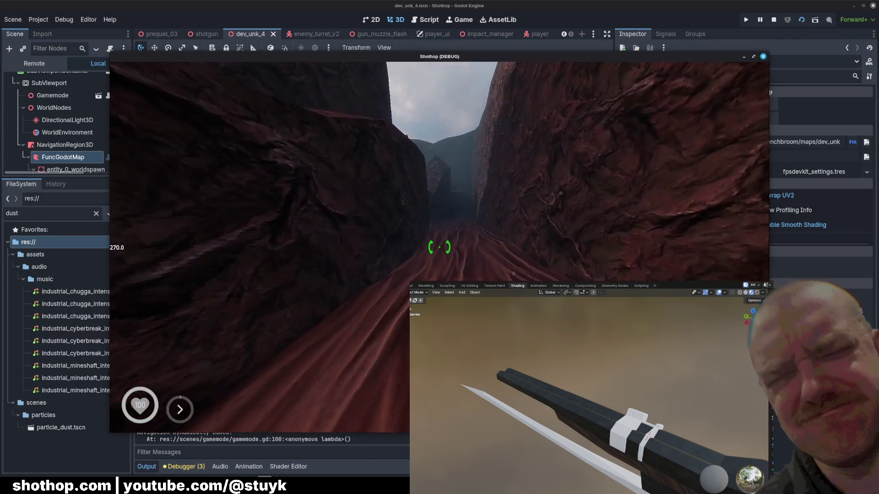
key(Escape)
click(763, 58)
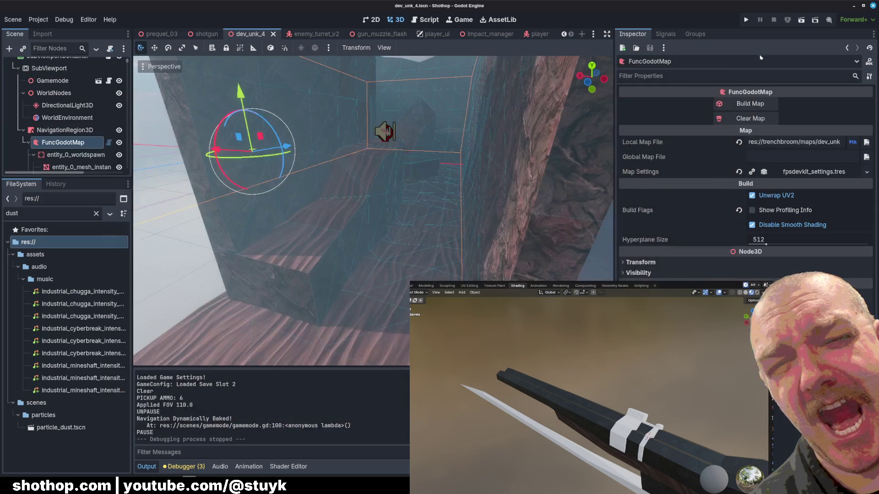
click(206, 33)
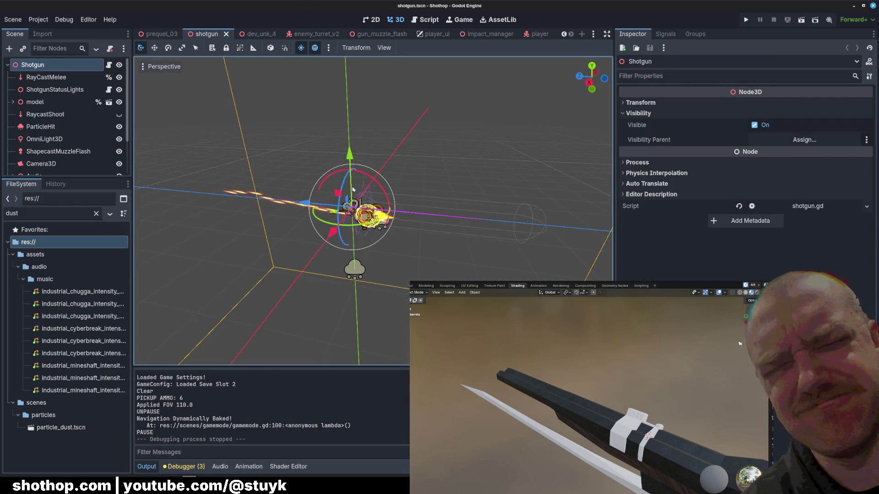
scroll(338, 225, up, 3)
scroll(338, 225, up, 3)
Inspect the barrels, expand the model node, filter FileSystem to shotgun and open shotgun.blend's import settings.
mouse_move(339, 225)
middle_down()
mouse_move(524, 199)
mouse_move(432, 206)
middle_up()
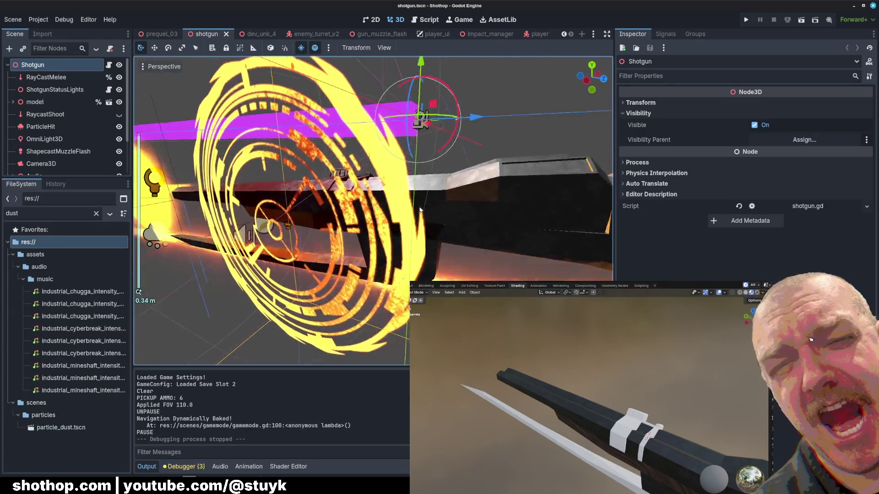
scroll(432, 205, up, 5)
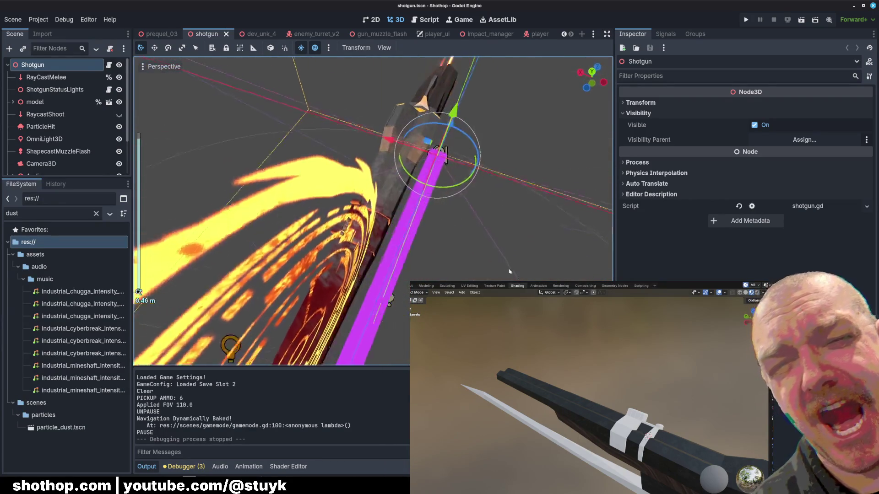
middle_drag(398, 207, 357, 226)
click(13, 102)
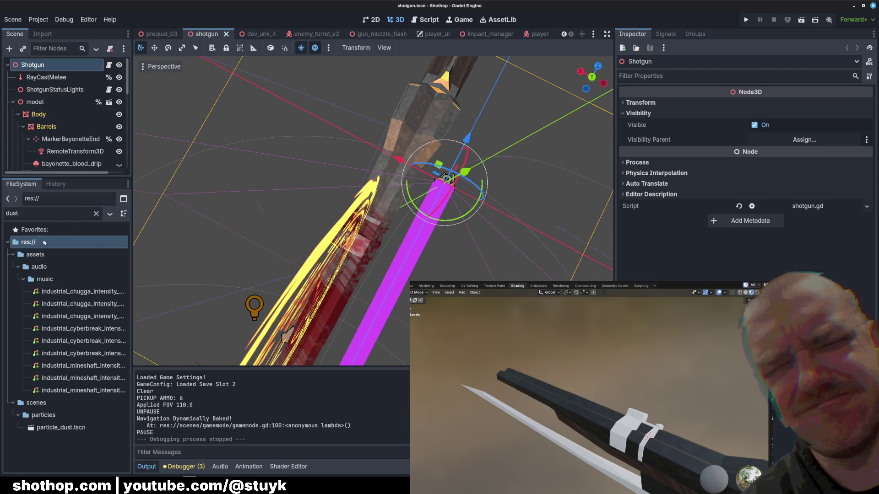
double_click(37, 215)
text(shotgun)
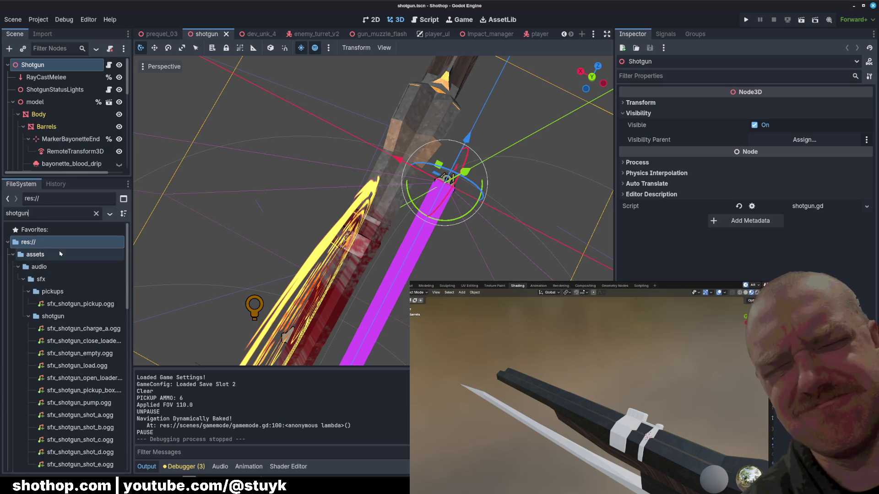
click(22, 279)
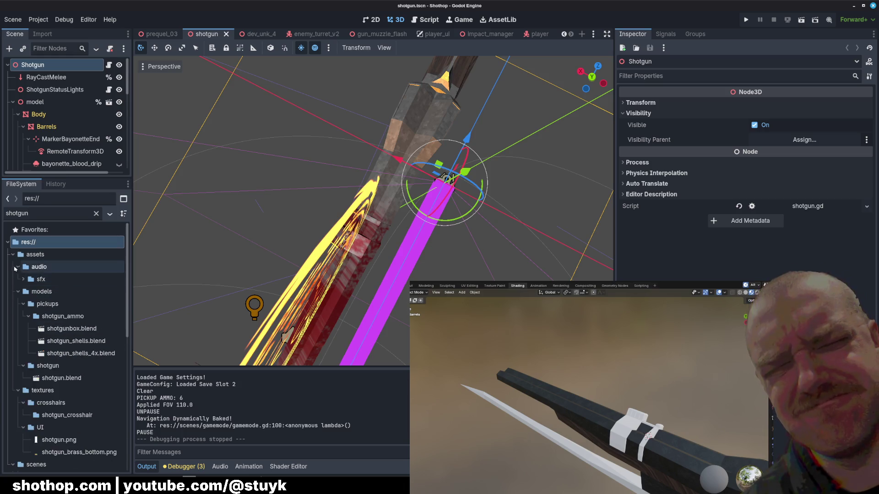
double_click(61, 365)
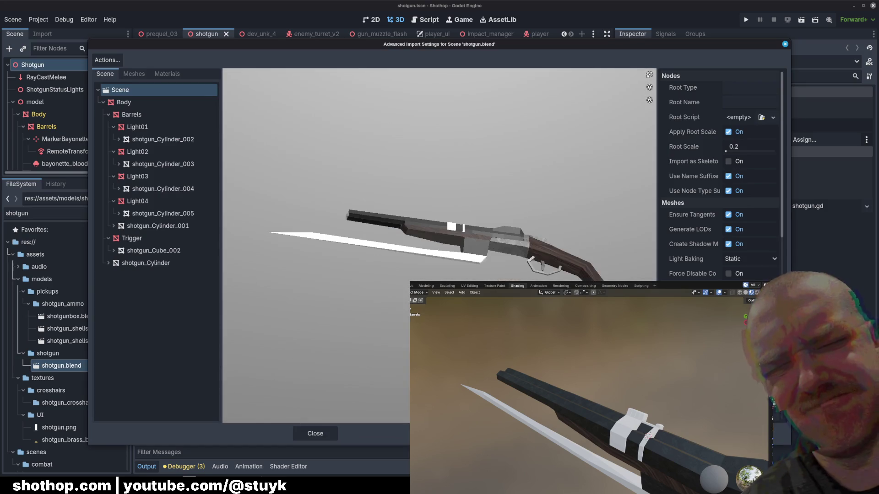
Reimport shotgun.blend, toggle Barrels visibility, then reload the project saving the shotgun scene first.
click(563, 433)
middle_drag(394, 217, 323, 205)
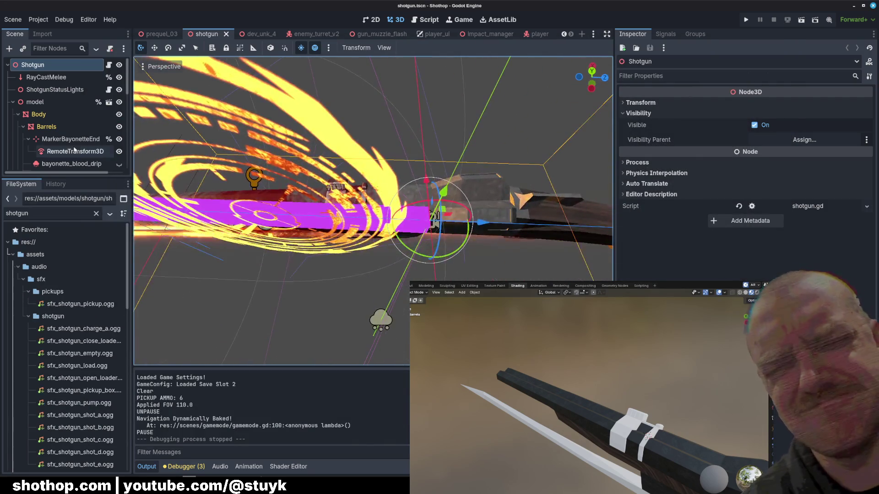
scroll(50, 121, down, 4)
scroll(50, 121, up, 2)
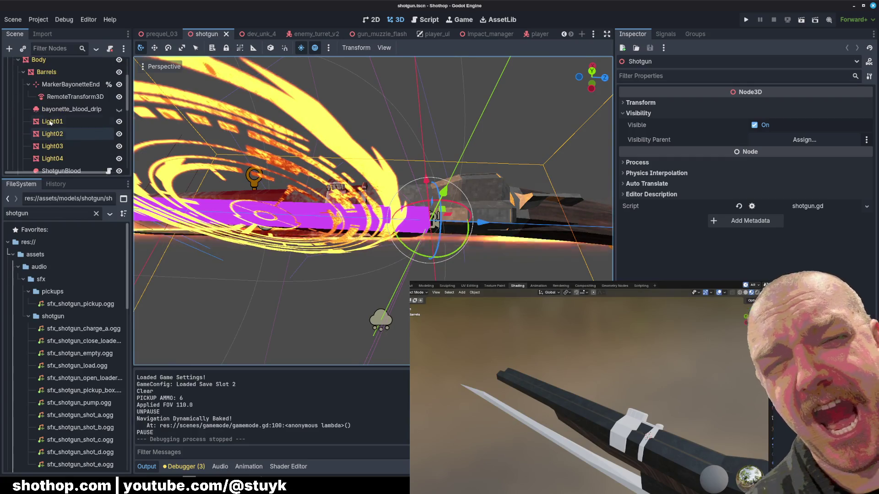
click(119, 71)
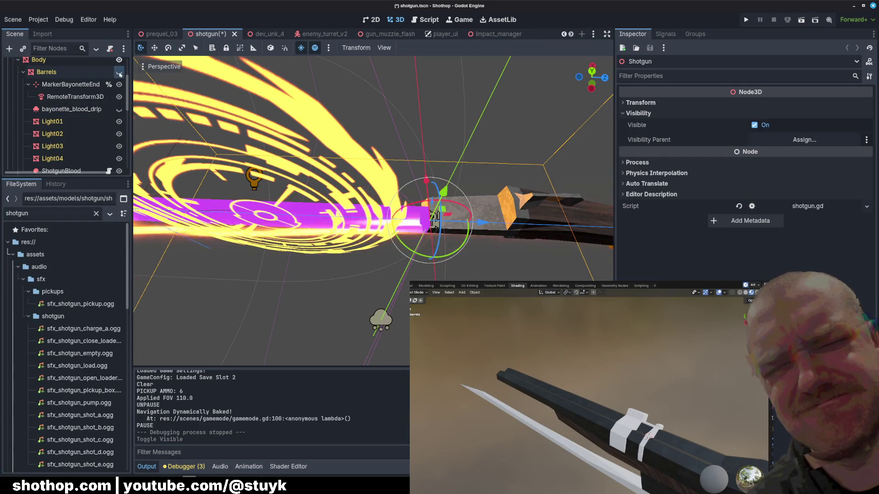
click(119, 72)
click(38, 19)
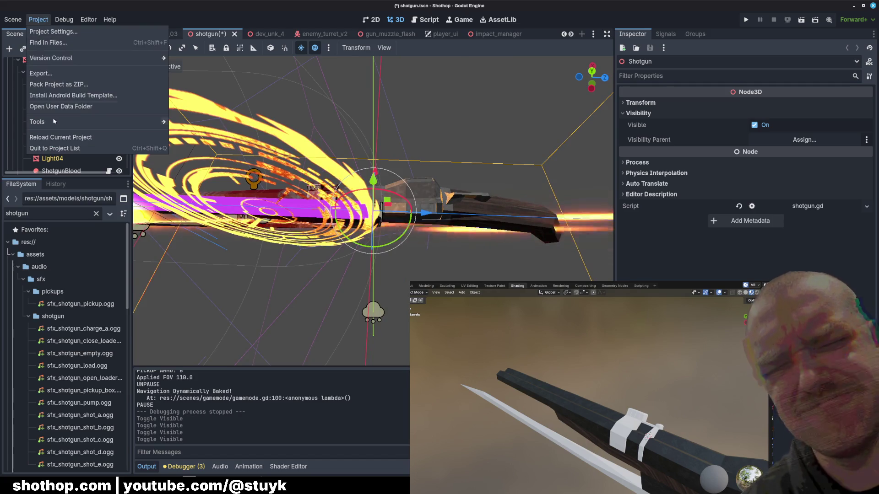
click(75, 137)
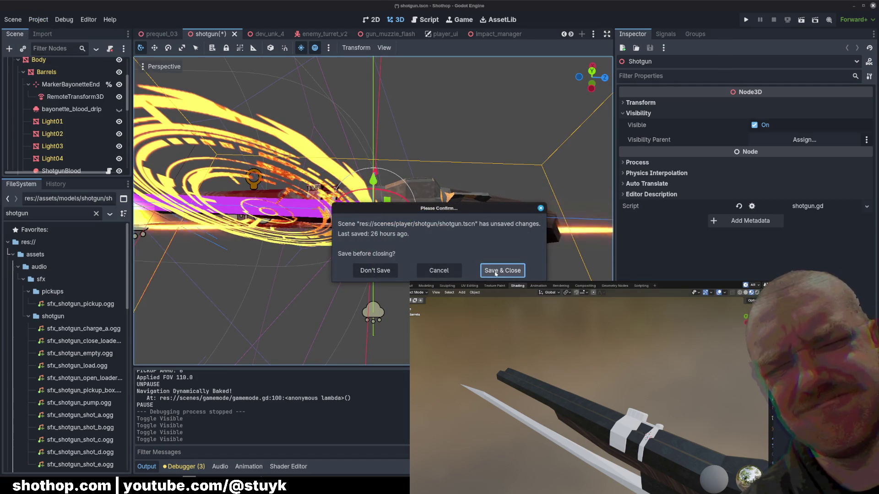
click(502, 271)
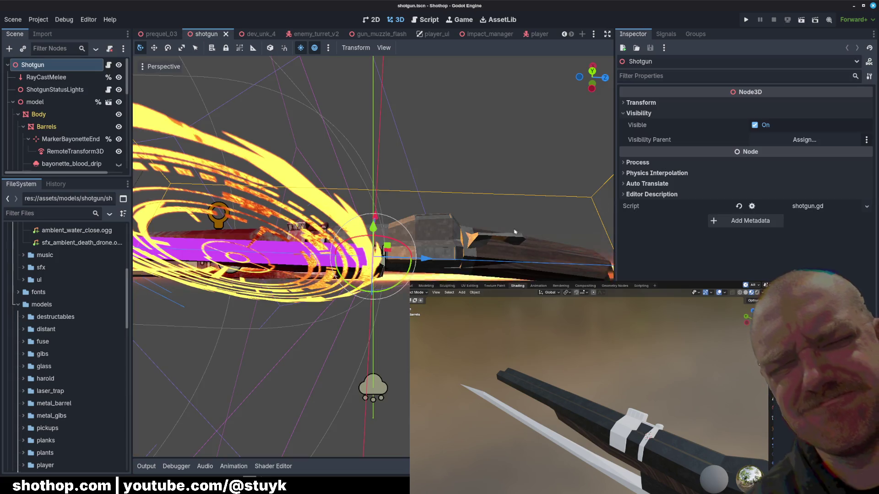
mouse_move(609, 208)
middle_down()
mouse_move(394, 150)
mouse_move(414, 264)
middle_up()
scroll(394, 150, up, 5)
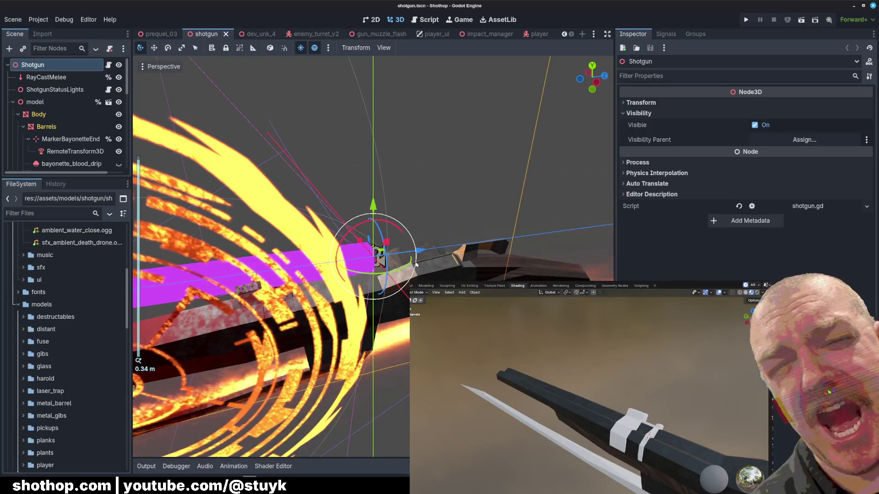
Select the Body node and examine its Mesh resource in the widened Inspector.
click(40, 114)
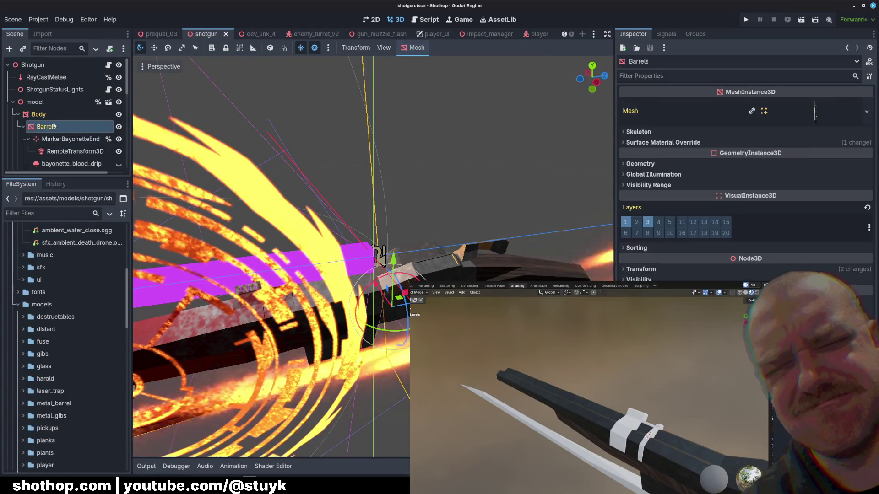
drag(613, 123, 536, 123)
click(792, 122)
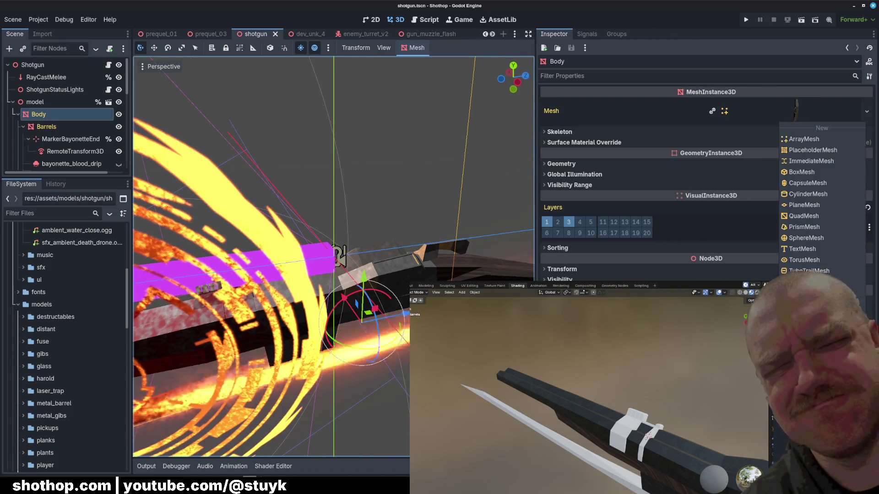
key(Escape)
click(740, 111)
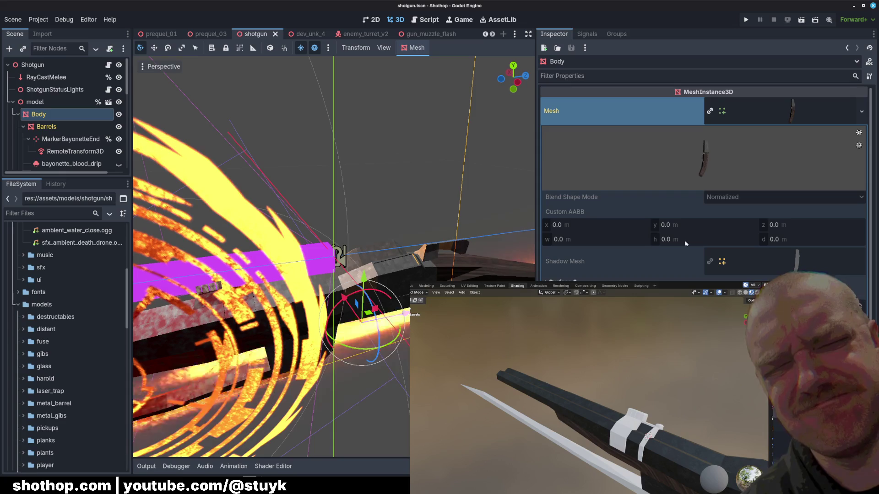
click(740, 111)
Select the Barrels node and examine its Mesh resource and node actions without changes.
click(46, 127)
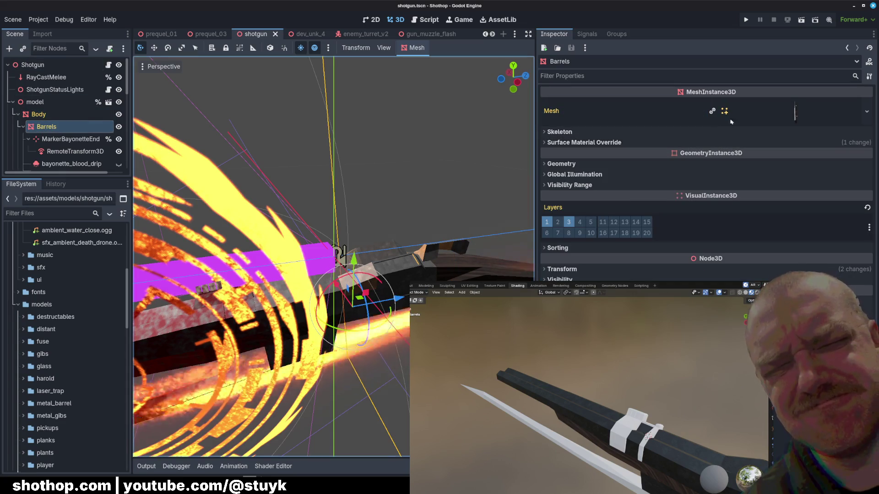
click(755, 113)
click(805, 121)
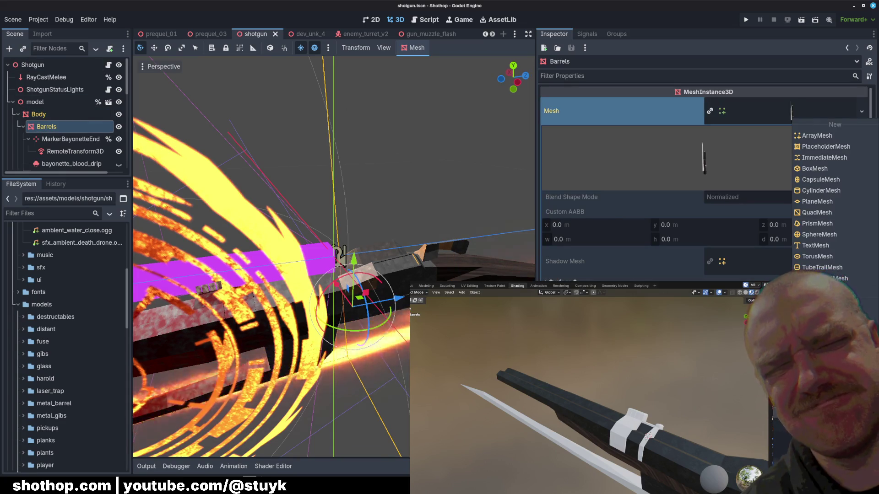
key(Escape)
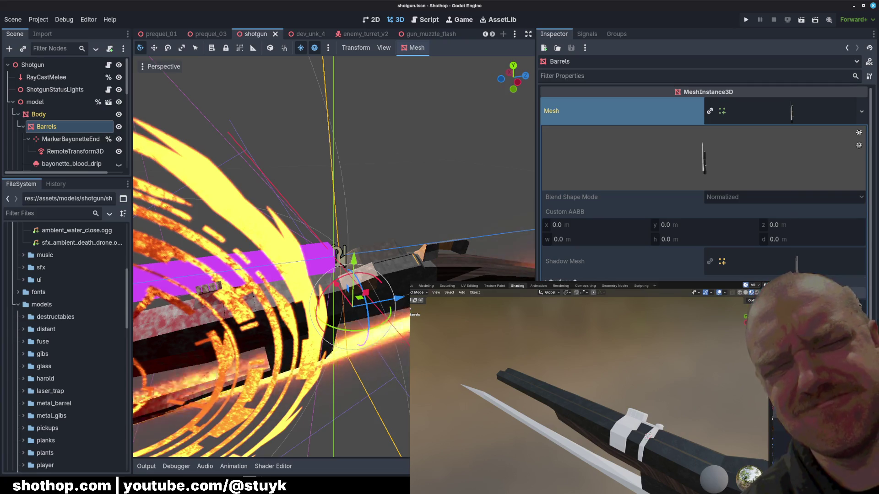
right_click(46, 130)
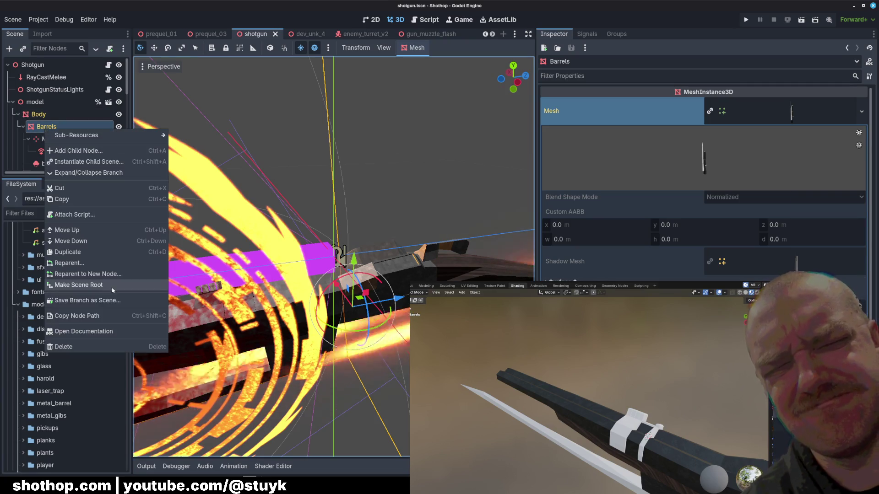
click(29, 179)
Enlarge the Scene dock to show the whole shotgun hierarchy and bring up the model node's actions.
drag(29, 179, 51, 341)
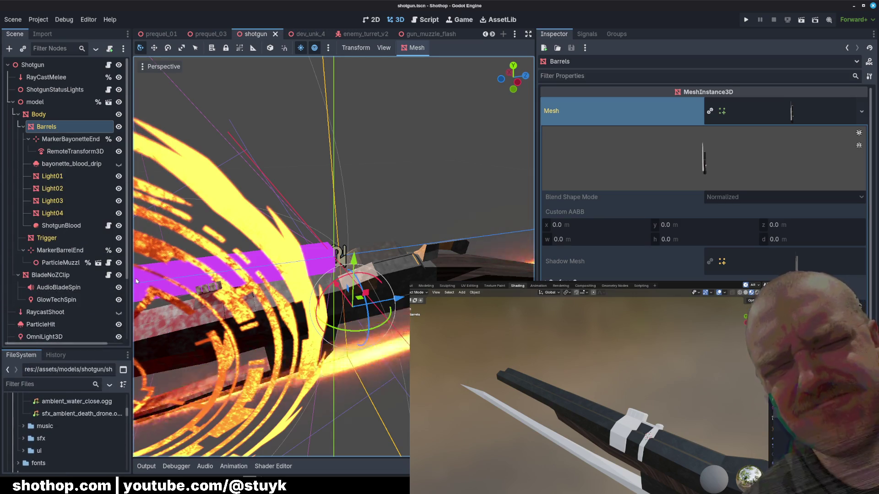
scroll(68, 253, down, 2)
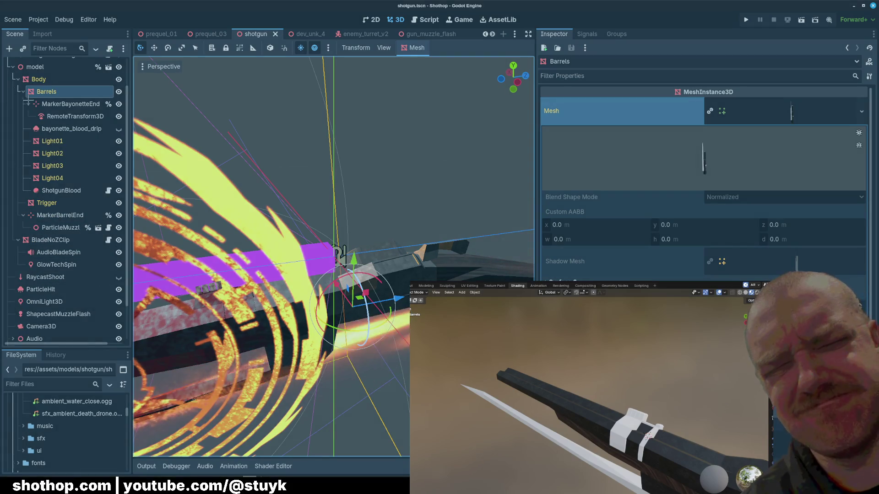
drag(2, 59, 150, 332)
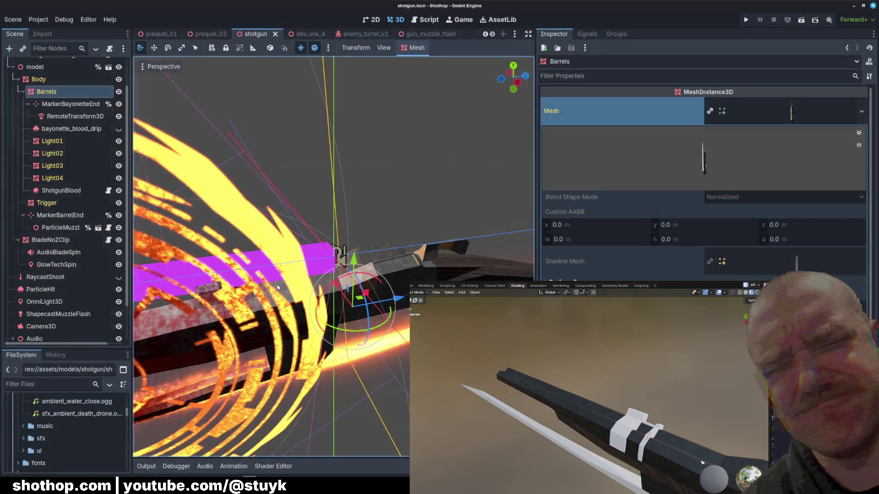
click(450, 170)
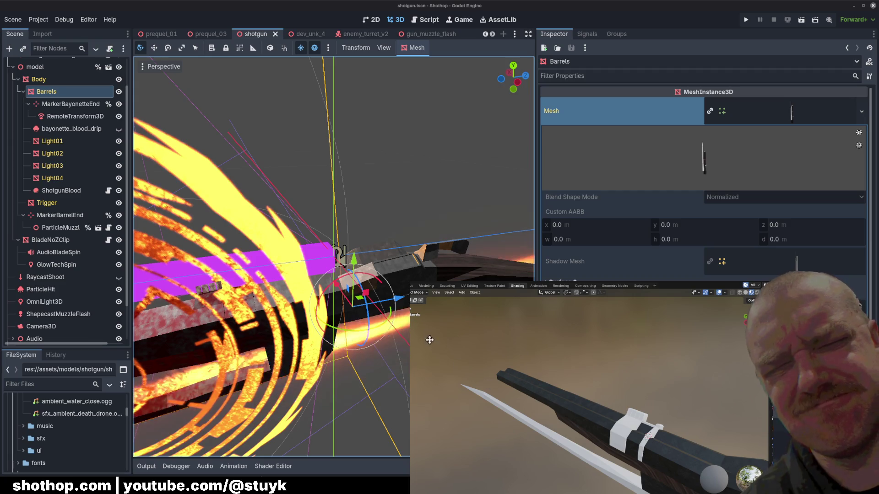
scroll(32, 110, up, 2)
right_click(38, 102)
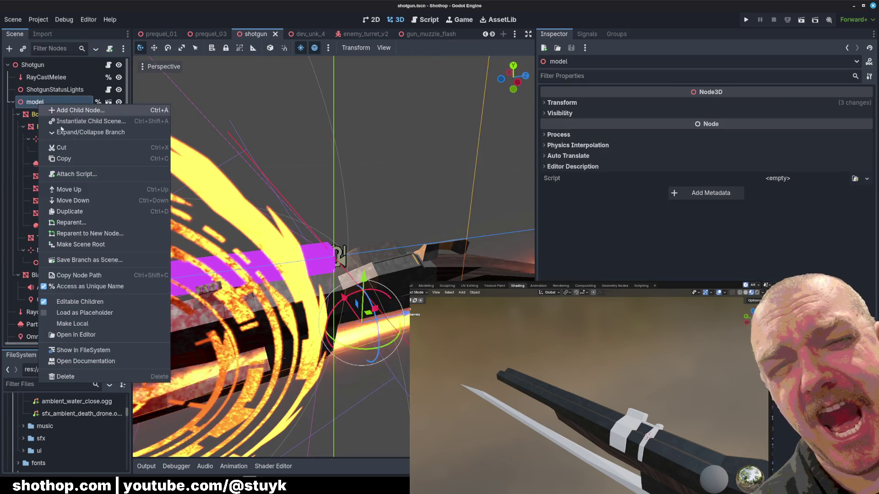
Toggle Editable Children on the model node off and back on to expose its child nodes.
click(91, 301)
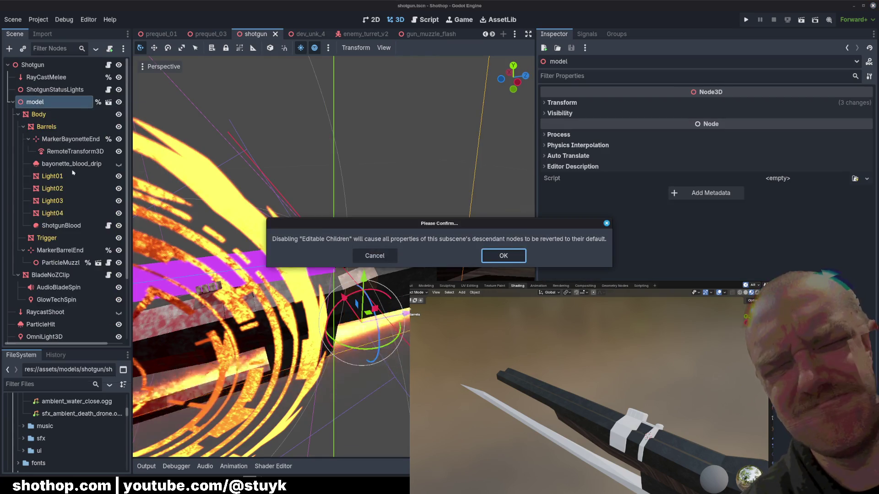
click(503, 255)
right_click(36, 103)
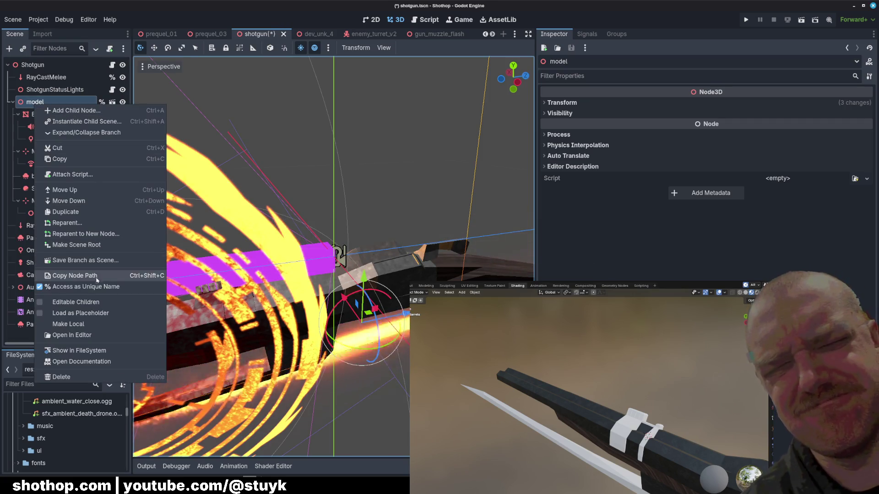
click(94, 302)
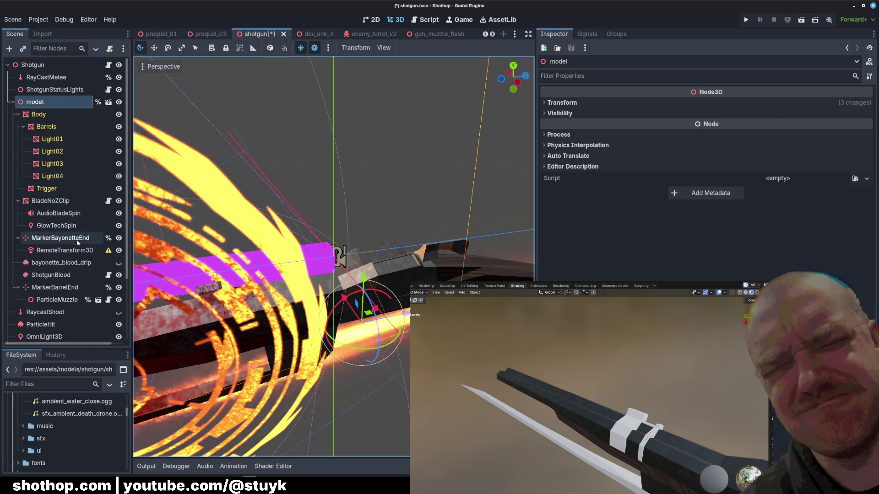
Move MarkerBayonetteEnd with its RemoteTransform3D under the Barrels node.
click(58, 262)
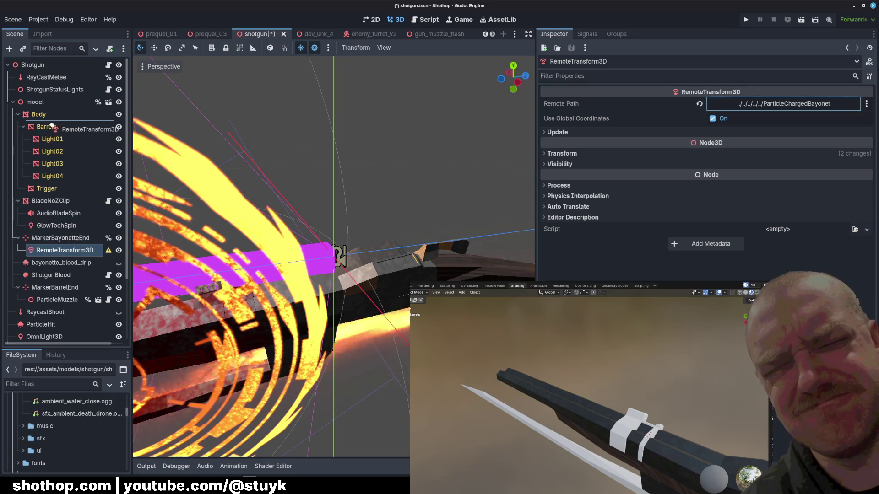
click(49, 127)
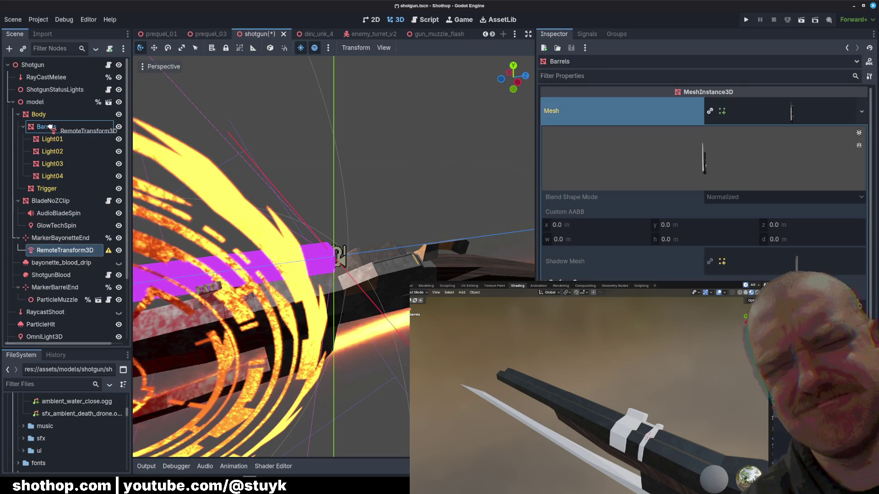
mouse_move(47, 267)
mouse_down()
mouse_move(37, 127)
mouse_move(49, 136)
mouse_up()
click(36, 239)
scroll(245, 171, down, 5)
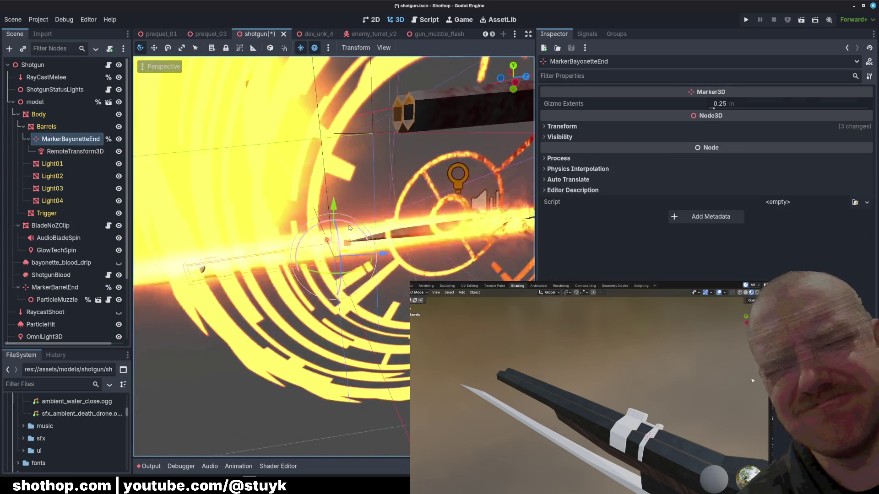
Slide MarkerBayonetteEnd along the barrel and raise it slightly into position.
drag(382, 254, 234, 217)
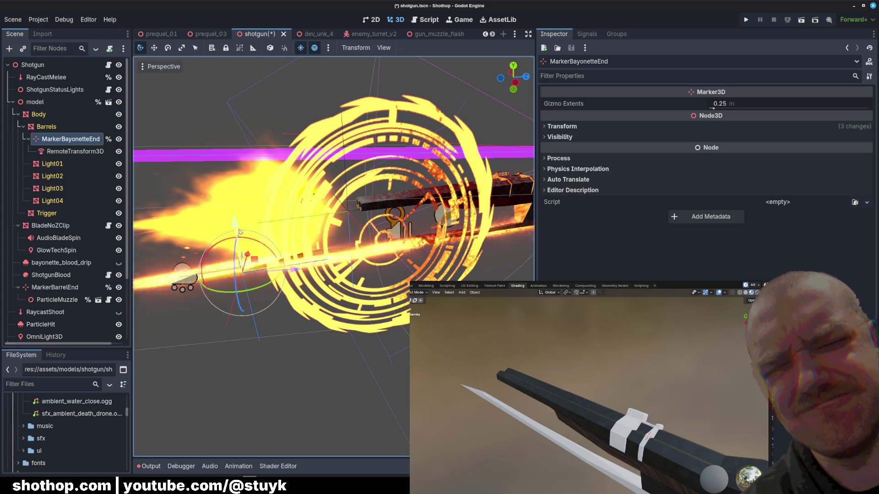
middle_drag(235, 217, 319, 279)
key(g)
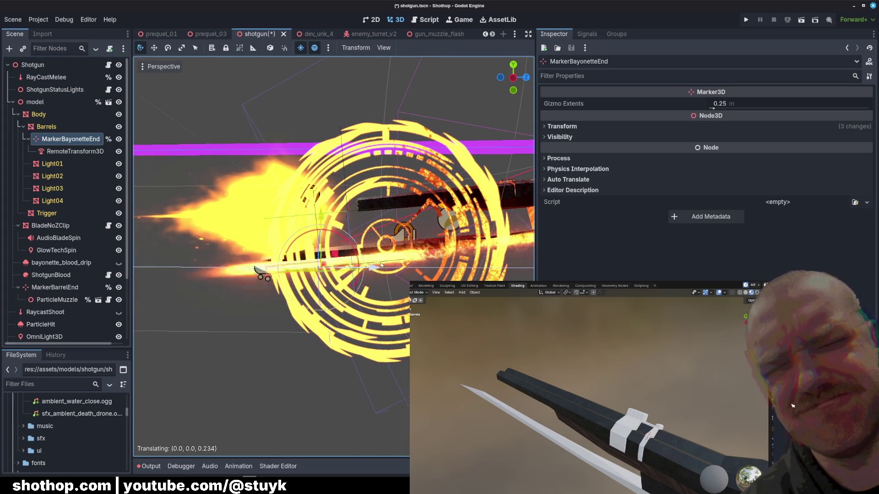
click(384, 262)
drag(328, 222, 328, 214)
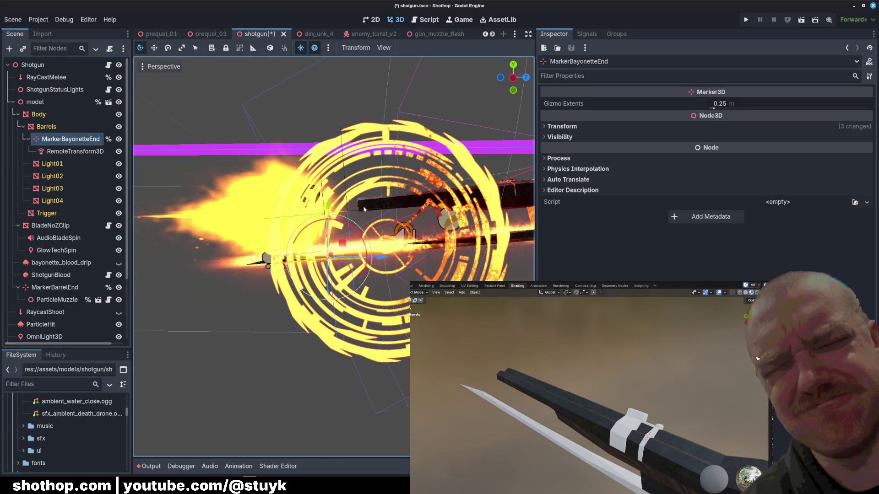
middle_drag(357, 212, 343, 226)
Tidy the tree, check BladeNoZClip, and delete the bayonette_blood_drip node.
click(29, 139)
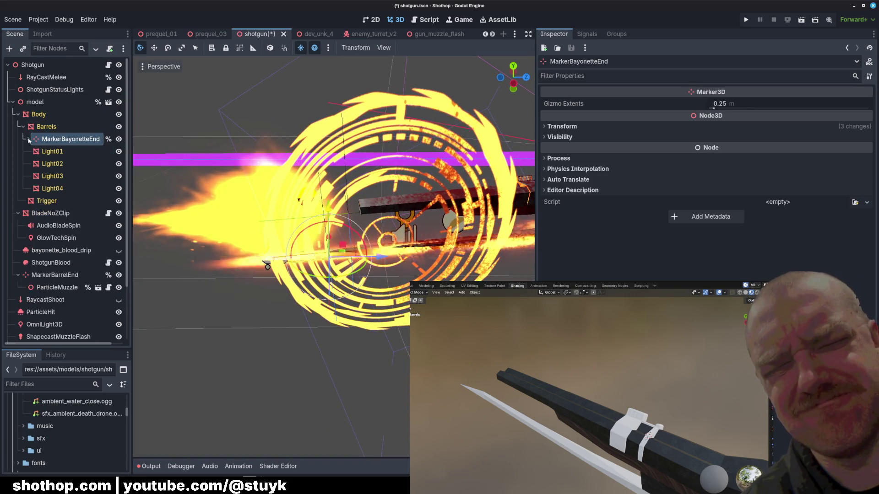
click(46, 213)
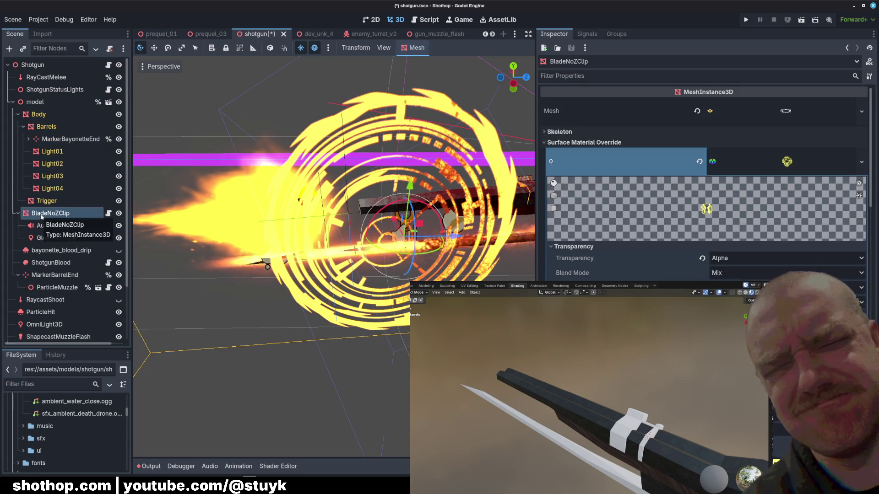
click(22, 126)
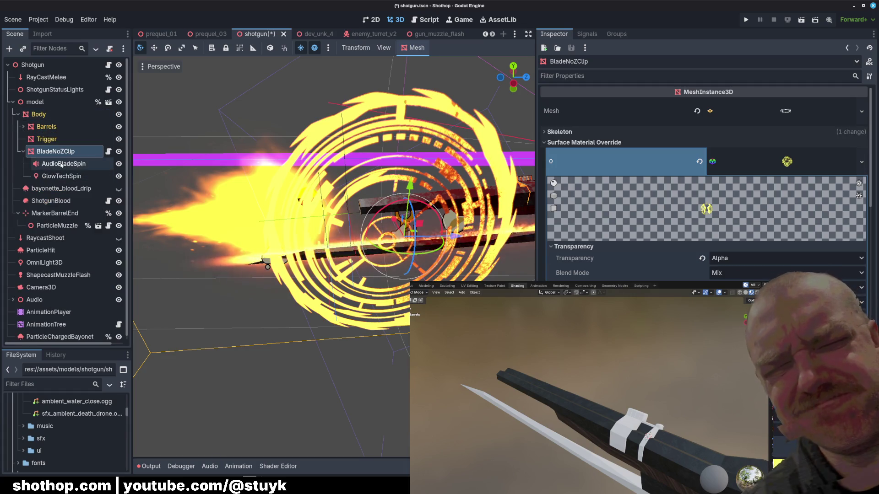
click(51, 190)
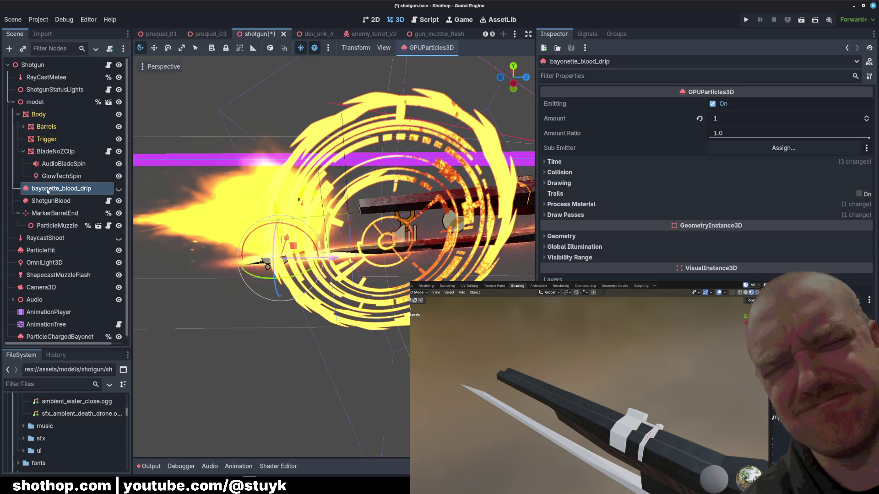
key(Delete)
key(Return)
Parent ShotgunBlood under Barrels and select MarkerBarrelEnd.
click(56, 192)
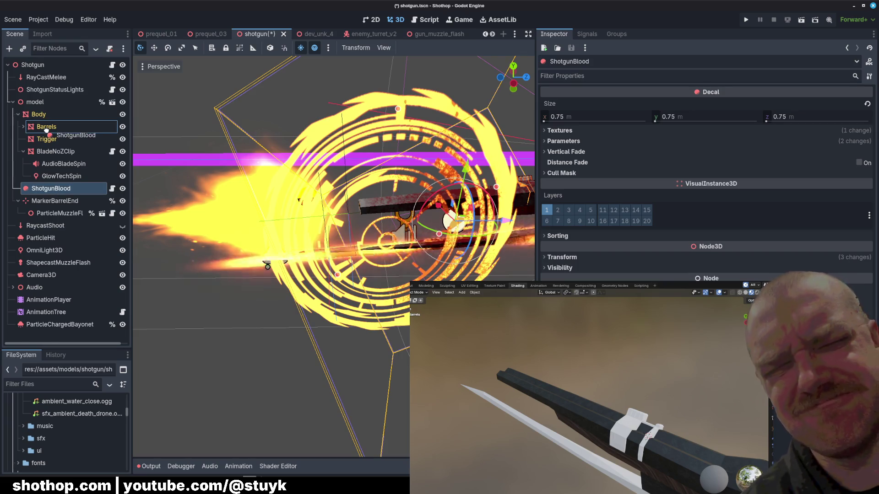
drag(46, 130, 47, 130)
click(23, 126)
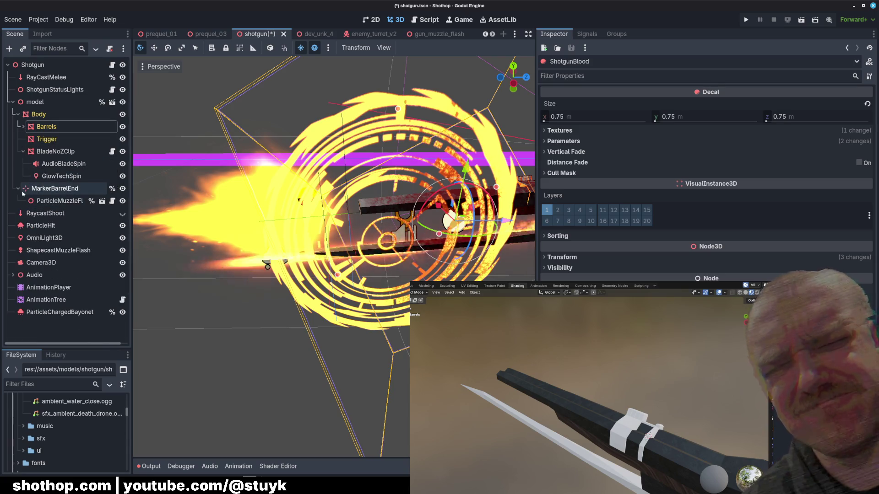
click(61, 189)
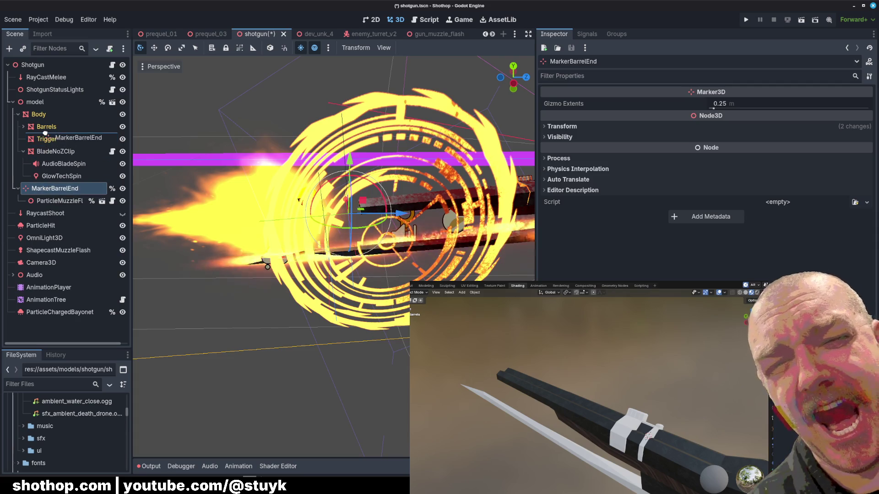
Parent MarkerBarrelEnd under Barrels and shift it along the barrel's Z axis.
drag(44, 133, 46, 127)
middle_drag(315, 226, 353, 251)
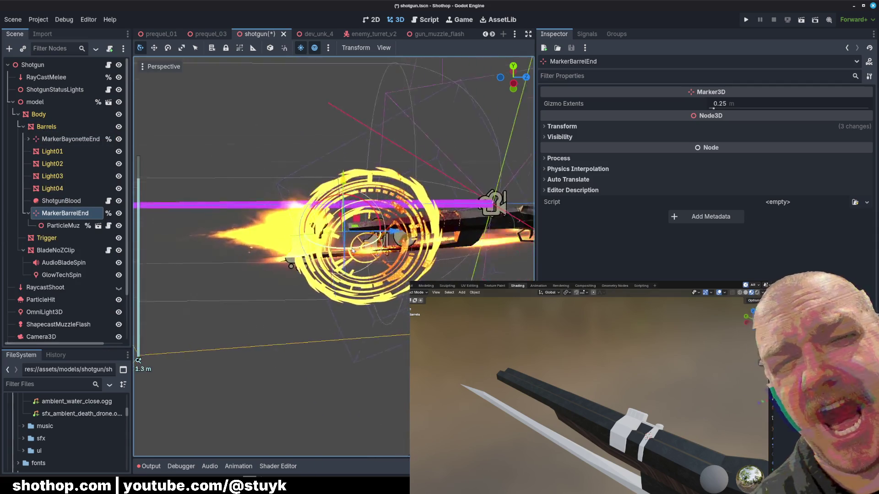
scroll(352, 250, up, 4)
drag(430, 173, 437, 172)
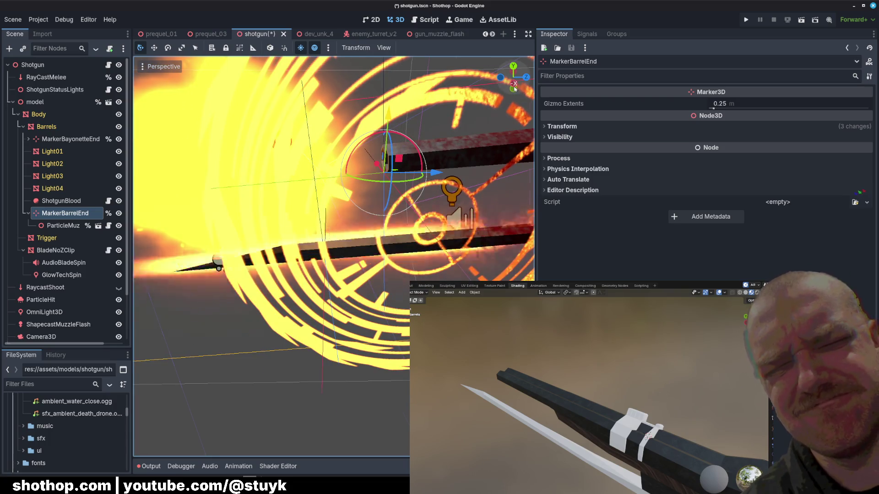
key(alt+KP_3)
scroll(396, 205, up, 3)
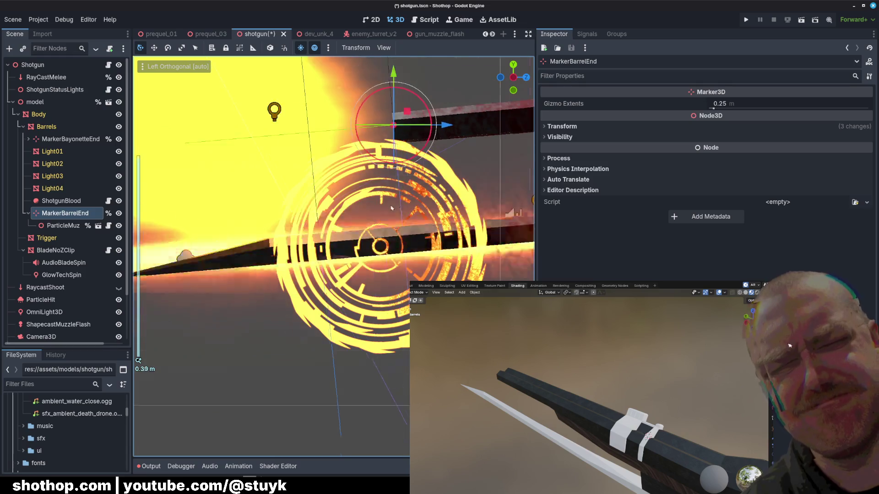
scroll(396, 205, down, 3)
middle_drag(396, 205, 274, 288)
click(197, 323)
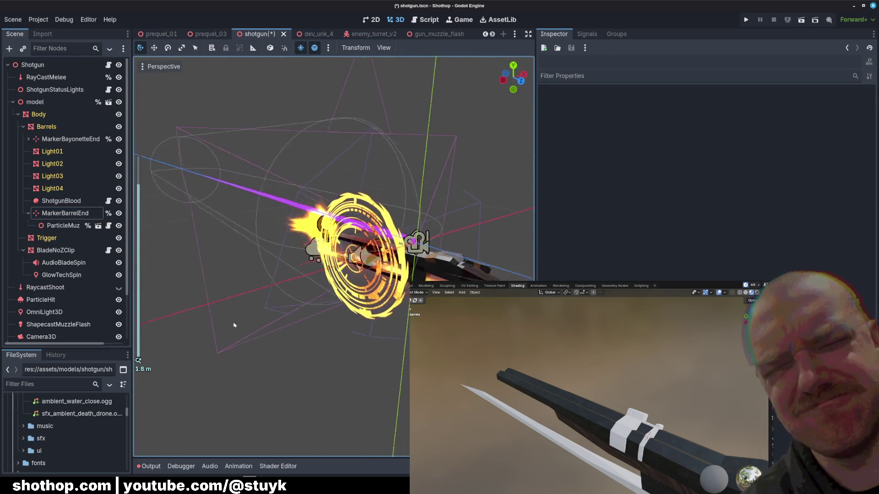
middle_drag(233, 324, 298, 300)
scroll(300, 300, up, 1)
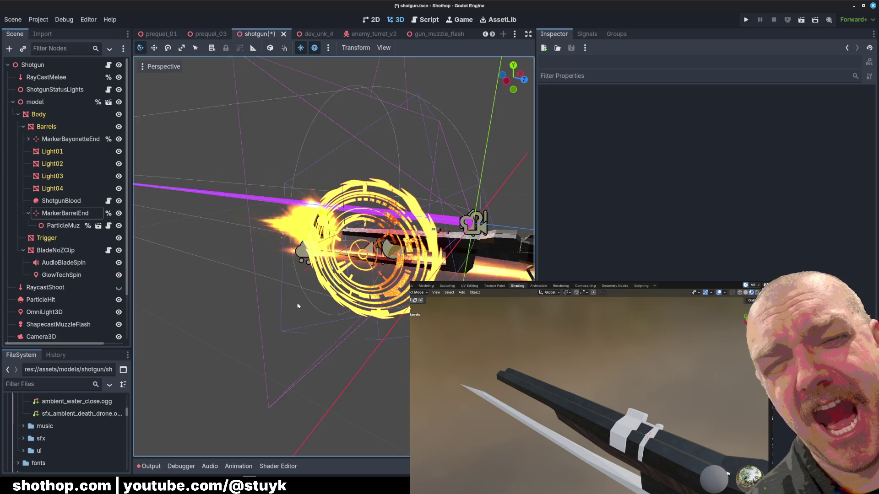
scroll(299, 306, up, 2)
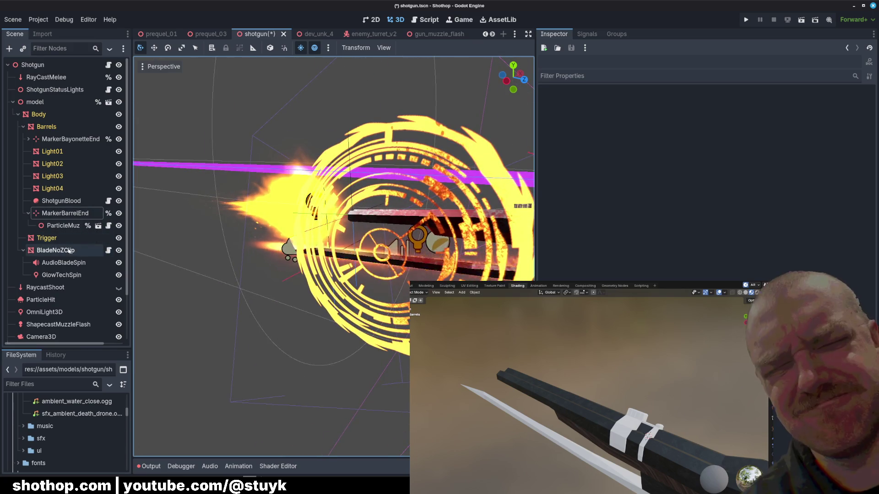
Save the shotgun scene with Ctrl+S, review the gun from the side and enlarge the file browser panel.
click(56, 250)
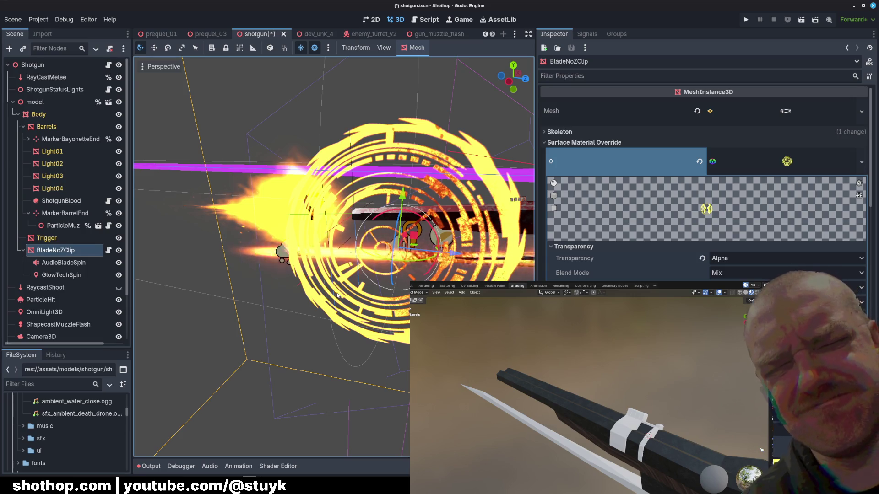
scroll(309, 303, down, 2)
scroll(382, 226, up, 2)
key(ctrl+s)
mouse_move(381, 224)
middle_down()
mouse_move(444, 206)
mouse_move(403, 318)
mouse_move(405, 257)
mouse_move(285, 267)
mouse_move(398, 278)
mouse_move(324, 260)
middle_up()
scroll(403, 318, up, 2)
scroll(353, 262, down, 2)
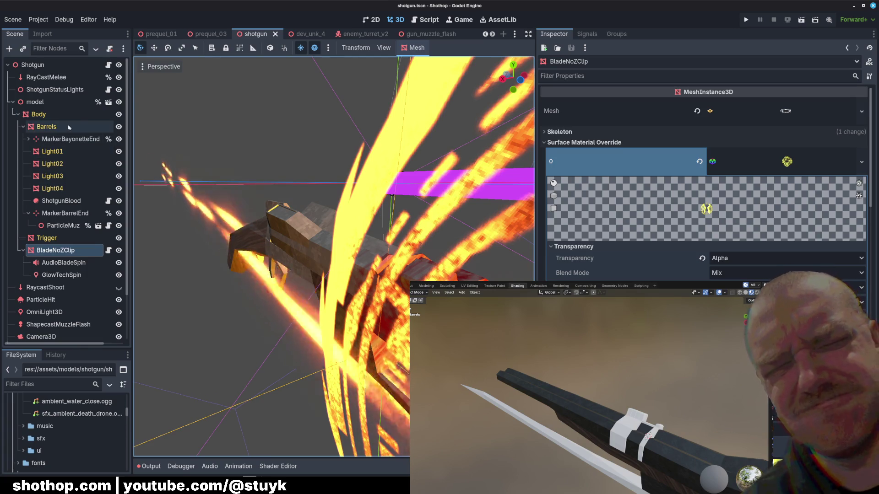
click(49, 115)
middle_drag(310, 240, 323, 232)
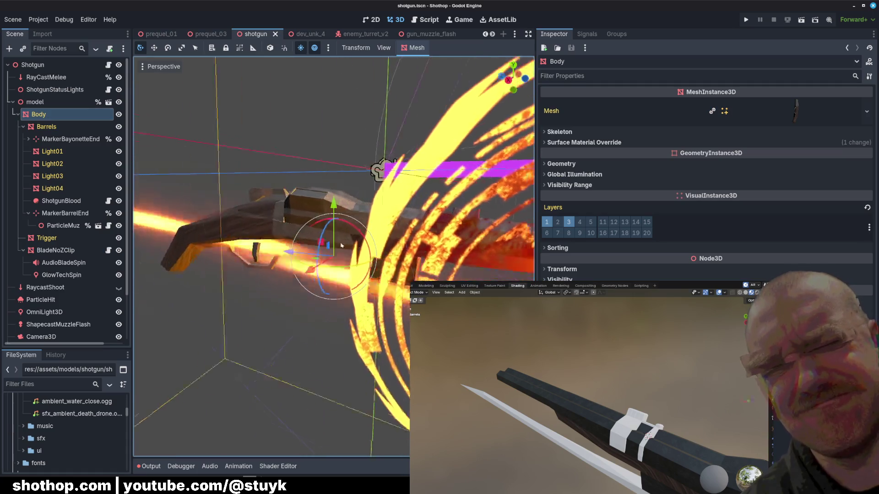
scroll(323, 231, up, 2)
scroll(323, 231, up, 1)
click(365, 314)
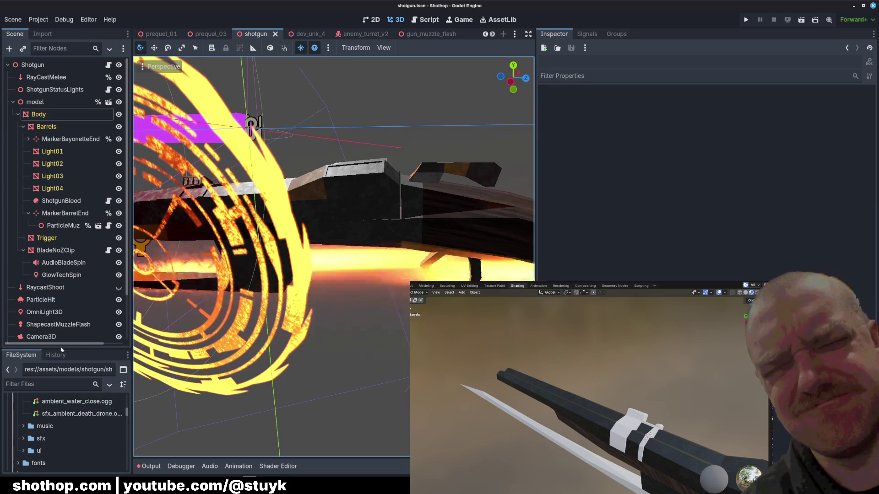
drag(57, 348, 56, 234)
scroll(63, 357, up, 5)
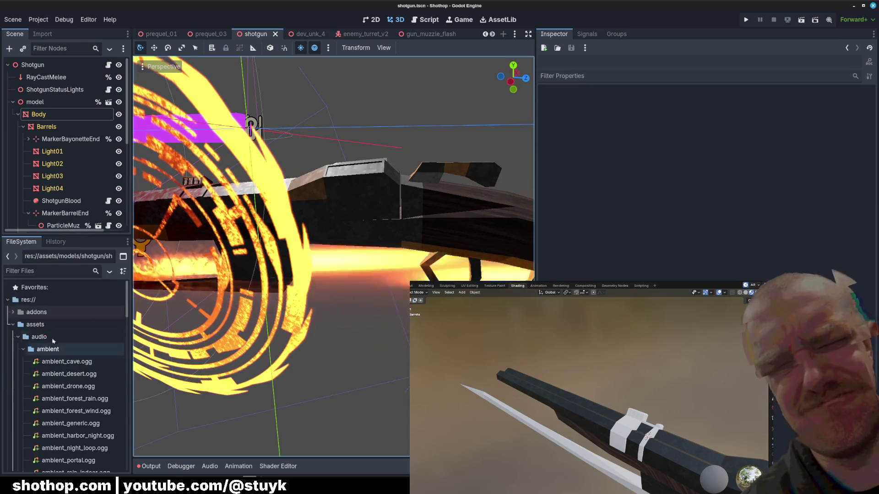
text(shotgun)
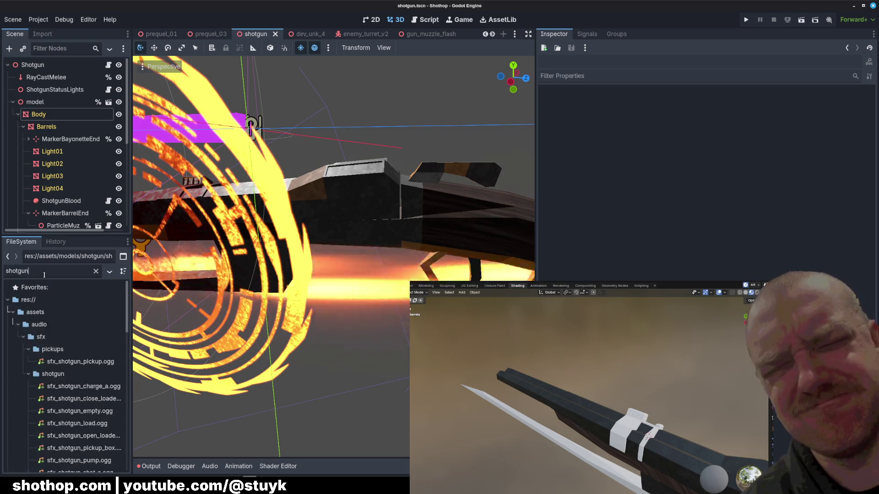
scroll(55, 309, down, 3)
scroll(58, 323, down, 3)
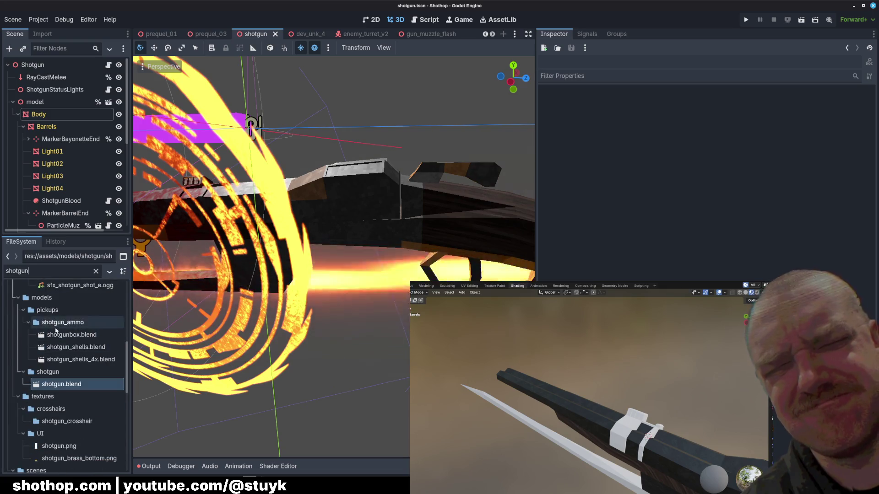
Reopen shotgun.blend's import settings, check Barrels, and close to reimport the model.
double_click(79, 384)
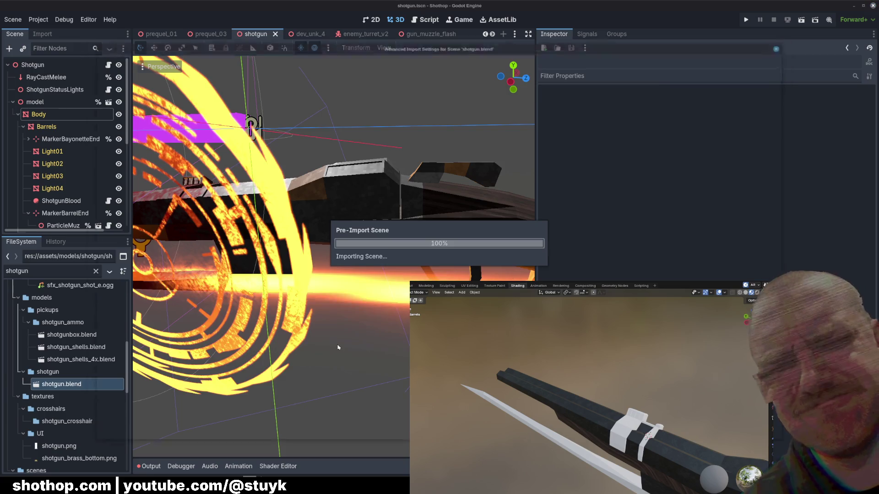
scroll(397, 293, up, 3)
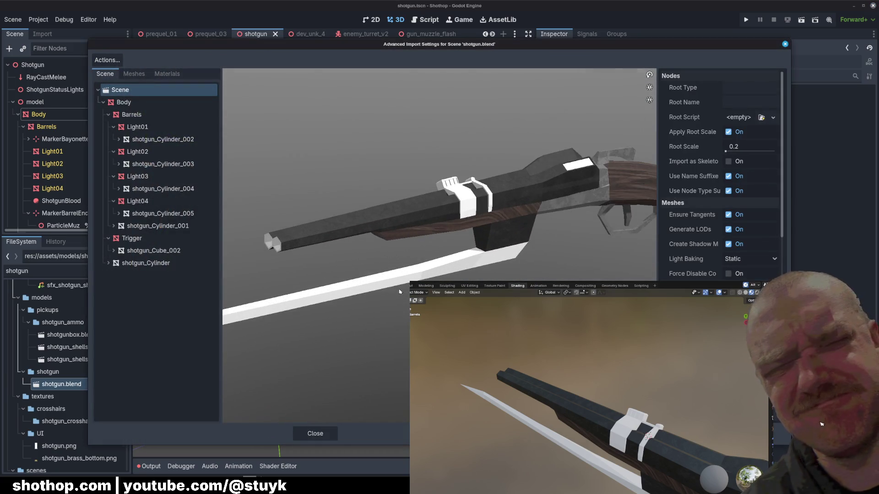
scroll(393, 289, down, 2)
click(134, 114)
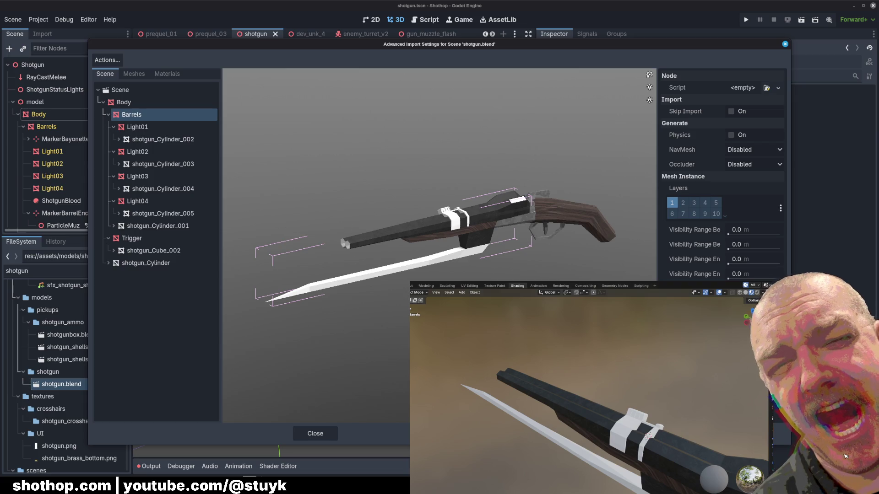
click(563, 433)
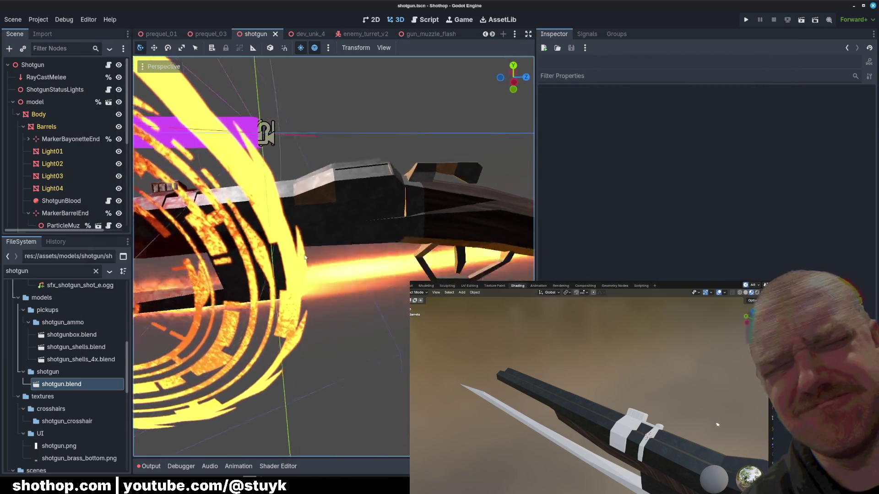
mouse_move(393, 263)
middle_down()
mouse_move(412, 261)
mouse_move(309, 261)
middle_up()
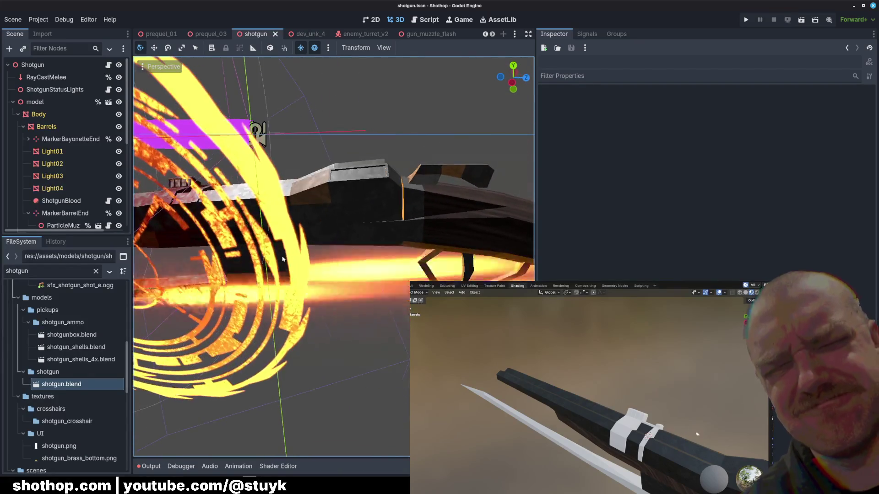
Clear the FileSystem filter to list the full project tree and return to the shotgun viewport.
middle_click(16, 267)
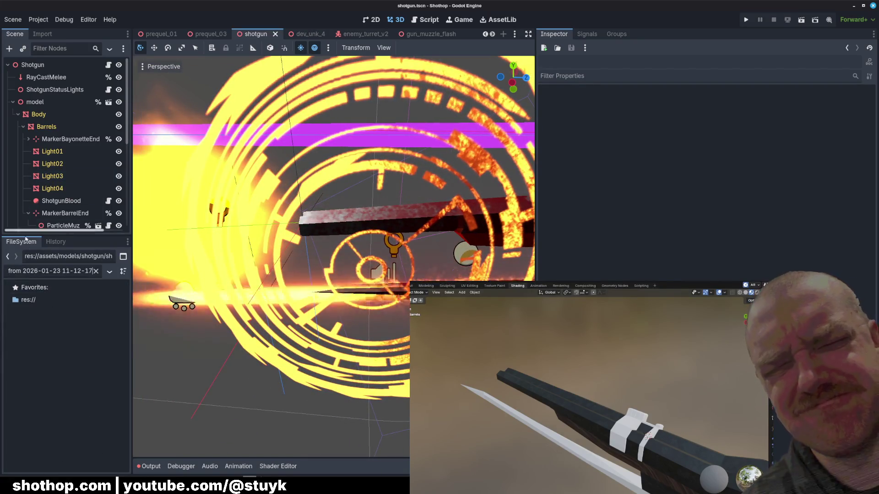
key(ctrl+a)
key(BackSpace)
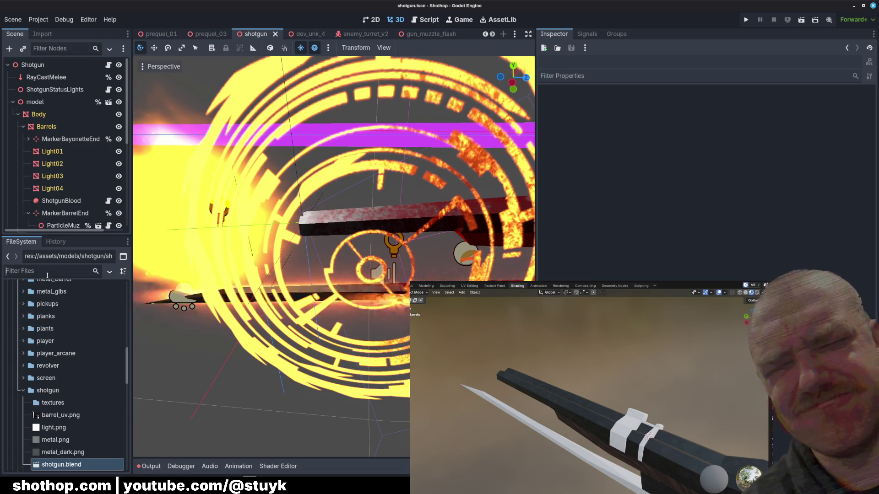
scroll(69, 449, down, 3)
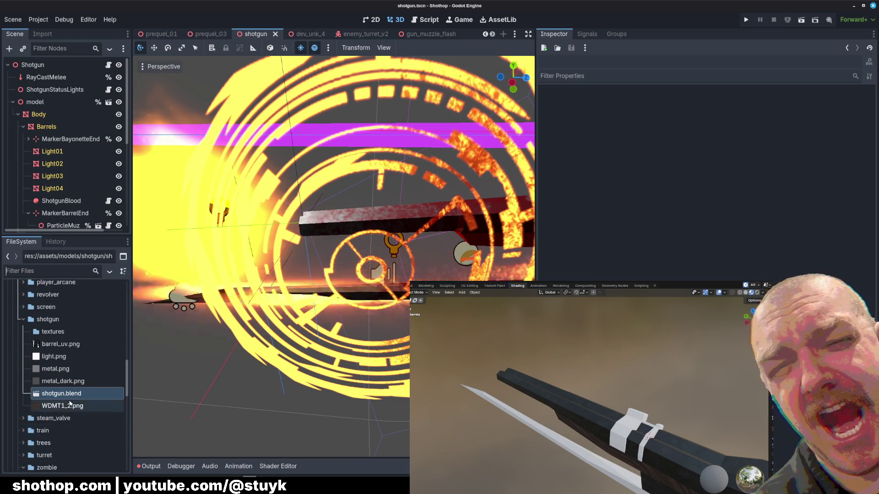
key(Escape)
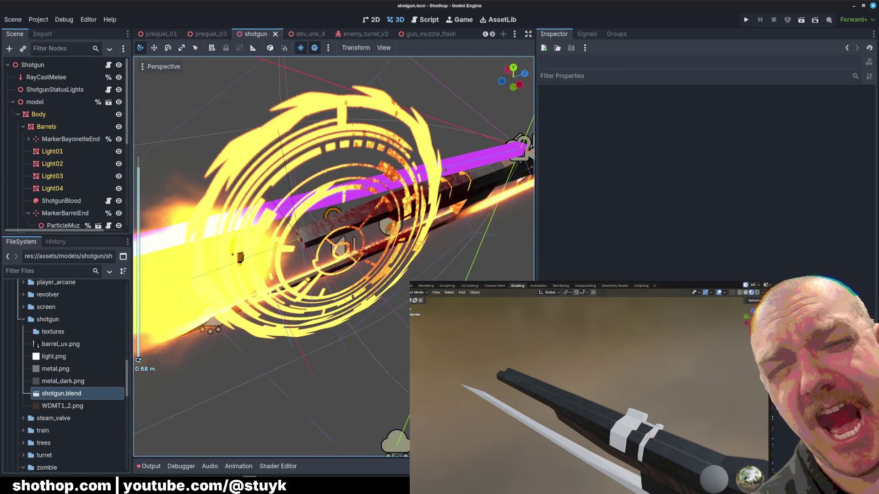
mouse_move(407, 341)
middle_down()
mouse_move(268, 284)
mouse_move(298, 298)
mouse_move(387, 309)
mouse_move(343, 289)
middle_up()
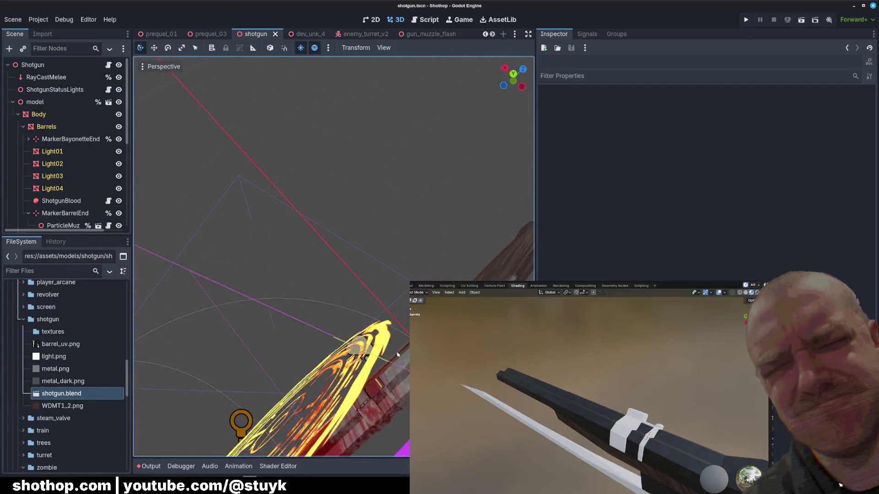
Close the shotgun model scene, reopen the player shotgun.tscn and select its Body mesh node.
click(274, 34)
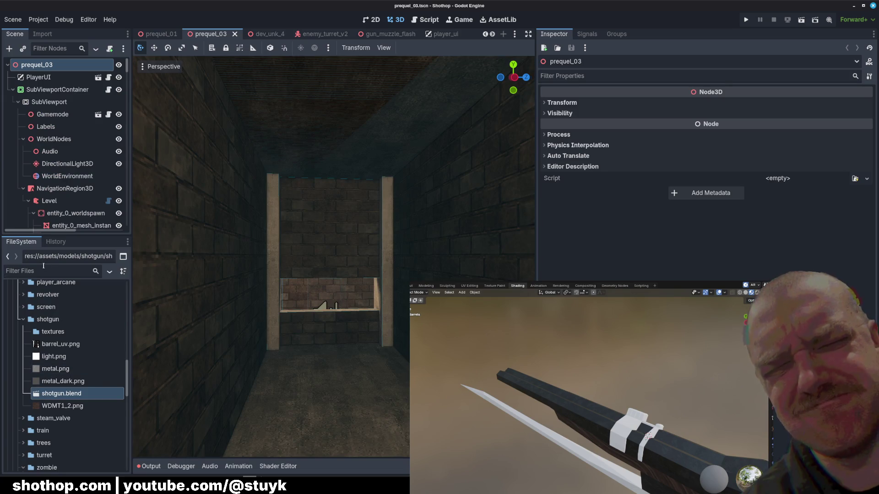
text(shotgun)
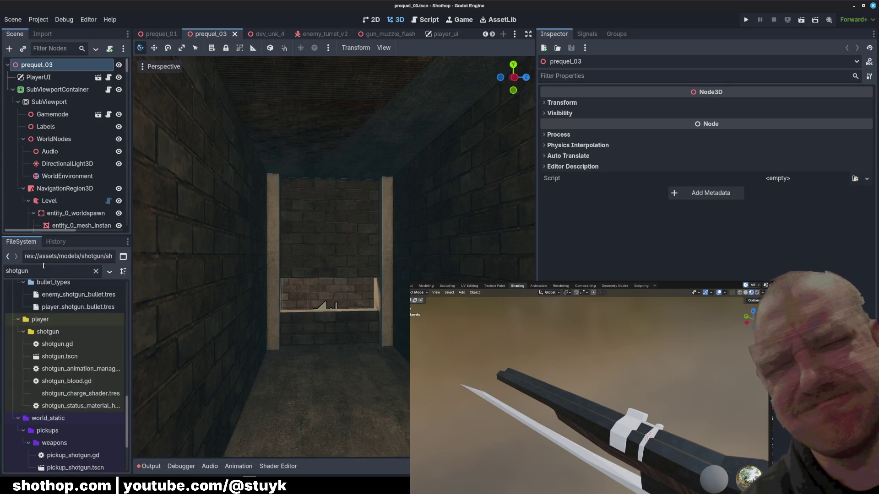
double_click(59, 357)
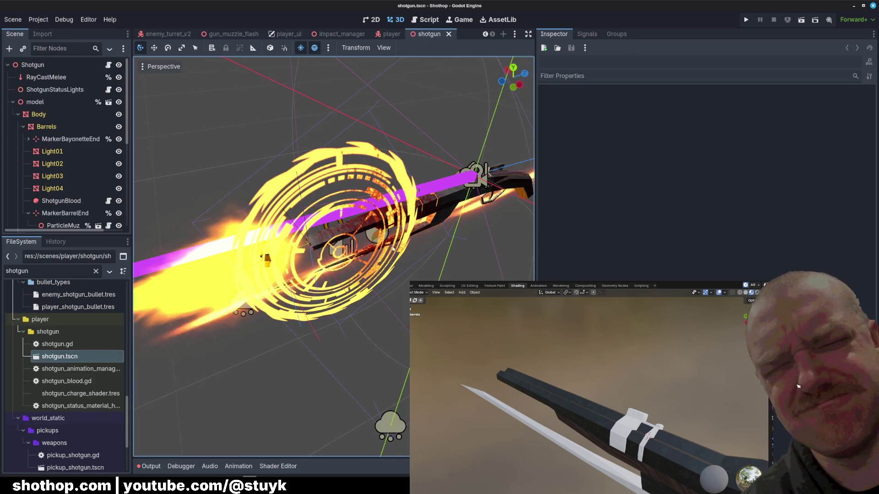
click(39, 113)
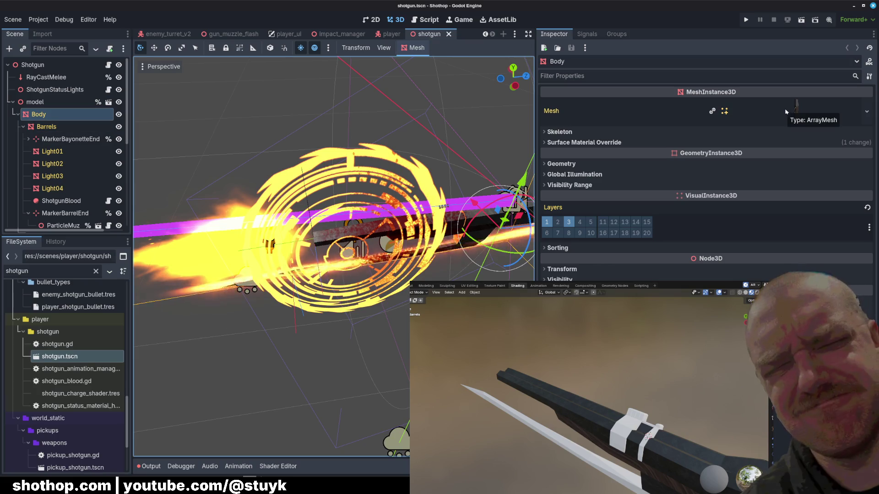
Expand the Body's mesh resource and look through its Surface 0 and Surface 1 details.
click(786, 112)
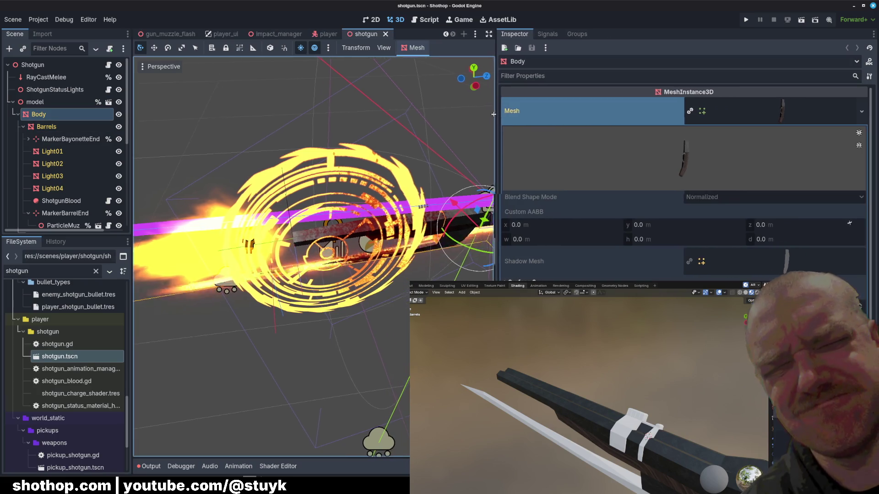
drag(539, 118, 493, 121)
scroll(638, 257, down, 3)
click(541, 187)
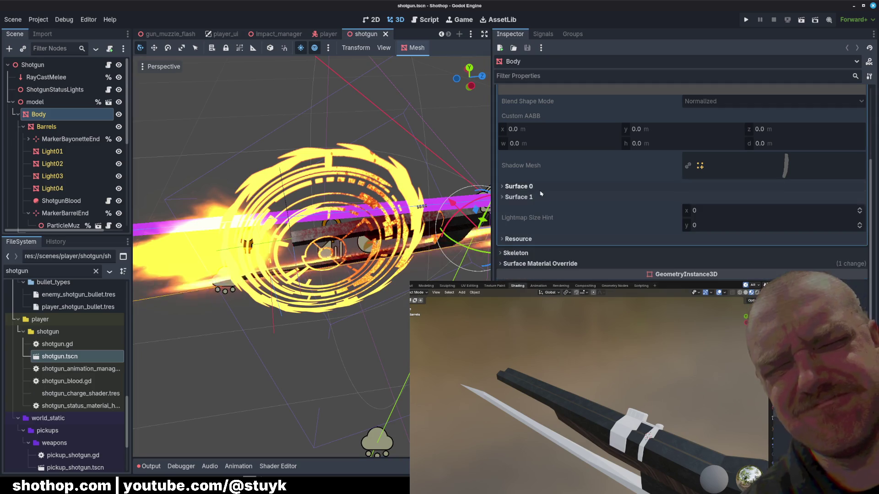
click(542, 187)
click(543, 199)
click(546, 187)
scroll(755, 190, up, 3)
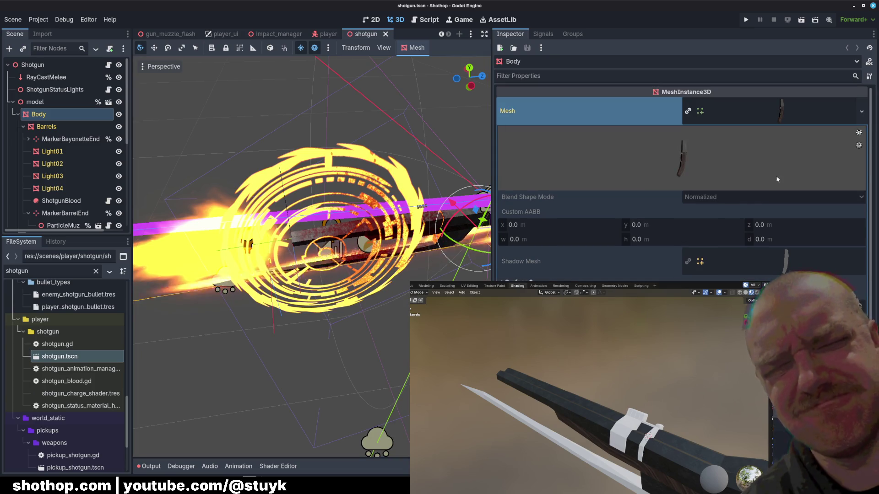
click(783, 112)
Inspect the shotgun_Cylinder mesh resource on its own, then return to Body's material override details.
click(862, 111)
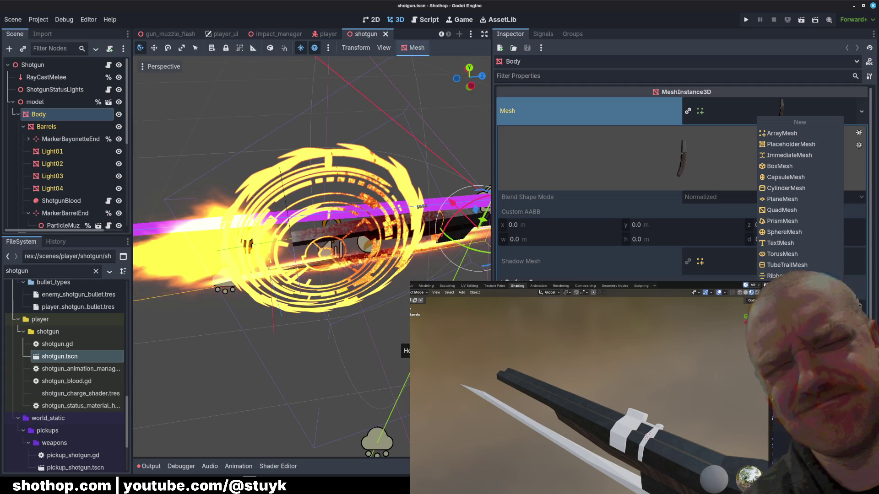
click(783, 325)
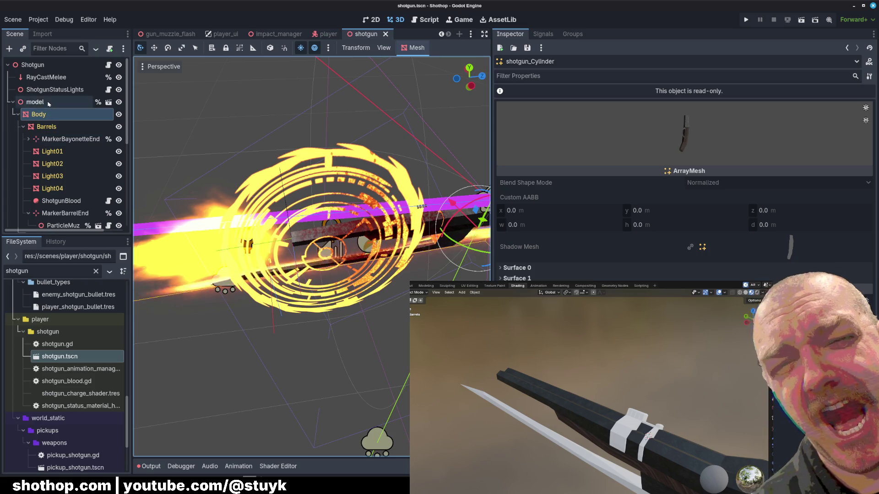
click(38, 114)
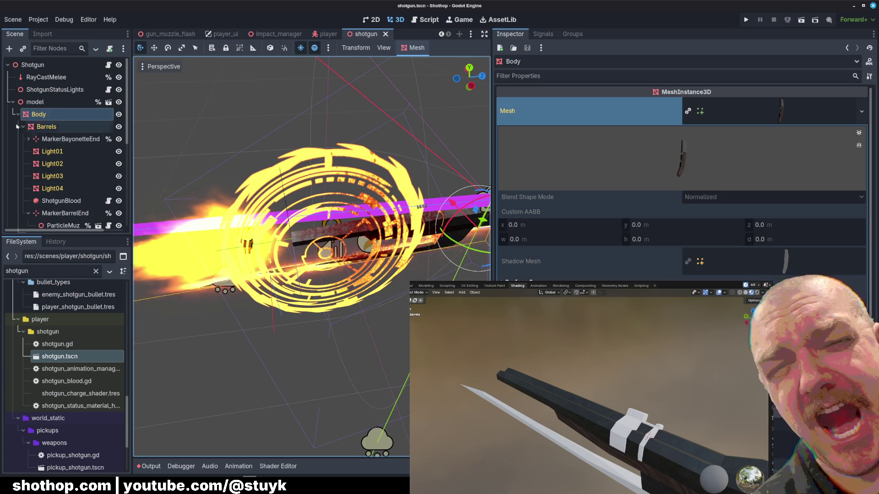
click(38, 114)
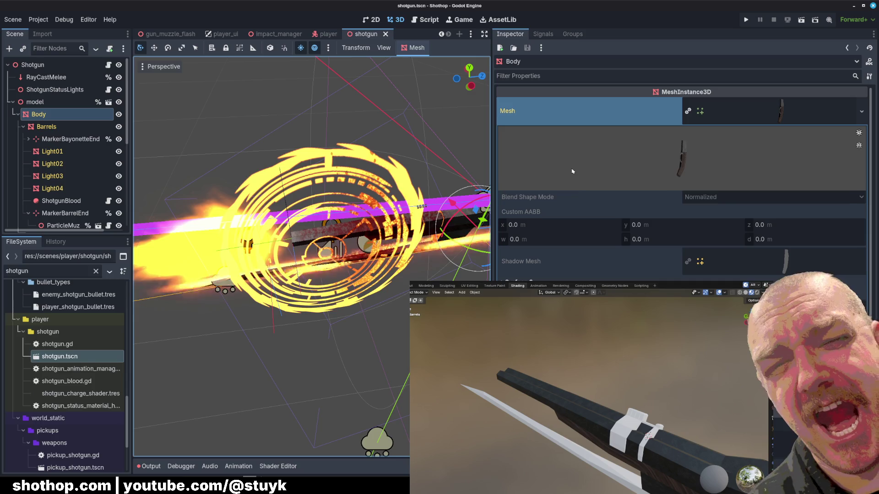
scroll(572, 171, down, 2)
scroll(572, 170, down, 2)
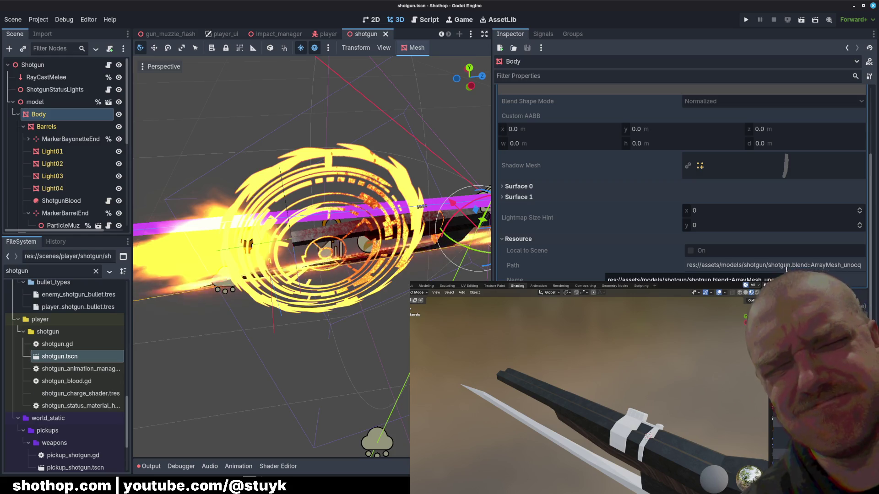
click(768, 176)
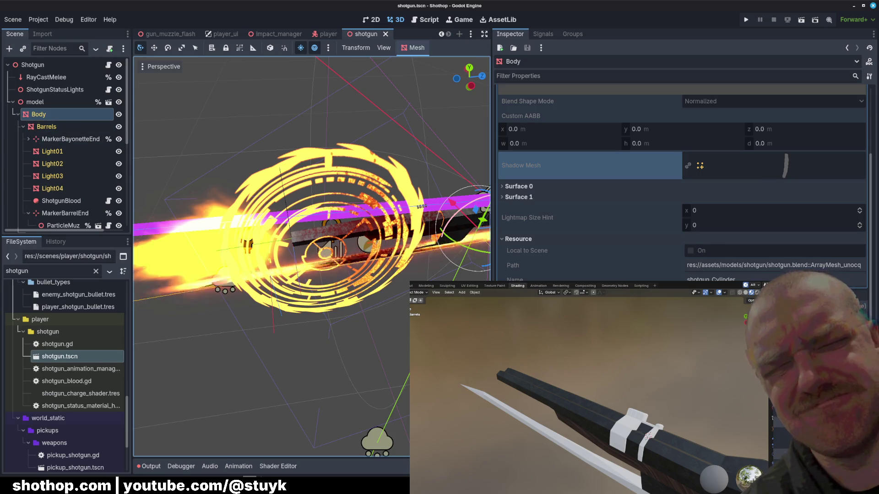
scroll(695, 263, down, 3)
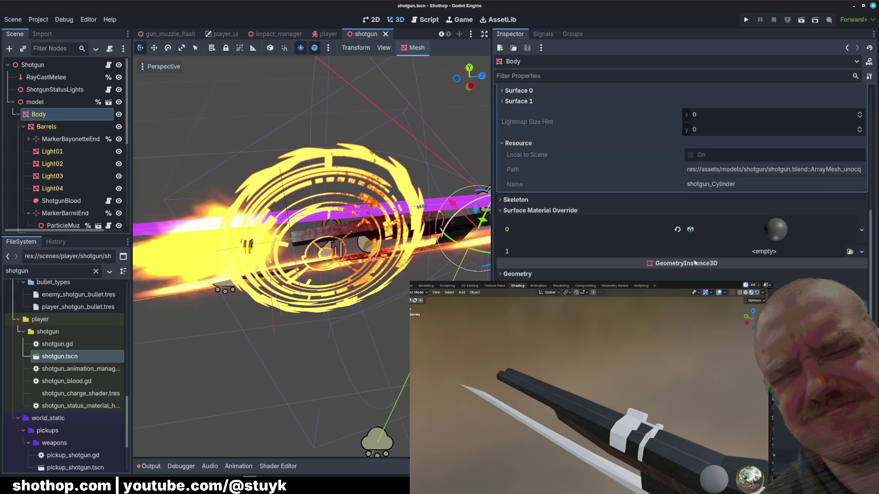
Keep Body's surface 0 override material but remove its albedo texture.
click(677, 230)
key(ctrl+z)
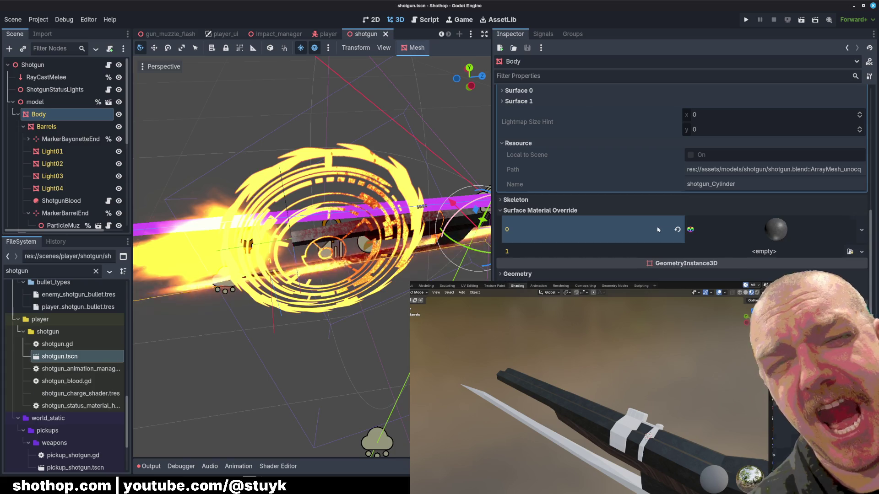
click(671, 230)
scroll(659, 233, down, 5)
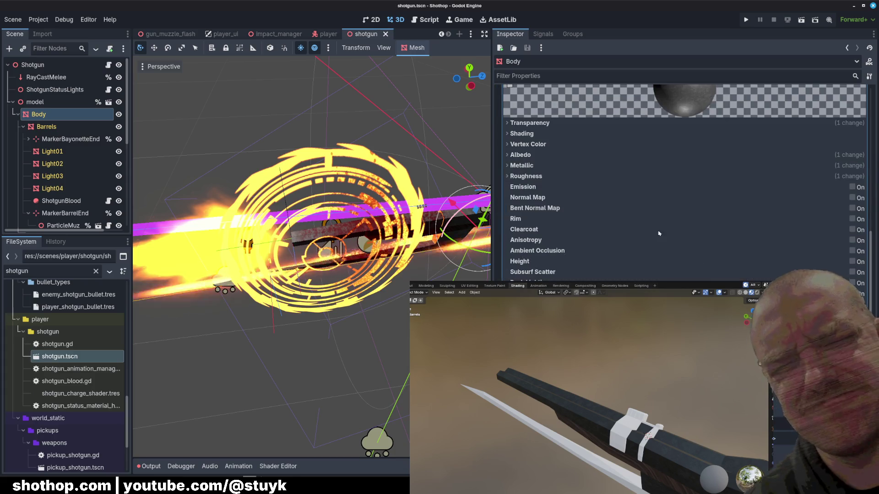
click(543, 176)
click(535, 154)
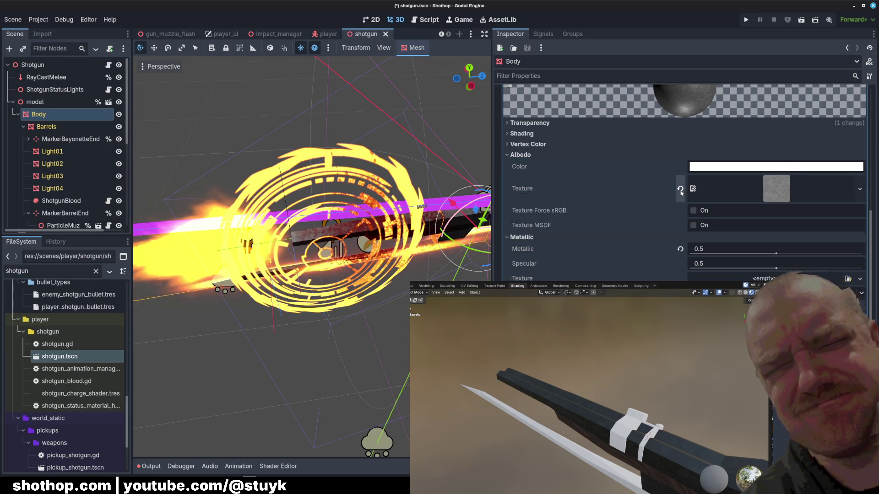
click(681, 190)
scroll(313, 261, down, 2)
scroll(564, 227, up, 5)
Collapse the override, confirm Surface 0/1 show Silver and Wood.001, then close the modified scene.
click(650, 238)
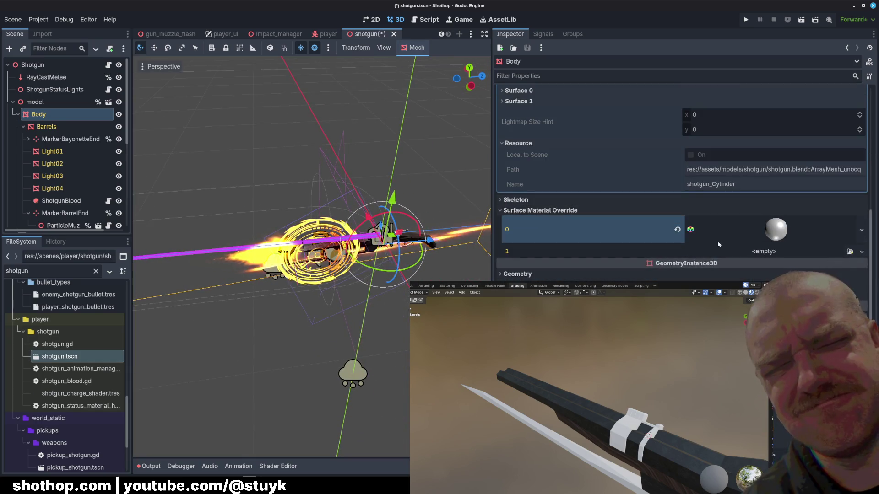
middle_drag(412, 206, 443, 200)
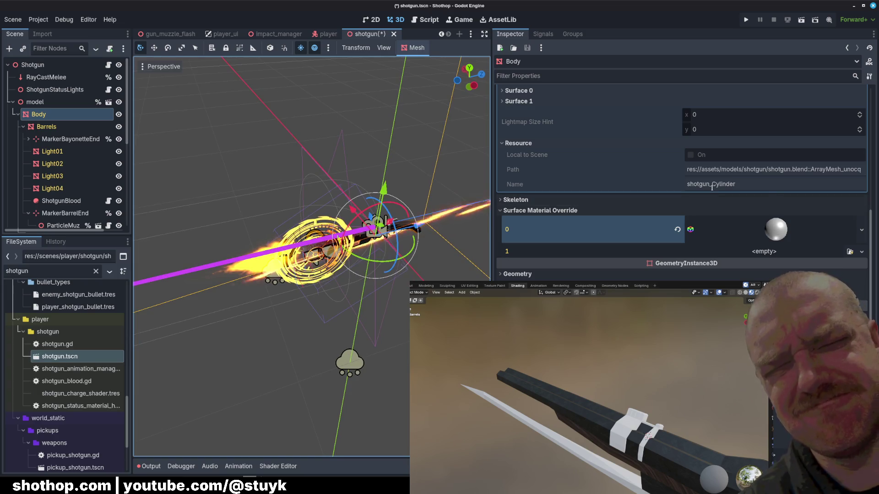
click(599, 210)
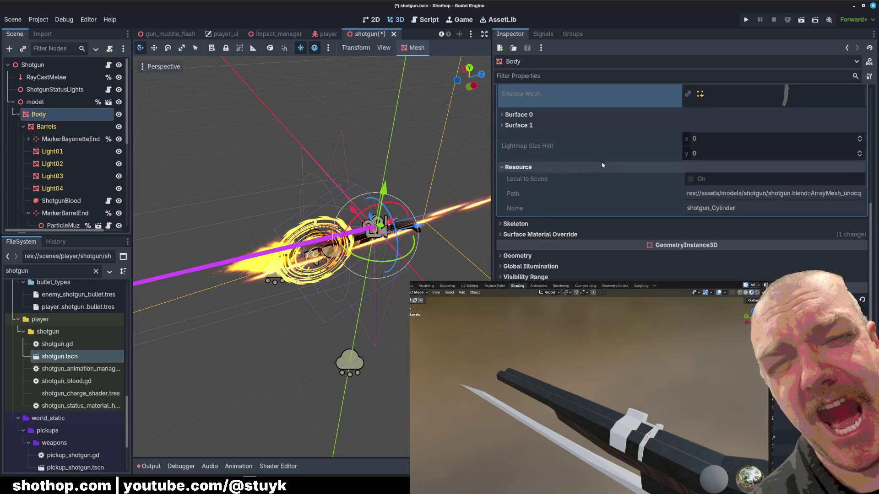
scroll(599, 167, up, 3)
click(543, 209)
click(549, 264)
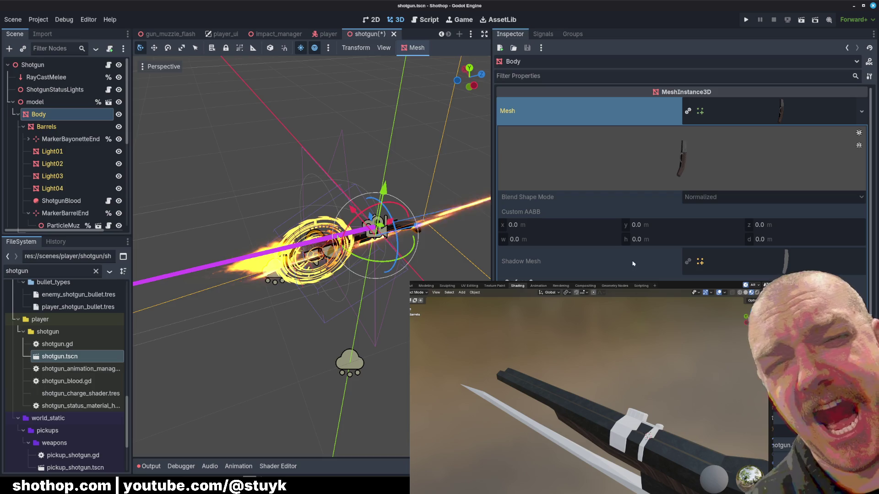
key(ctrl+shift+w)
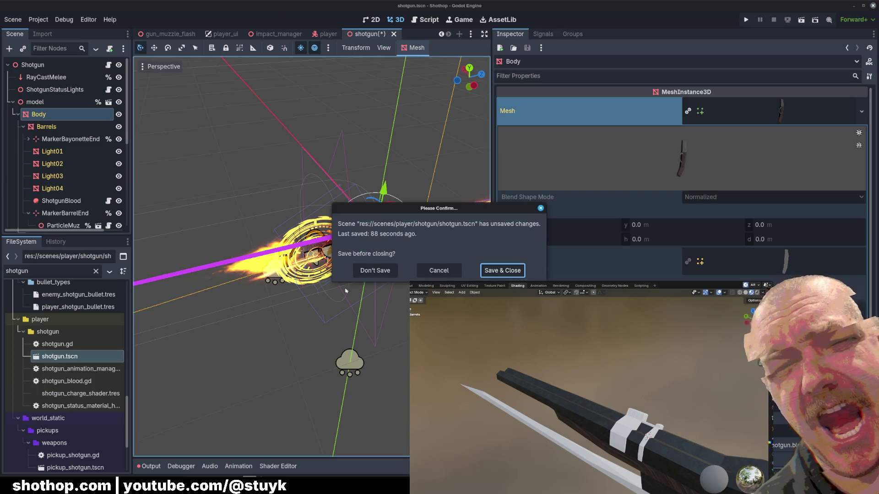
Discard the scene changes, delete gameoff-2025's .godot cache folder and relaunch project.godot in Godot.
click(371, 273)
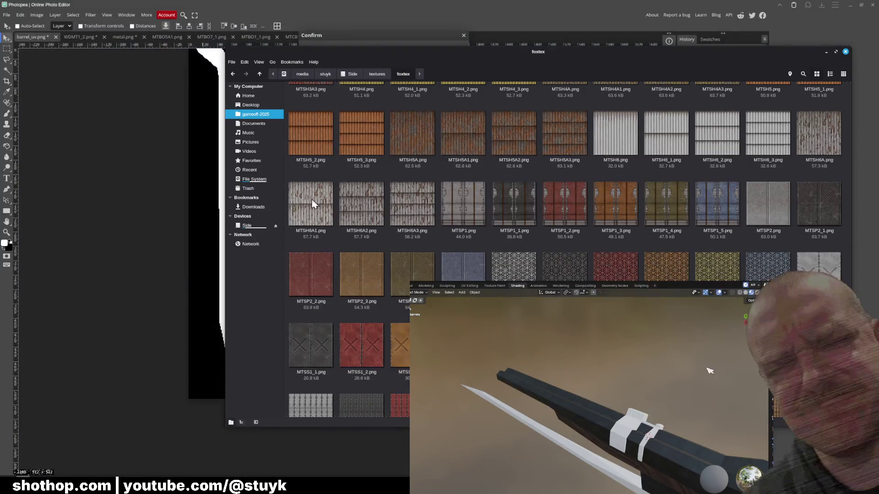
click(249, 115)
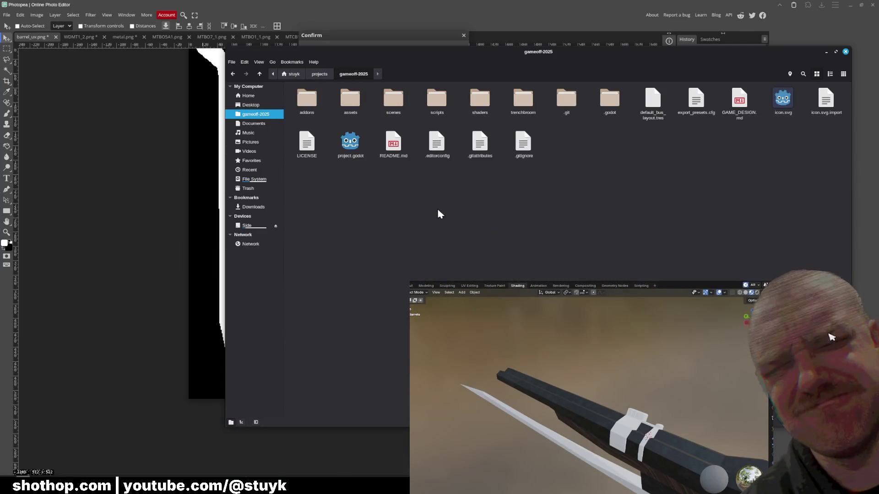
click(609, 100)
key(Delete)
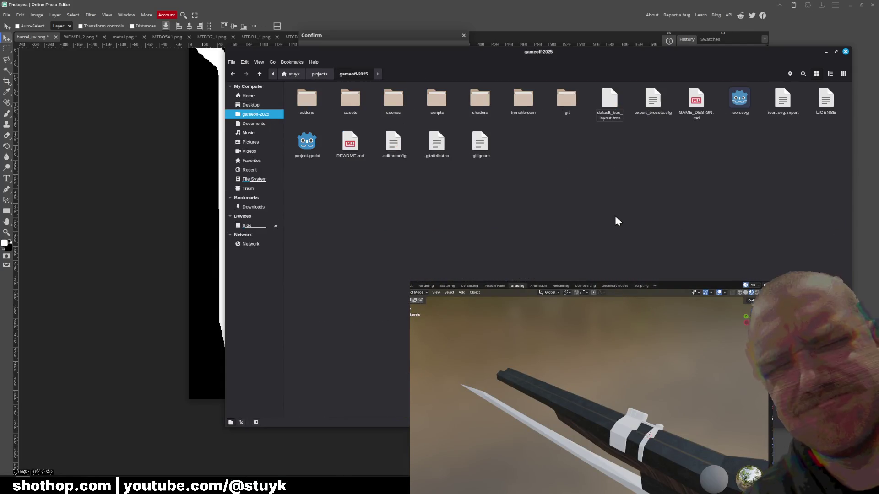
double_click(307, 142)
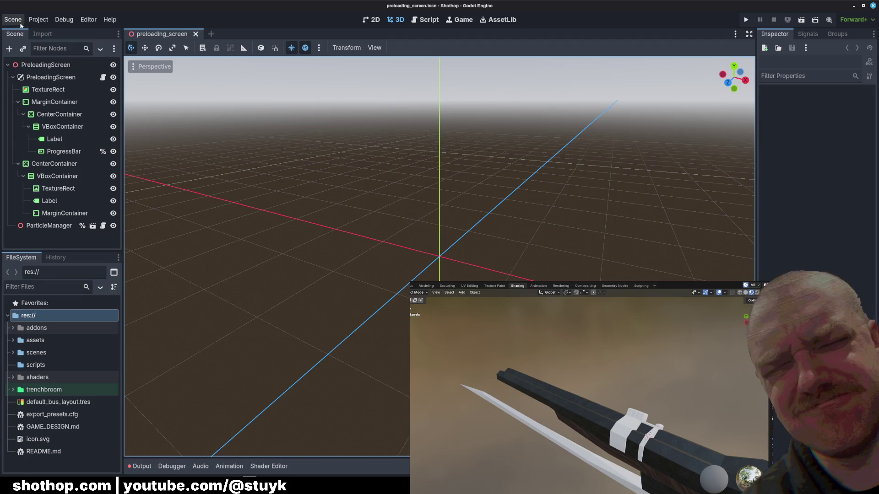
Reload the current project from the Project menu, then bring up the desktop application launcher.
click(38, 19)
click(81, 138)
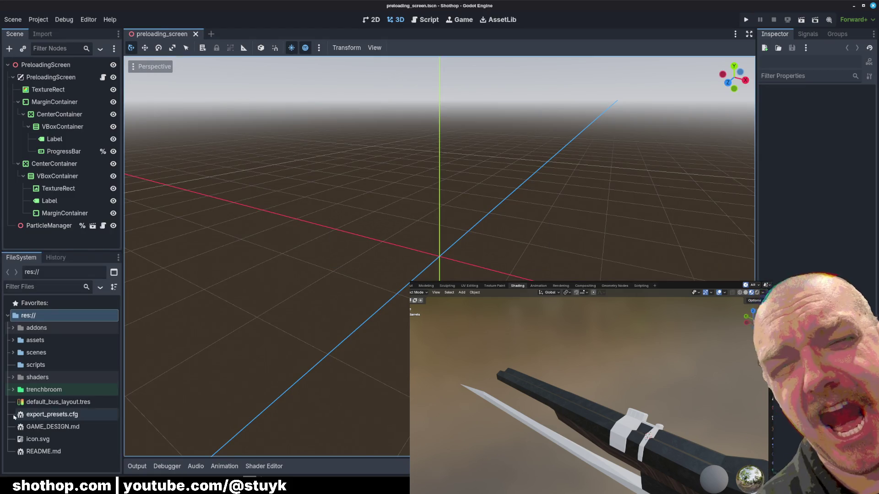
click(6, 483)
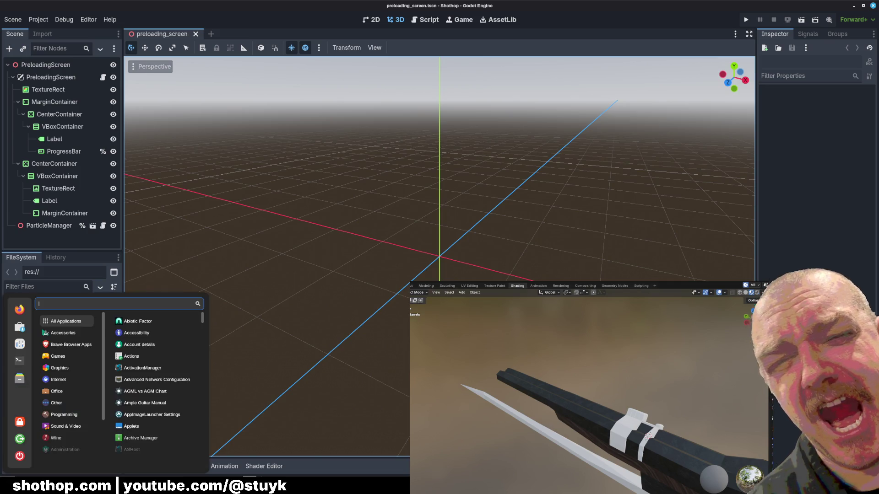
Filter FileSystem for 'shotgun', check shotgun.blend's import settings, then open the player shotgun.tscn.
click(40, 288)
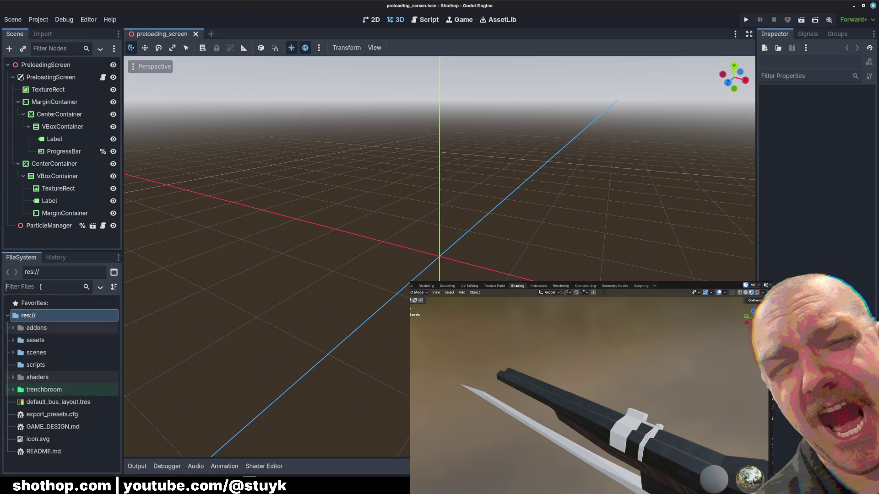
text(shotgun)
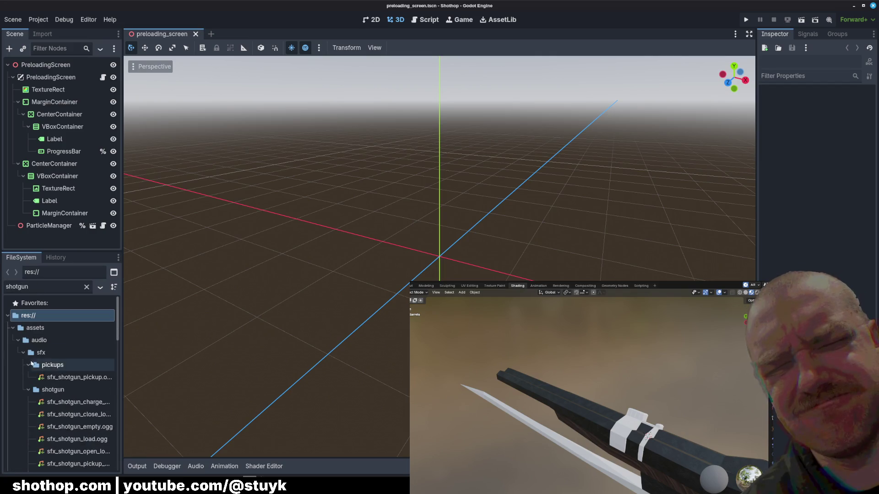
click(19, 340)
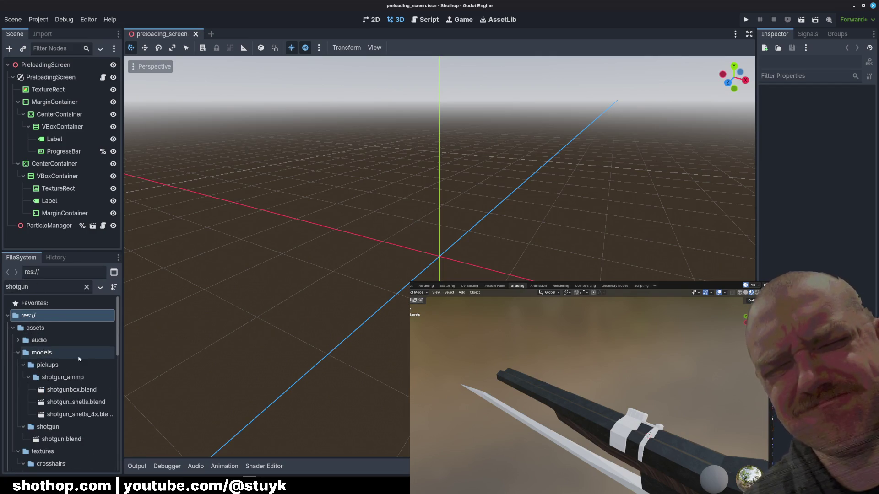
scroll(79, 359, down, 3)
double_click(70, 332)
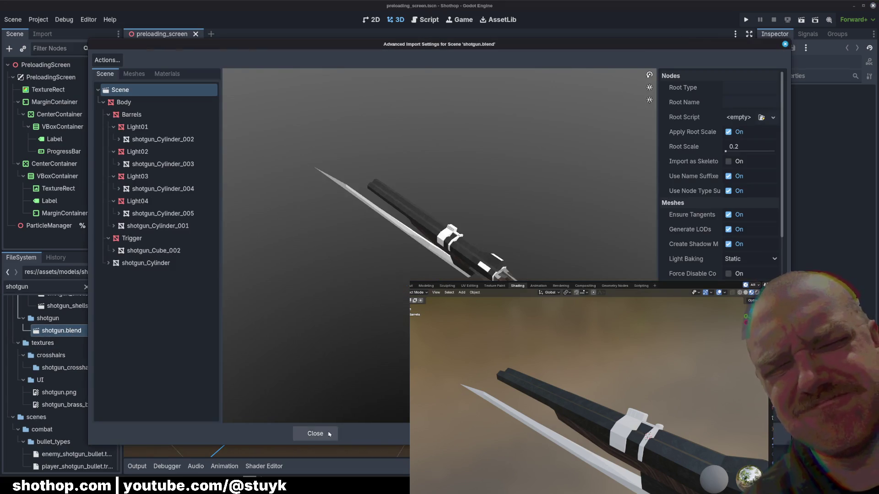
click(314, 433)
scroll(86, 365, down, 2)
double_click(60, 429)
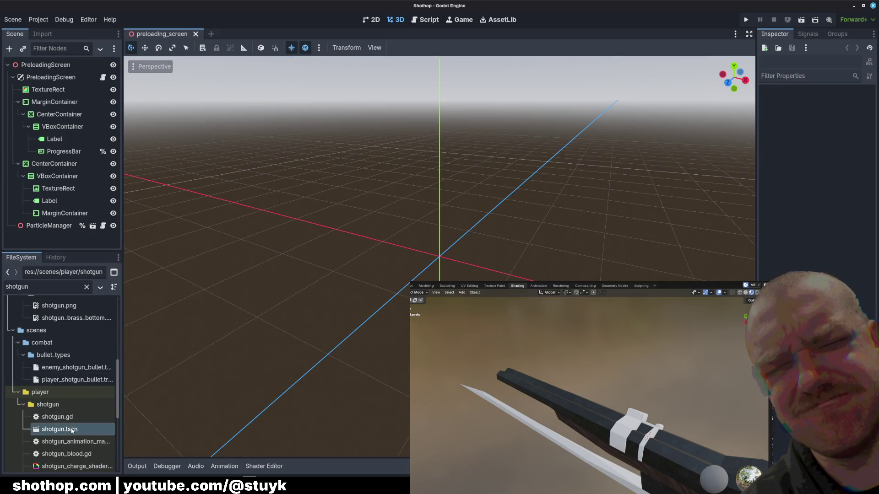
Drag shotgun.blend from FileSystem onto the Shotgun root to instance the model in the scene.
mouse_move(480, 275)
middle_down()
mouse_move(599, 266)
mouse_move(549, 206)
middle_up()
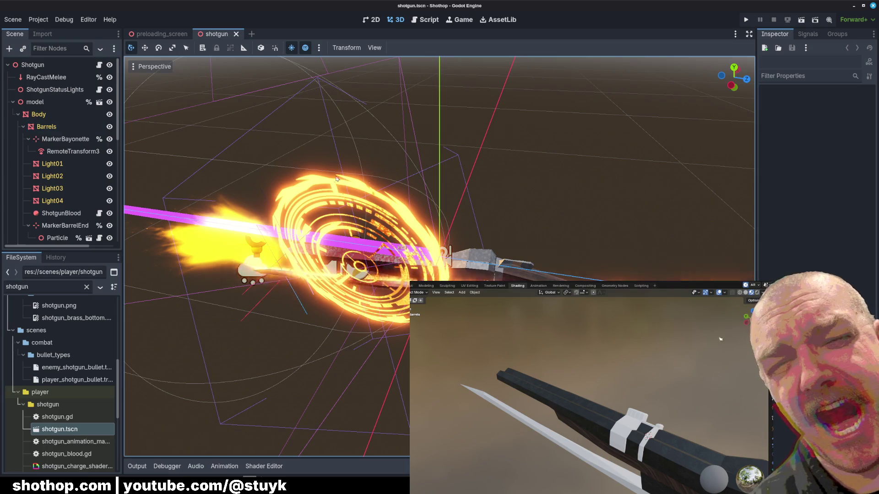
middle_drag(481, 207, 850, 405)
middle_drag(451, 165, 284, 266)
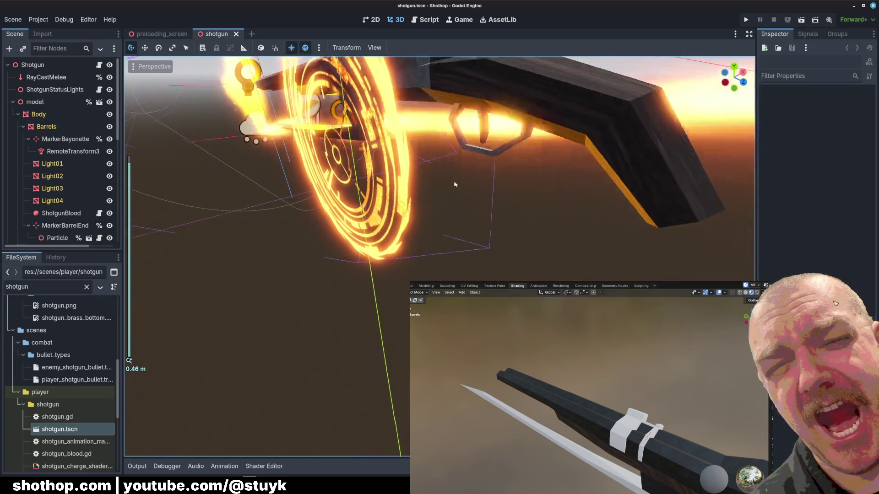
drag(79, 429, 51, 435)
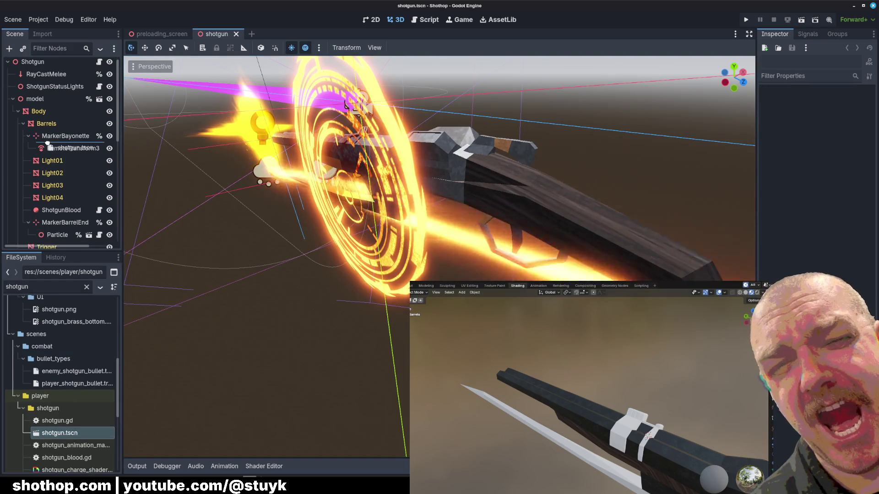
scroll(62, 364, up, 5)
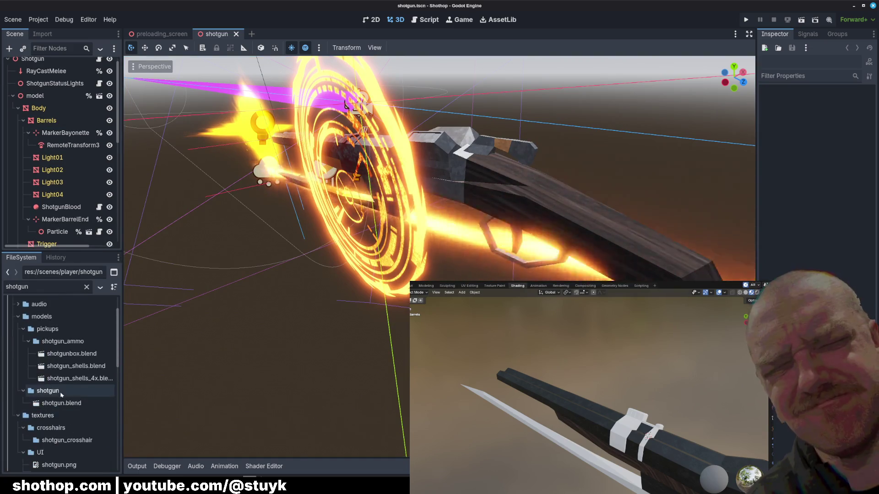
mouse_move(61, 404)
mouse_down()
mouse_move(67, 51)
mouse_move(41, 96)
mouse_up()
mouse_move(776, 351)
middle_down()
mouse_move(556, 223)
mouse_move(421, 210)
middle_up()
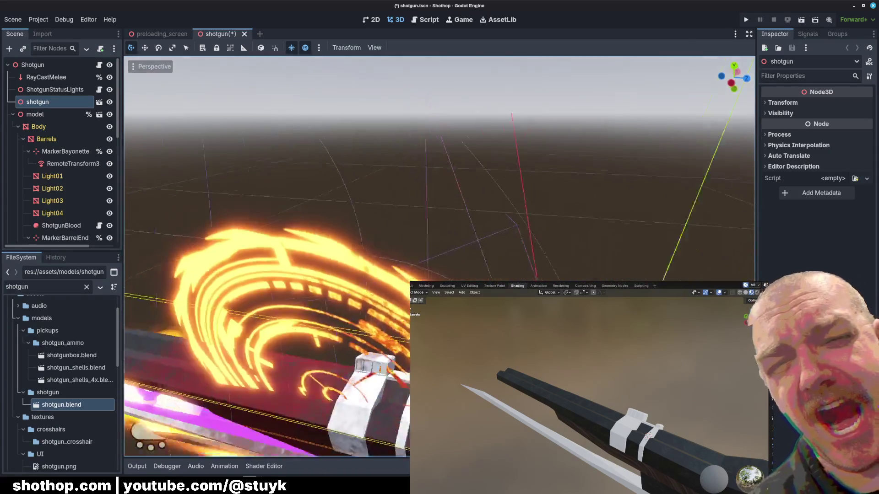
middle_drag(421, 210, 308, 226)
mouse_move(129, 360)
middle_down()
mouse_move(591, 249)
mouse_move(439, 206)
middle_up()
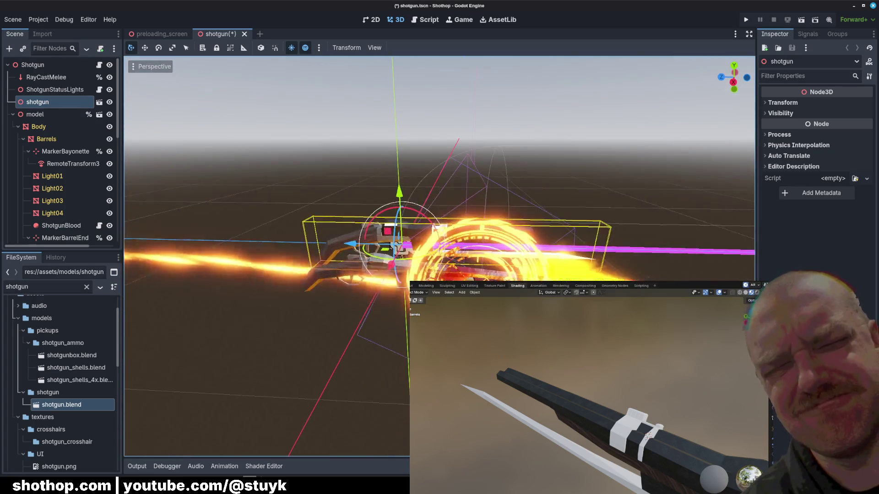
scroll(129, 360, up, 5)
scroll(439, 254, down, 6)
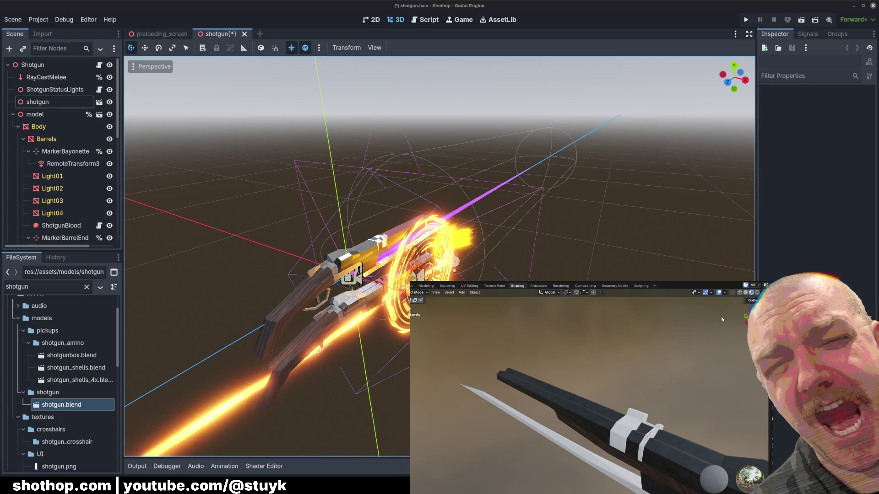
Toggle visibility of the blade glow and Trigger nodes and collapse the Audio node's children.
mouse_move(486, 126)
middle_down()
mouse_move(399, 253)
mouse_move(357, 227)
middle_up()
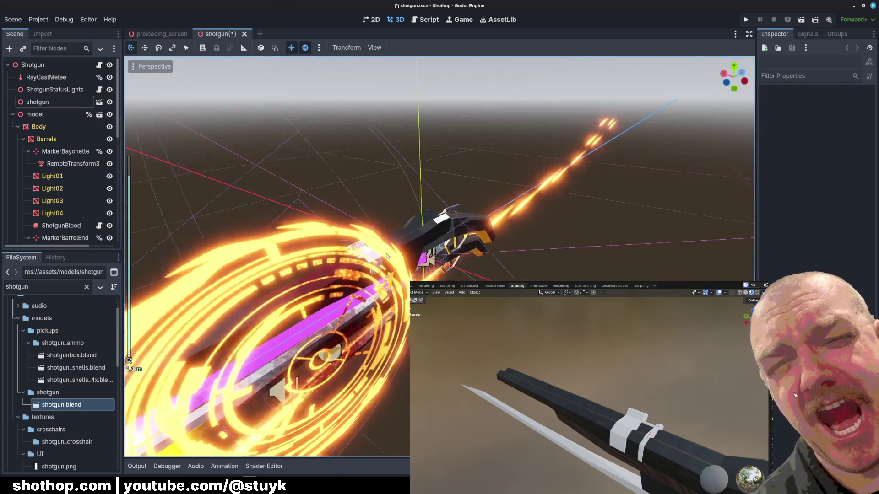
scroll(47, 159, down, 3)
scroll(76, 160, down, 3)
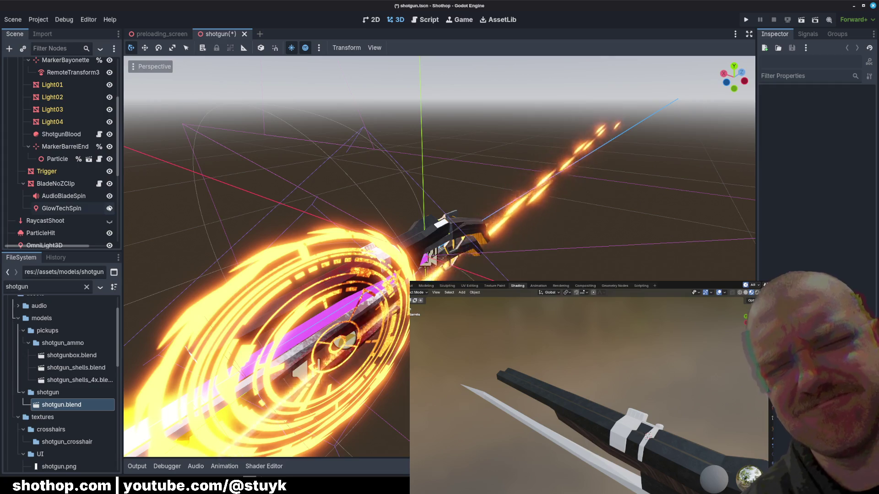
click(110, 184)
click(109, 172)
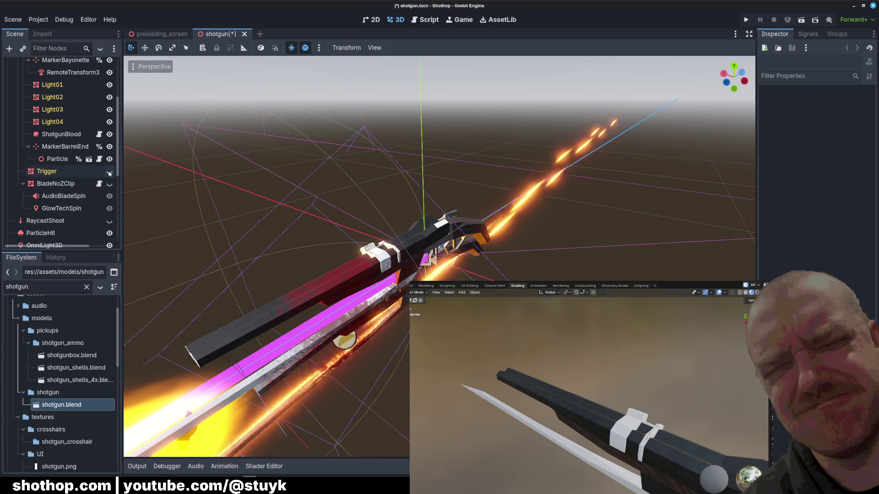
click(110, 184)
click(109, 184)
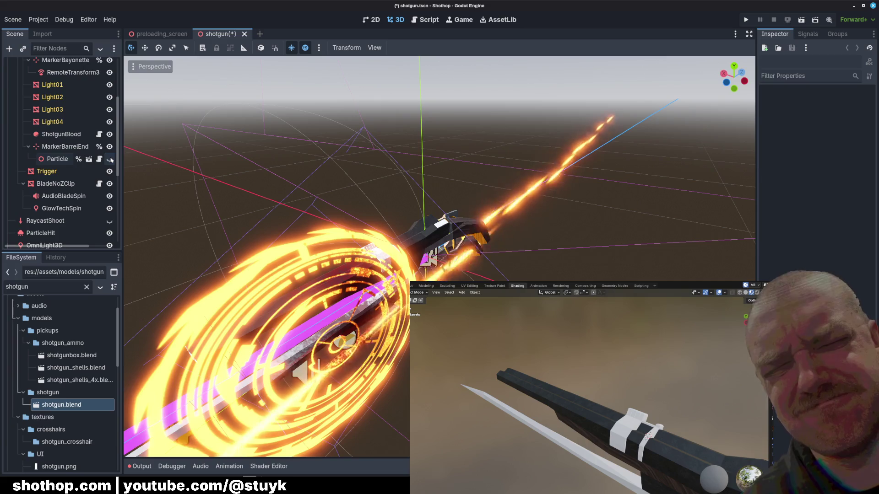
scroll(109, 159, up, 2)
scroll(110, 159, down, 3)
scroll(109, 158, down, 4)
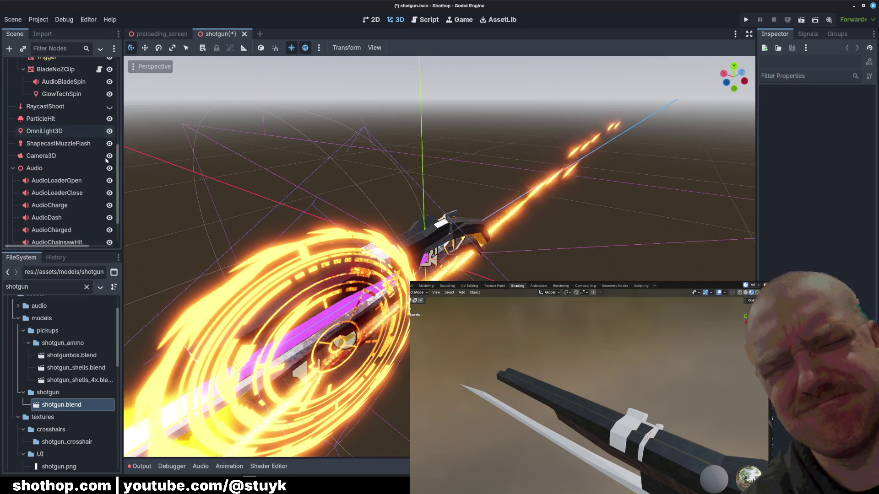
click(13, 167)
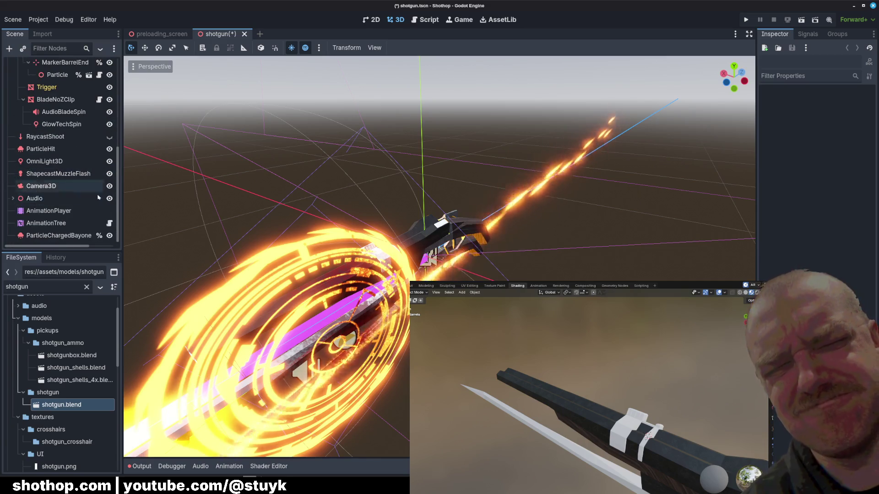
scroll(275, 412, up, 5)
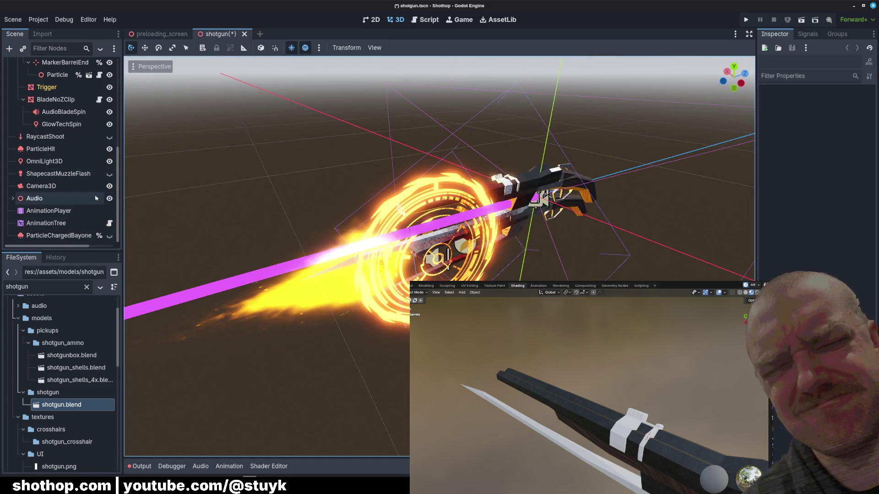
scroll(96, 197, up, 2)
scroll(103, 200, up, 2)
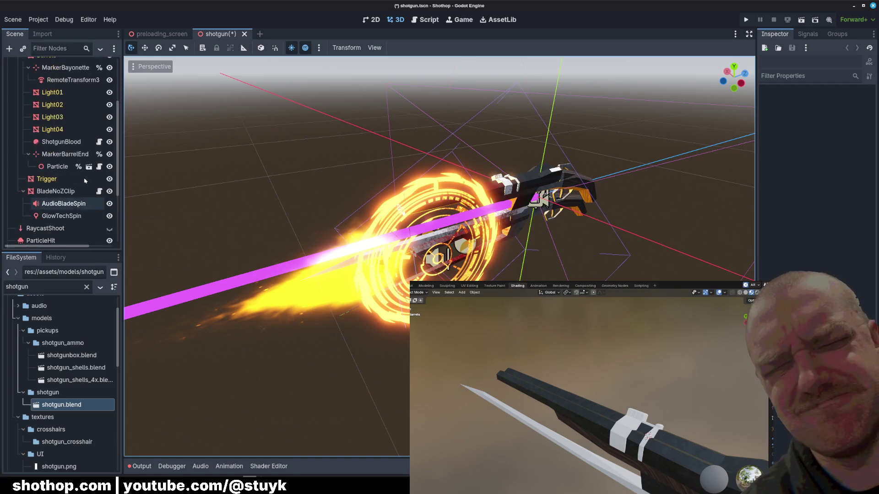
scroll(97, 179, up, 2)
scroll(90, 152, up, 1)
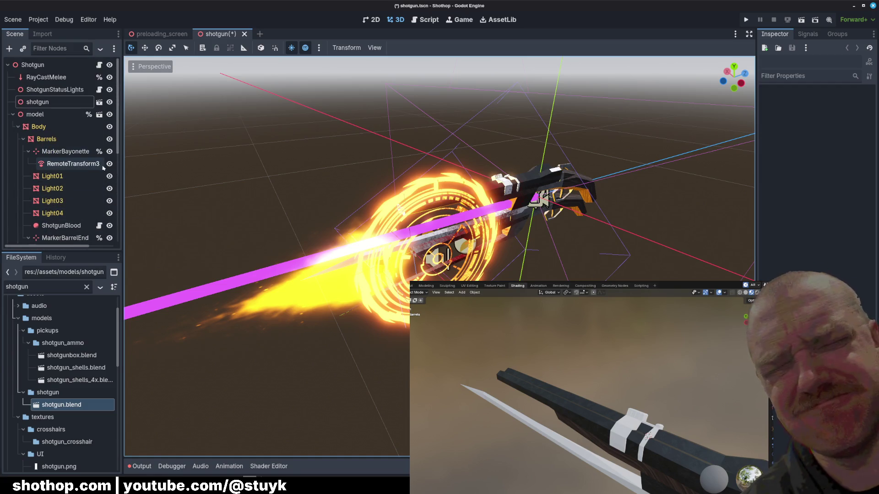
scroll(105, 156, down, 2)
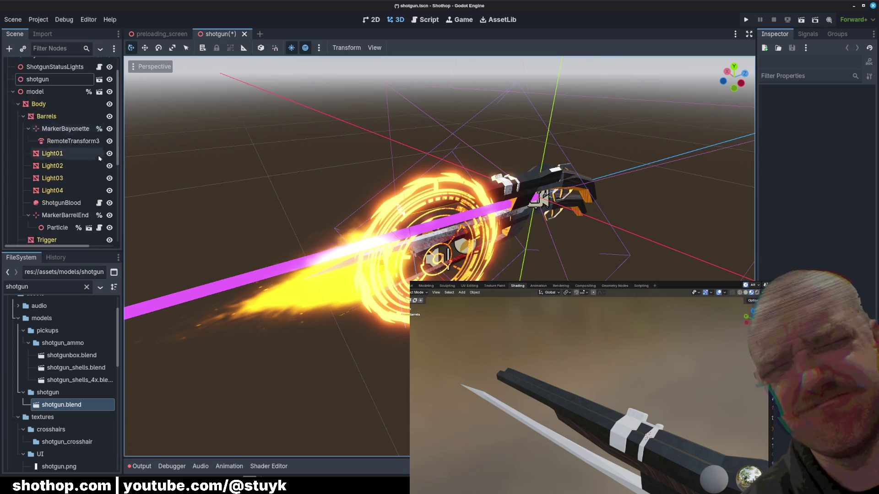
scroll(100, 157, down, 1)
scroll(96, 159, down, 1)
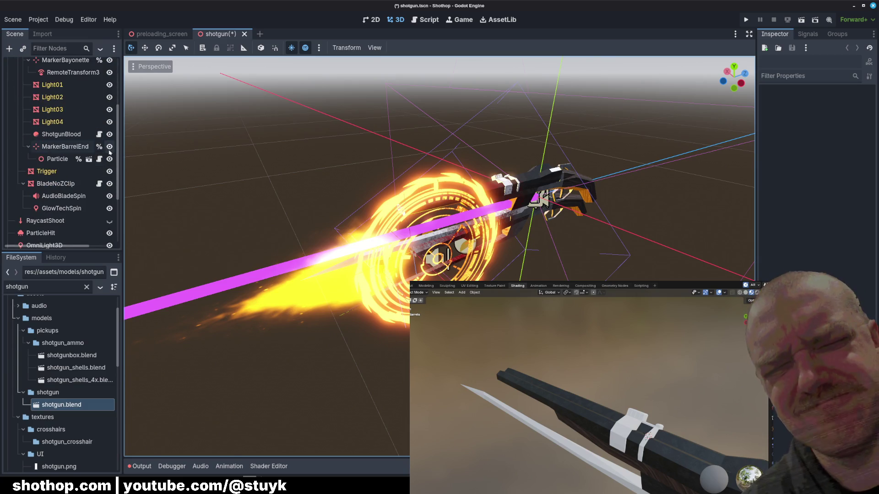
Hide the flame particle effect and the glowing blade ring, leaving a side-on view of the shotgun.
click(109, 159)
mouse_move(147, 181)
middle_down()
mouse_move(356, 214)
mouse_move(311, 210)
middle_up()
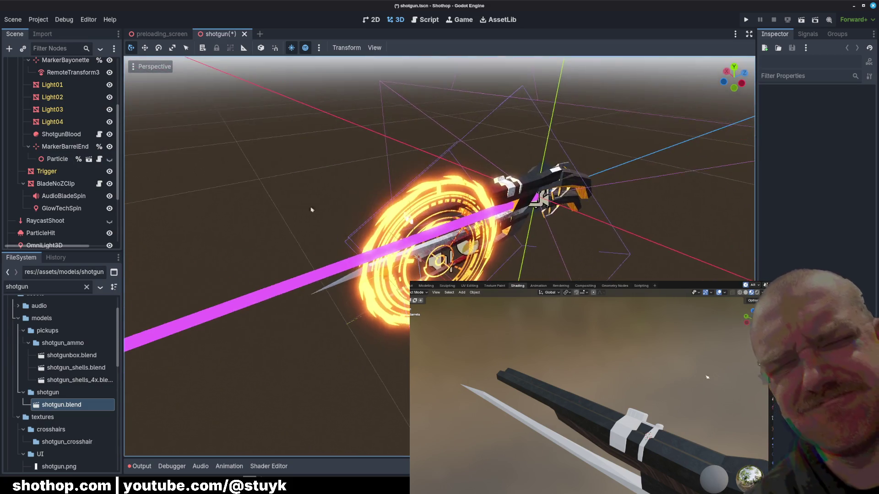
click(110, 184)
middle_drag(344, 252, 261, 227)
scroll(64, 163, up, 3)
scroll(64, 162, down, 3)
scroll(64, 162, down, 3)
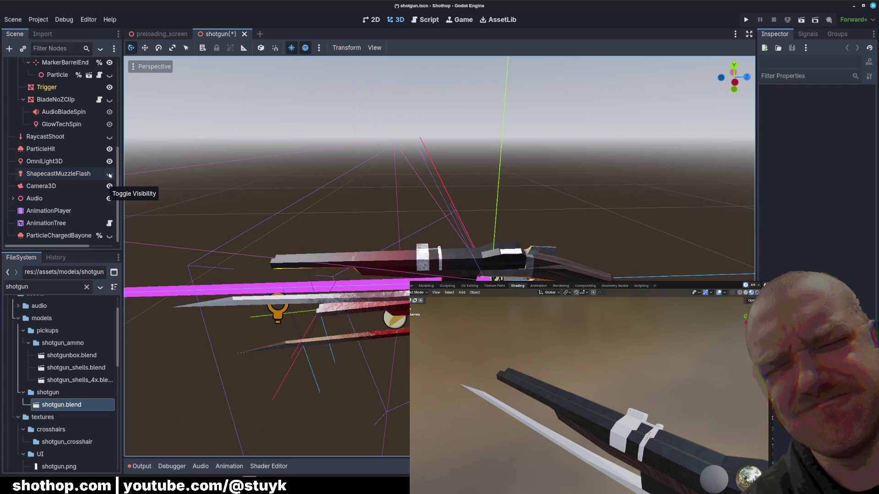
scroll(109, 175, up, 3)
scroll(108, 177, up, 5)
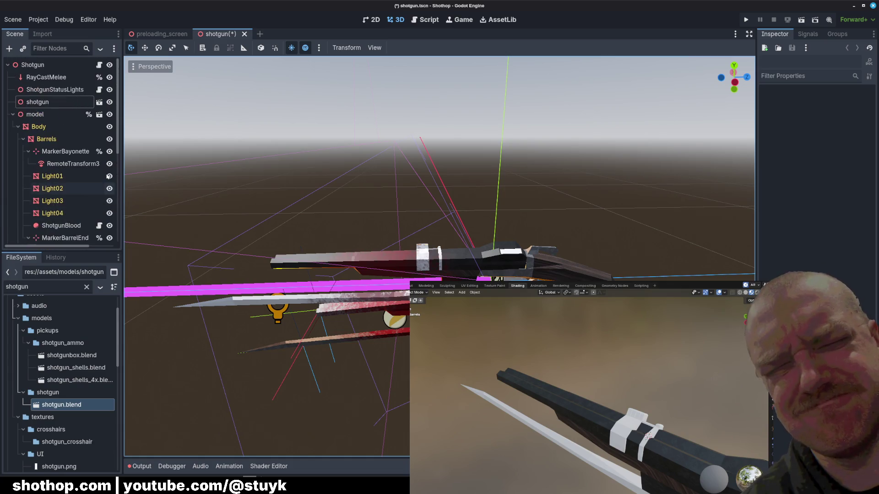
Hide RayCastMelee and select the added shotgun model node in the scene.
click(109, 77)
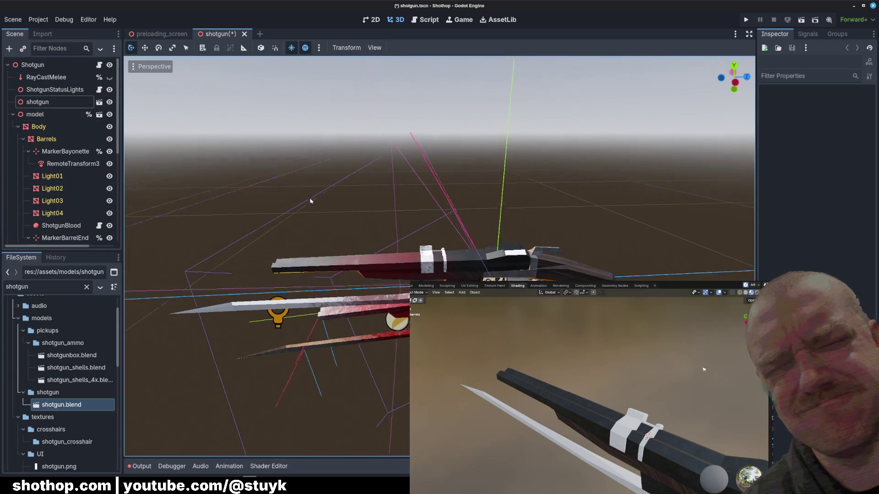
scroll(308, 198, up, 4)
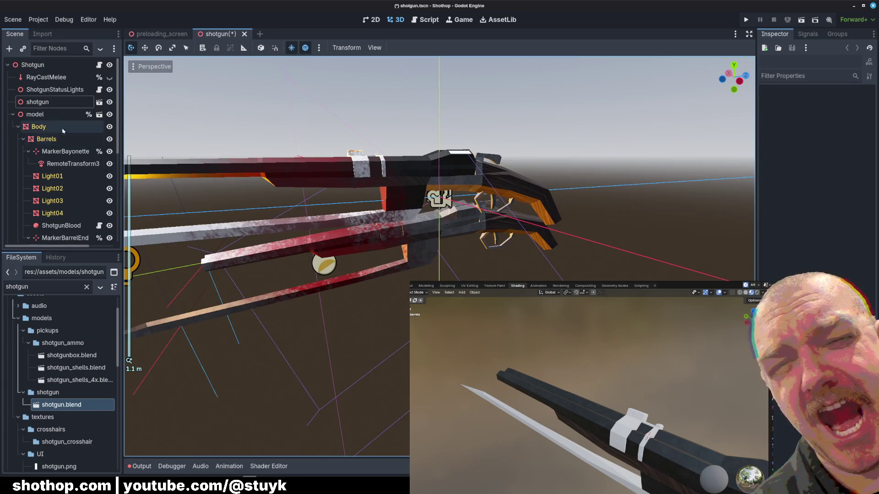
click(37, 101)
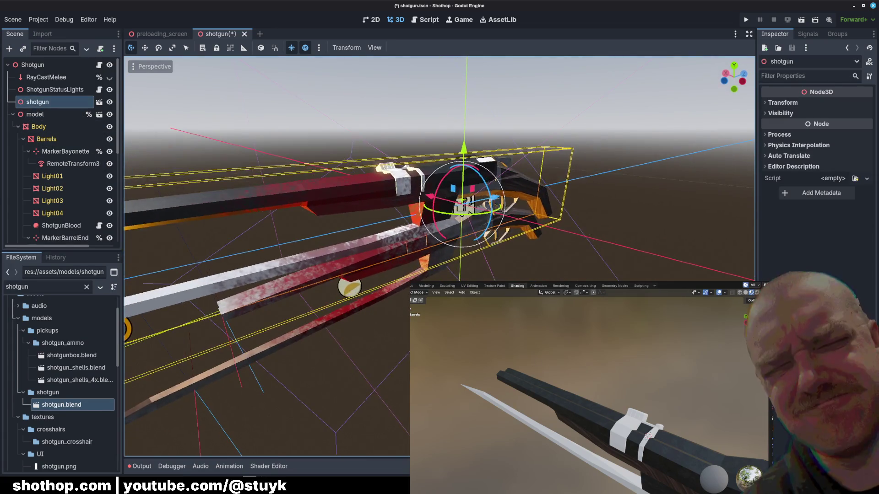
click(363, 310)
mouse_move(364, 310)
middle_down()
mouse_move(273, 315)
mouse_move(359, 204)
middle_up()
click(359, 204)
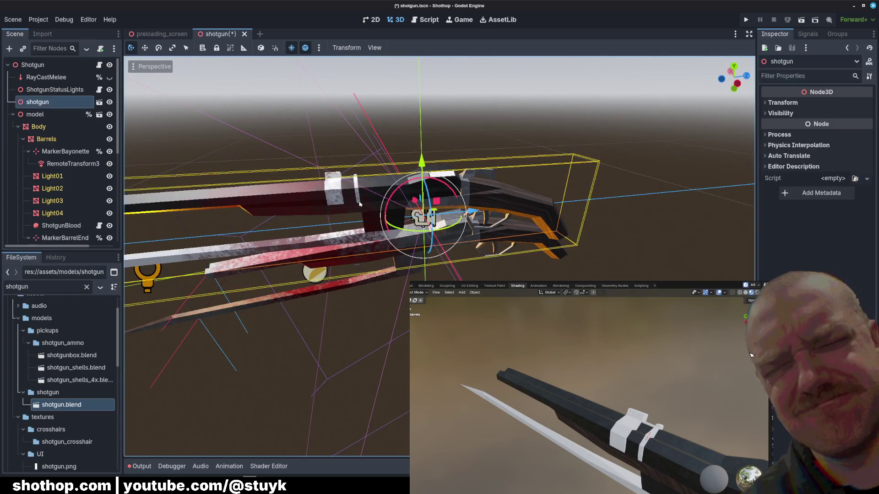
click(46, 115)
scroll(409, 243, up, 2)
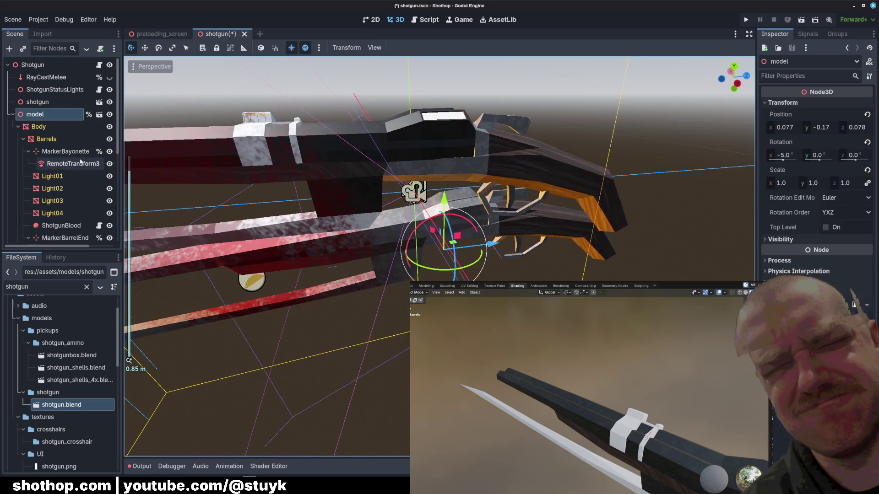
Select the Body mesh node and widen the Inspector beside the 3D viewport.
click(419, 245)
scroll(438, 254, up, 2)
middle_drag(439, 255, 568, 248)
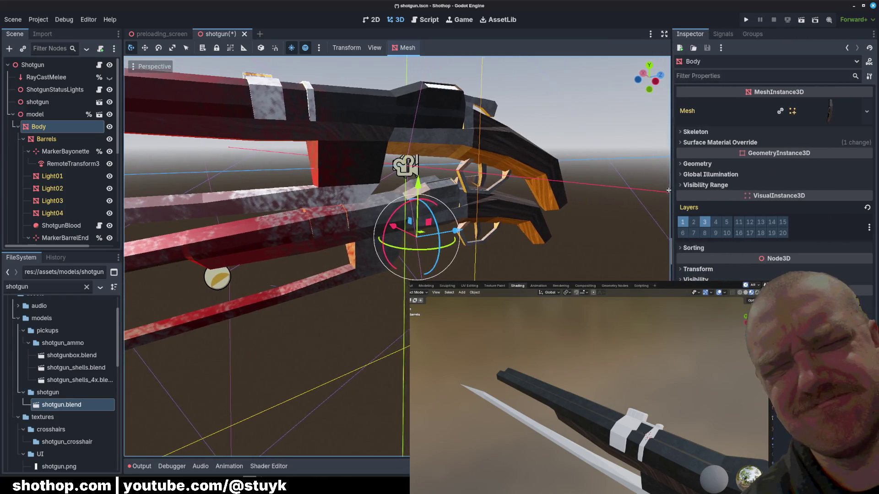
drag(756, 185, 633, 193)
Open shotgun.blend's Advanced Import Settings and view the Body and Barrels nodes in the preview.
double_click(55, 406)
scroll(440, 247, up, 5)
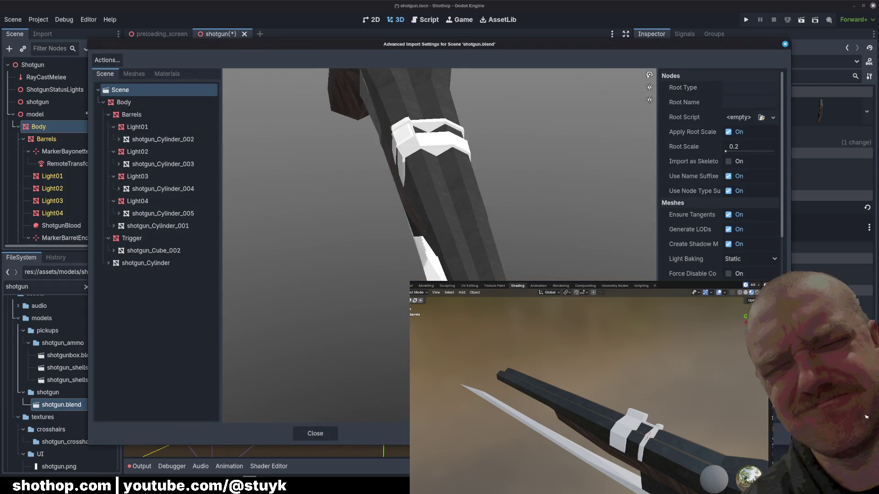
drag(439, 247, 549, 205)
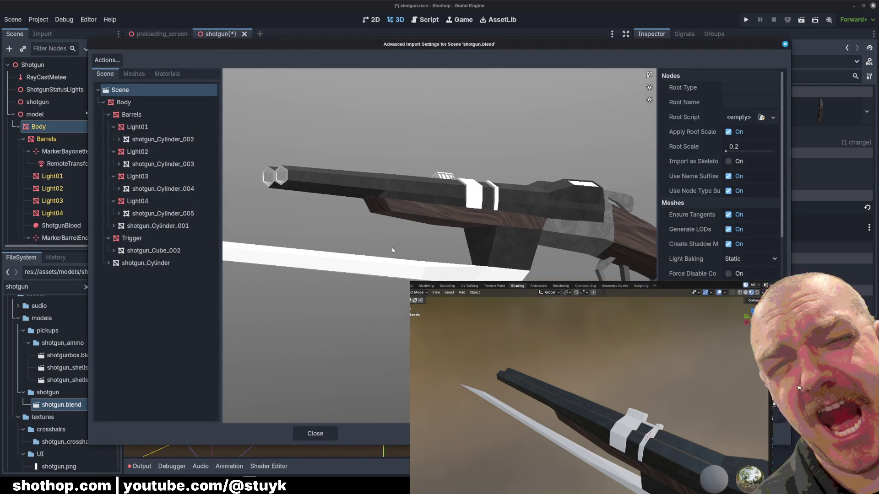
drag(392, 250, 357, 227)
click(123, 102)
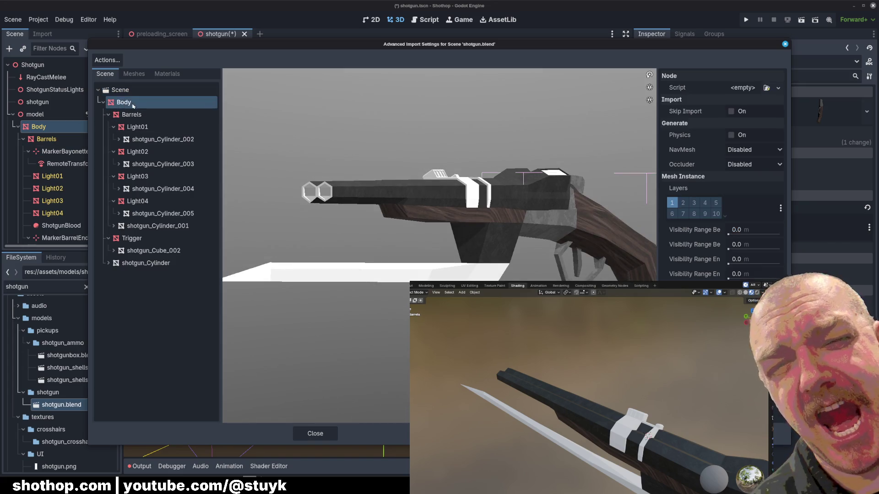
click(124, 103)
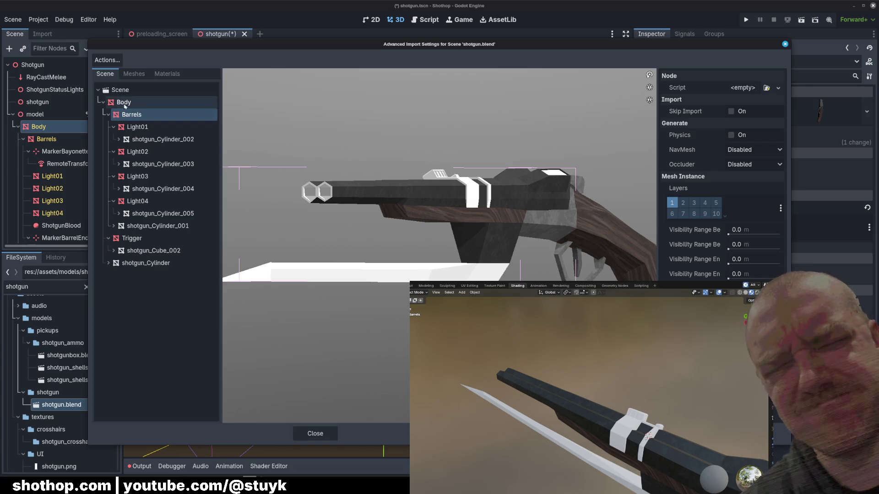
Browse the imported meshes (shotgun_Cylinder, shotgun_Cube_002) and six materials, then close the settings.
click(135, 73)
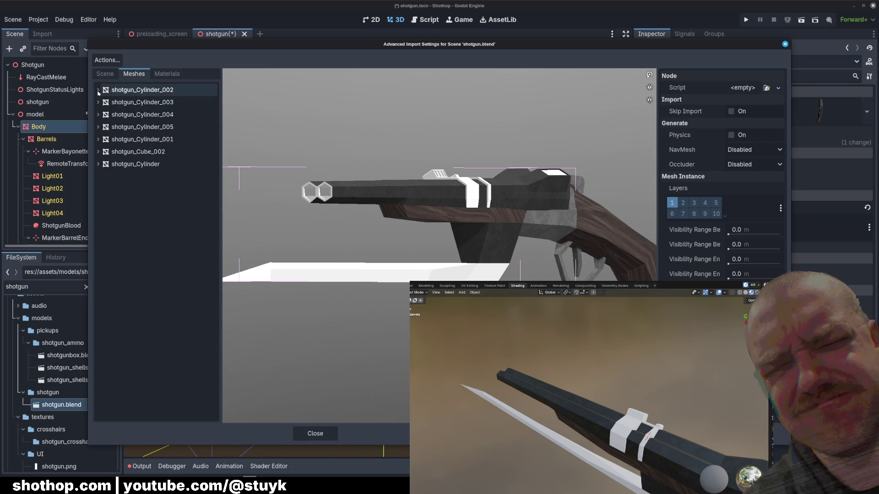
click(98, 164)
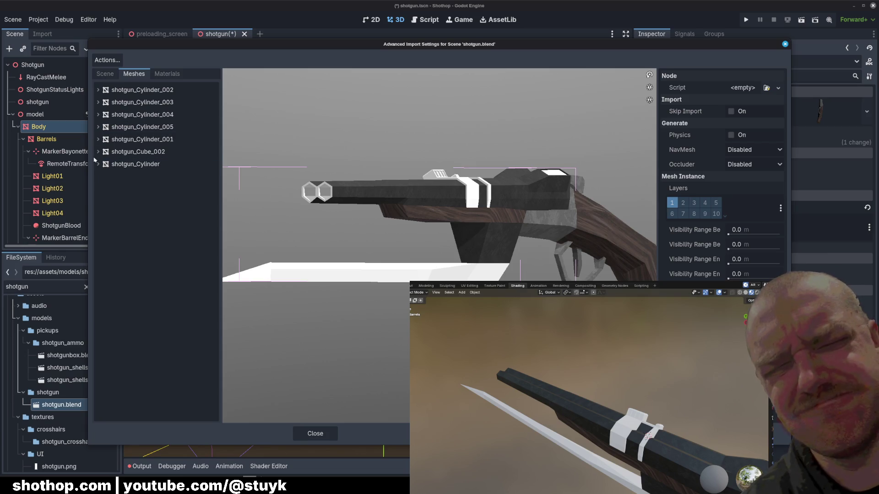
click(99, 153)
click(167, 73)
click(106, 73)
click(103, 76)
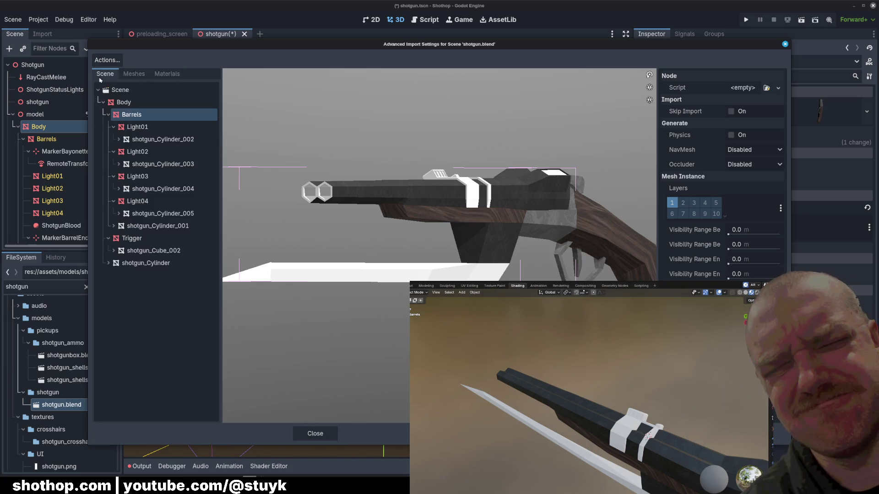
click(314, 433)
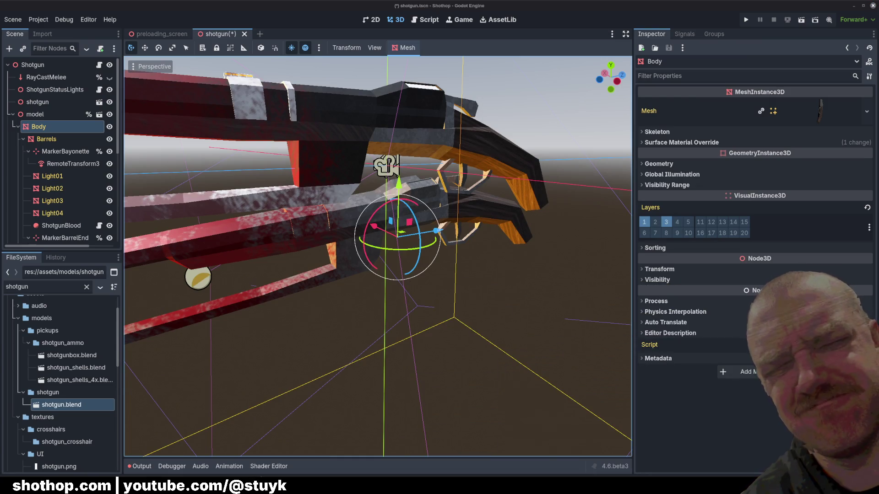
Clear Body's surface 0 material override and inspect the material now assigned to that surface.
middle_drag(374, 249, 364, 240)
click(34, 113)
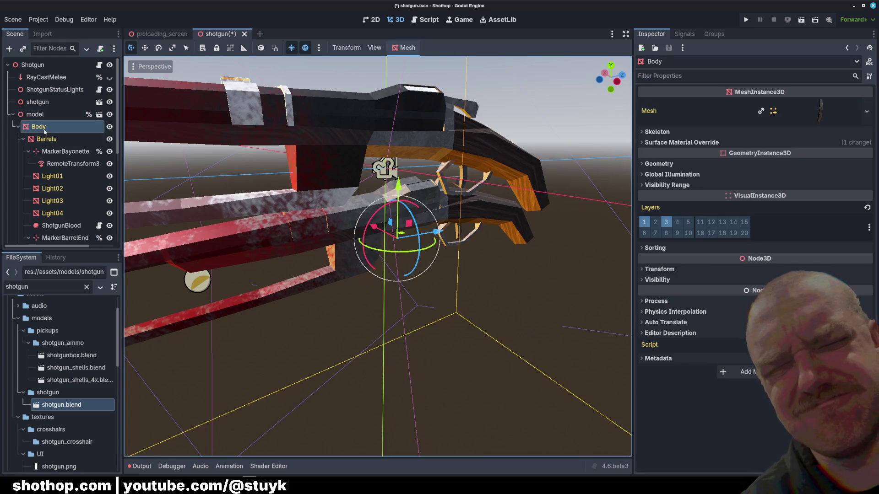
middle_drag(342, 200, 356, 207)
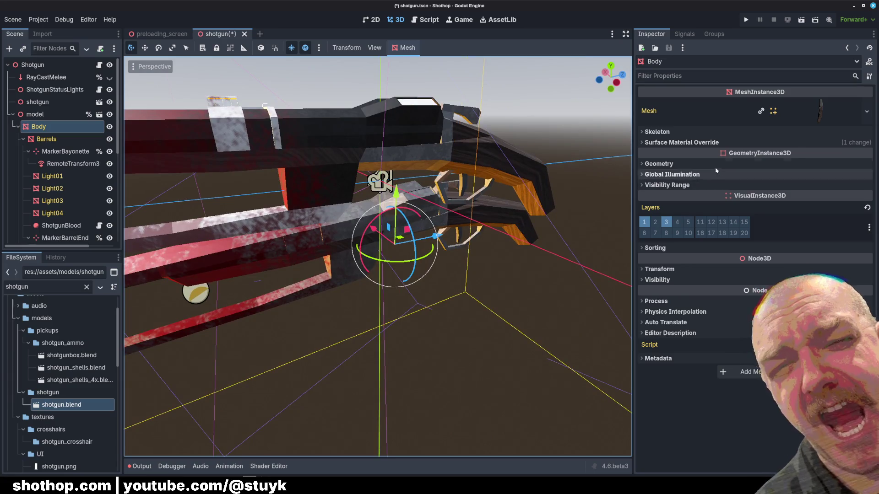
click(700, 142)
click(751, 162)
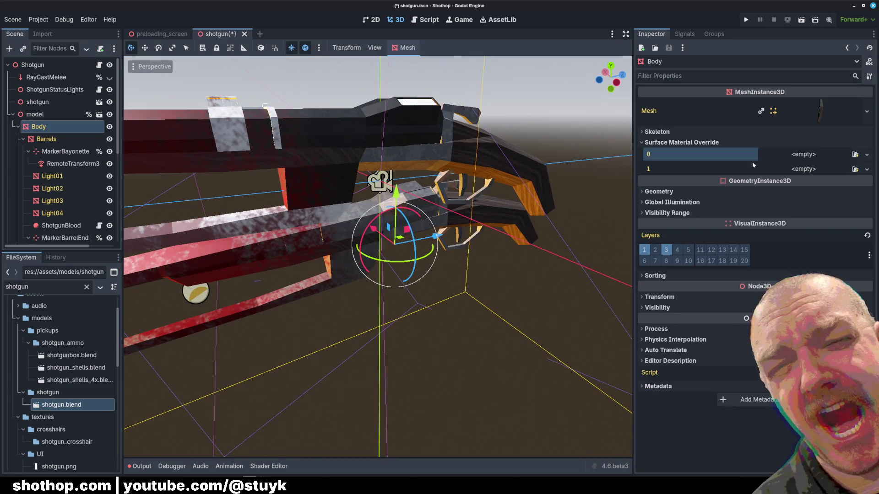
click(683, 143)
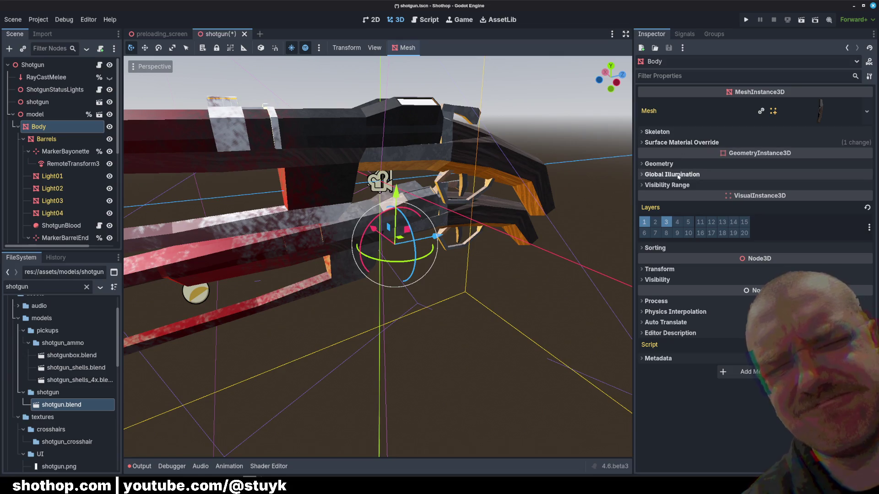
click(683, 142)
click(789, 163)
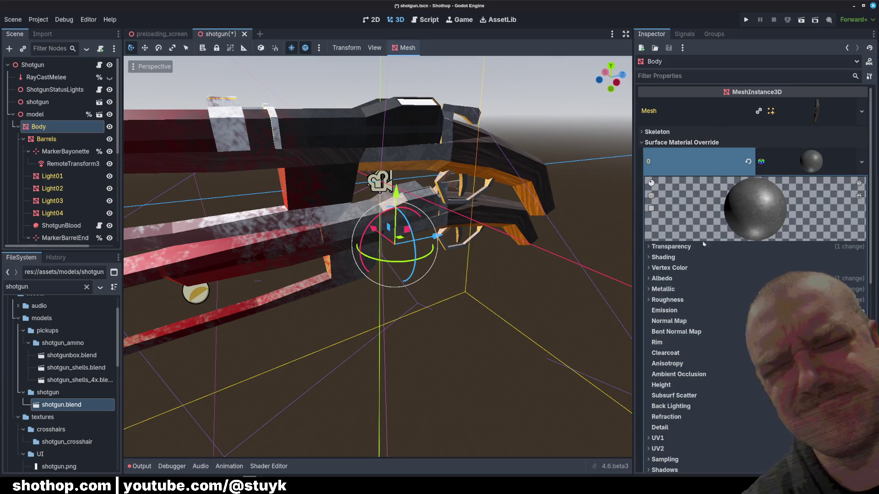
click(660, 246)
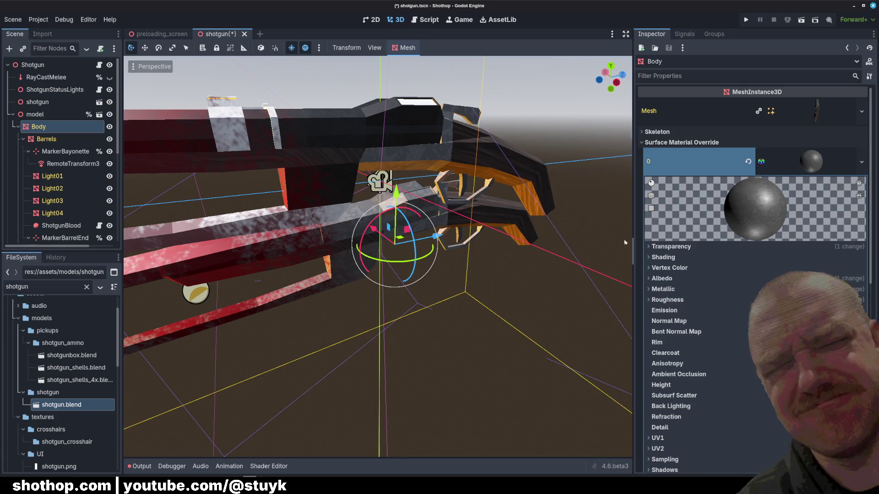
click(661, 143)
Check Body's mesh surface names, then clear Barrels' surface 0 material override.
click(783, 111)
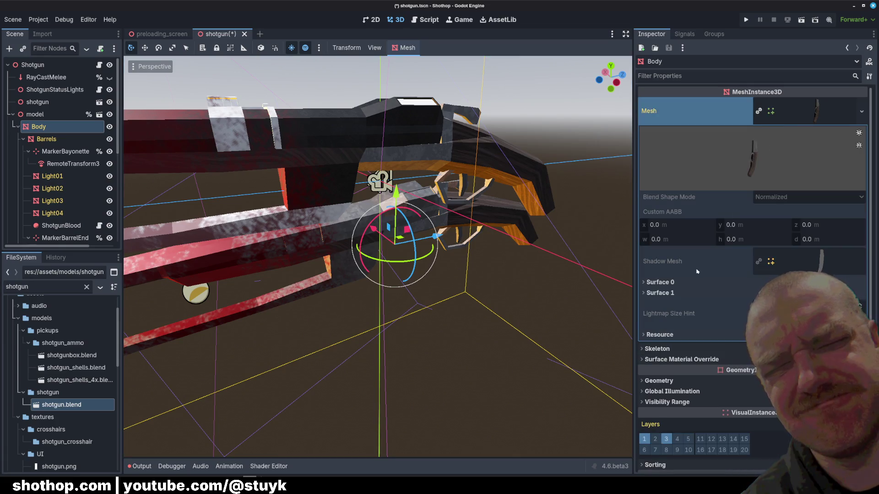
click(659, 282)
click(663, 335)
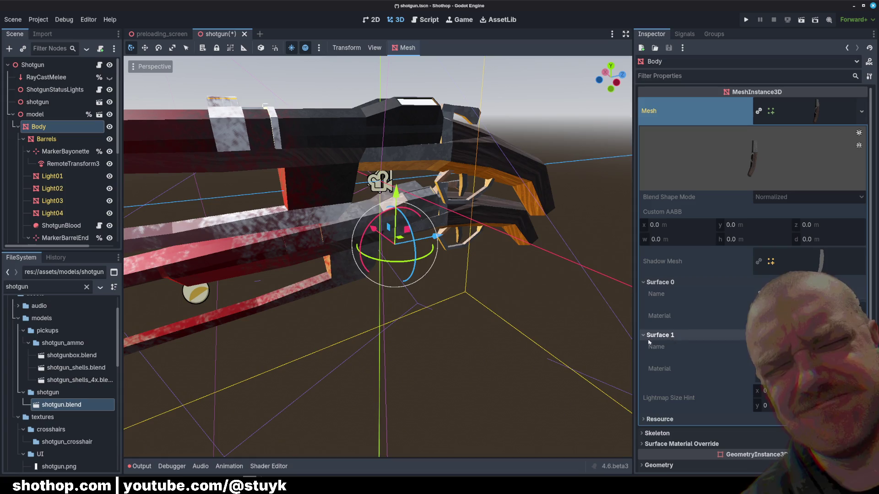
click(46, 139)
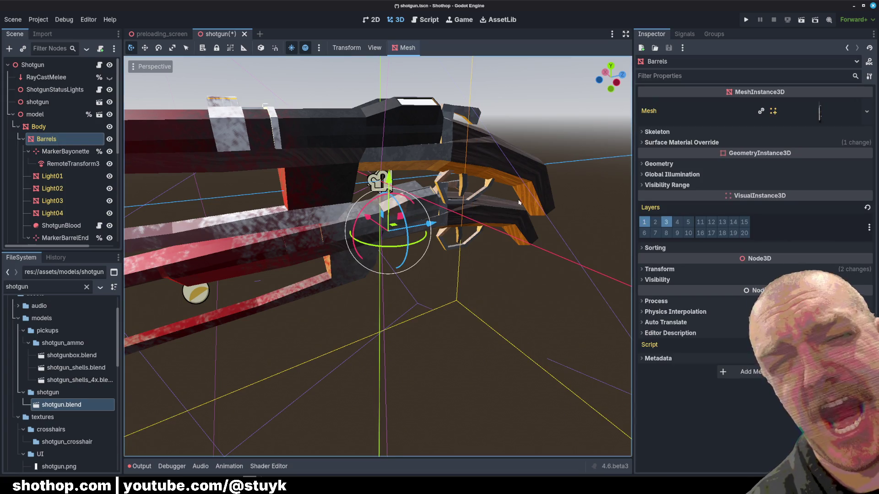
click(681, 142)
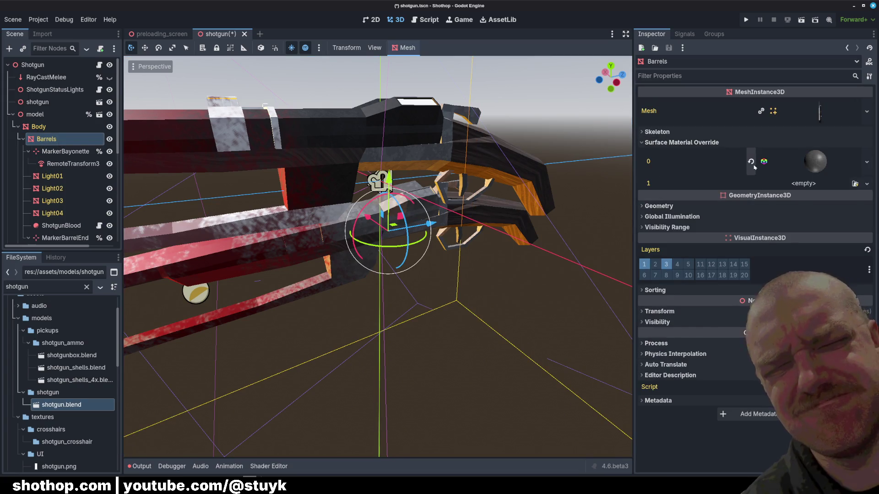
click(751, 161)
scroll(378, 275, down, 5)
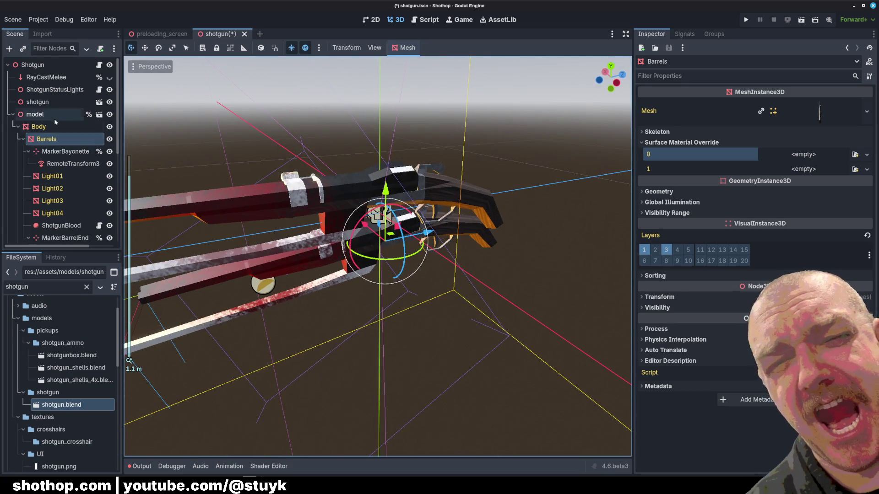
Delete the instanced shotgun node from the scene.
click(41, 127)
click(52, 102)
key(Delete)
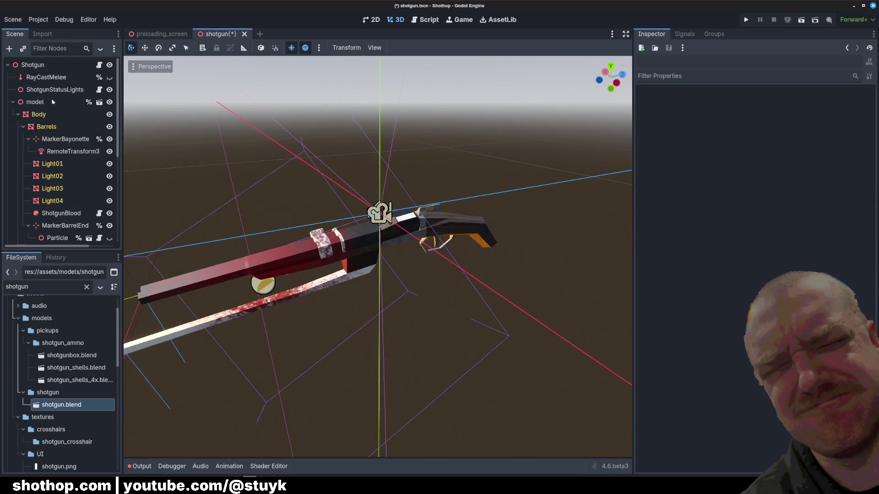
Inspect the barrels from a few angles and save the shotgun scene with Ctrl+S.
middle_drag(206, 172, 249, 179)
scroll(393, 239, up, 5)
middle_drag(394, 239, 372, 261)
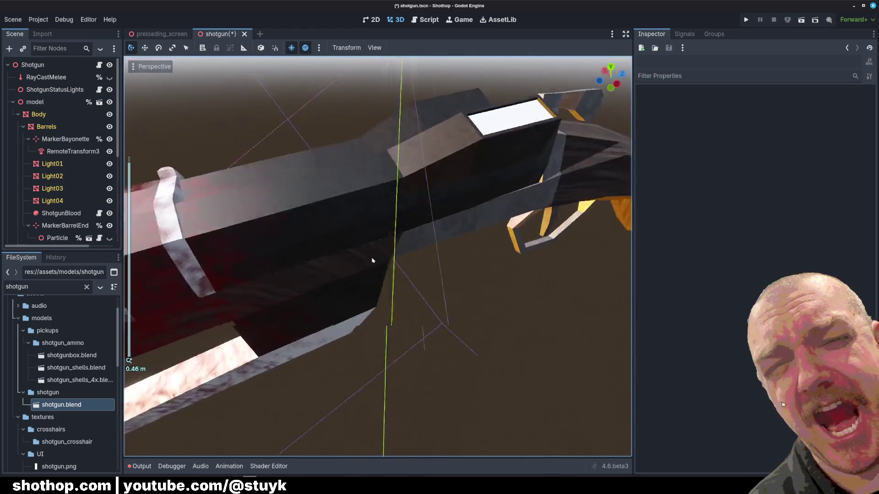
scroll(372, 261, down, 4)
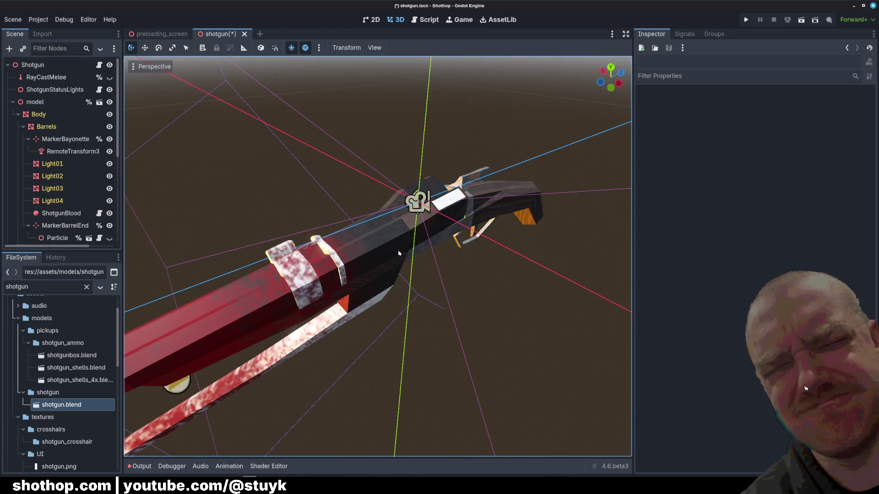
middle_drag(398, 254, 304, 209)
key(ctrl+s)
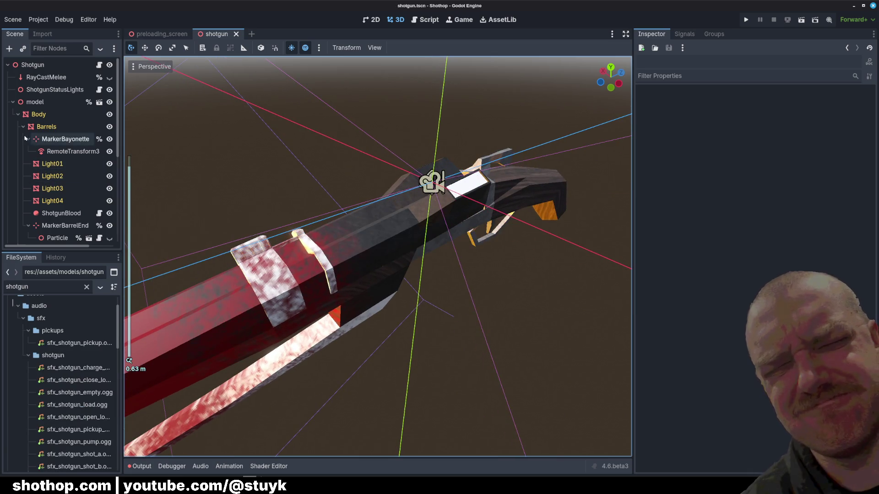
Collapse the Barrels, Body and model nodes and switch to the preloading_screen scene.
click(22, 126)
click(12, 102)
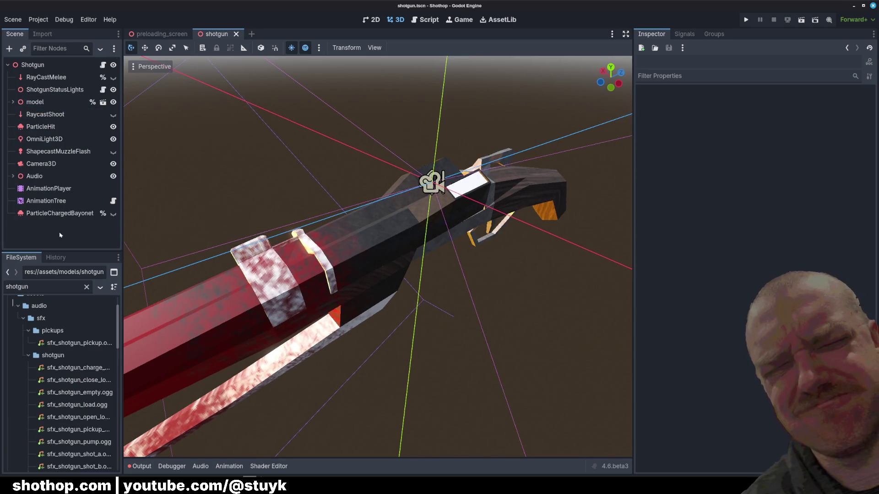
scroll(345, 251, up, 2)
scroll(345, 251, down, 5)
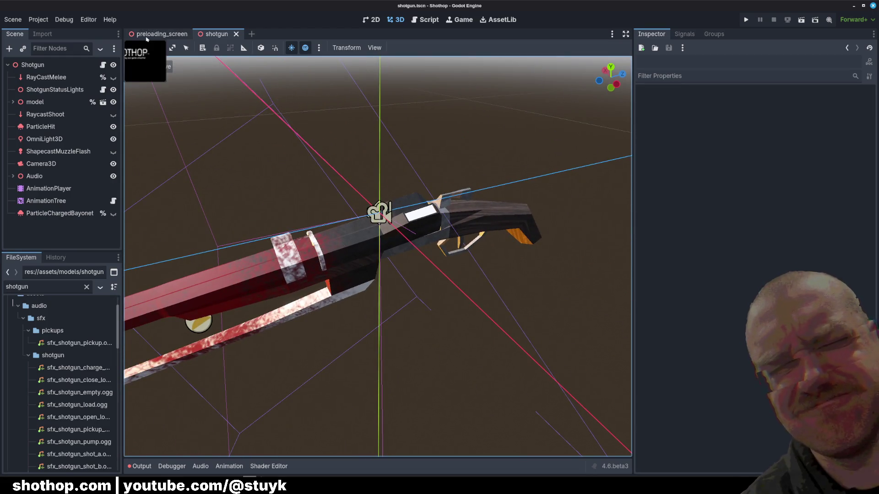
click(161, 33)
Filter the FileSystem for dev_unk_4, select dev_unk_4.tscn and run the current scene.
double_click(64, 287)
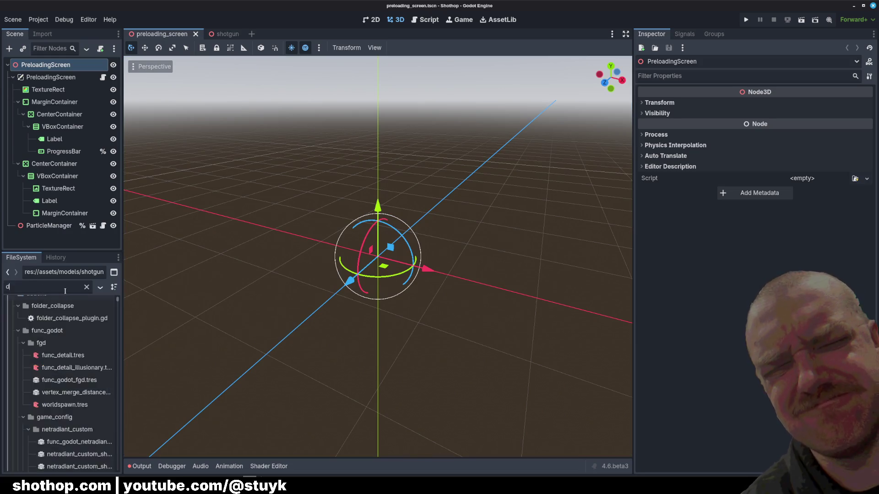
text(dev_unk_4)
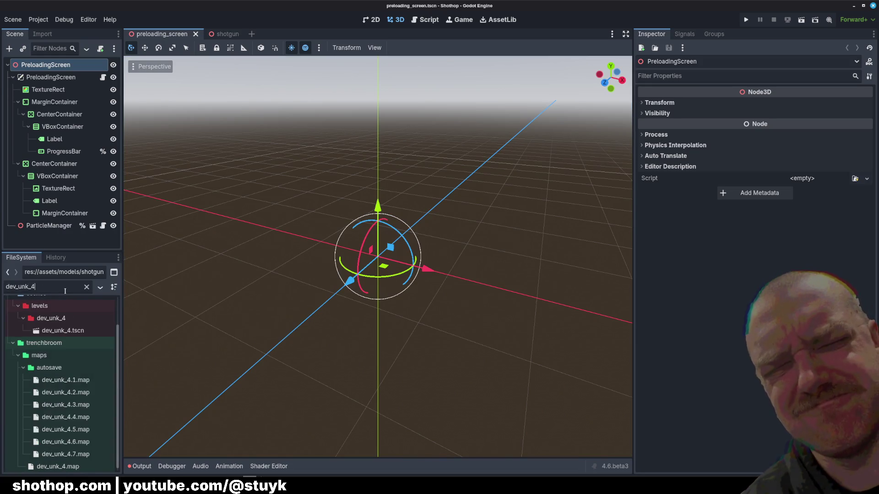
click(63, 330)
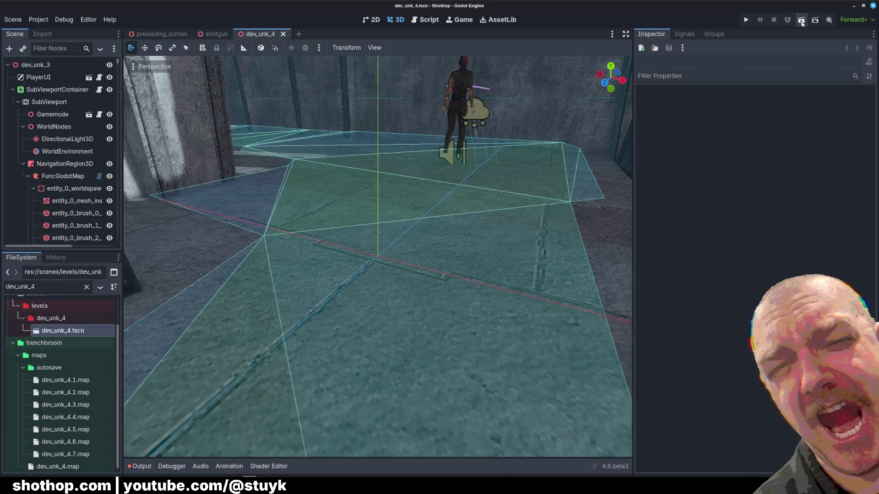
click(801, 19)
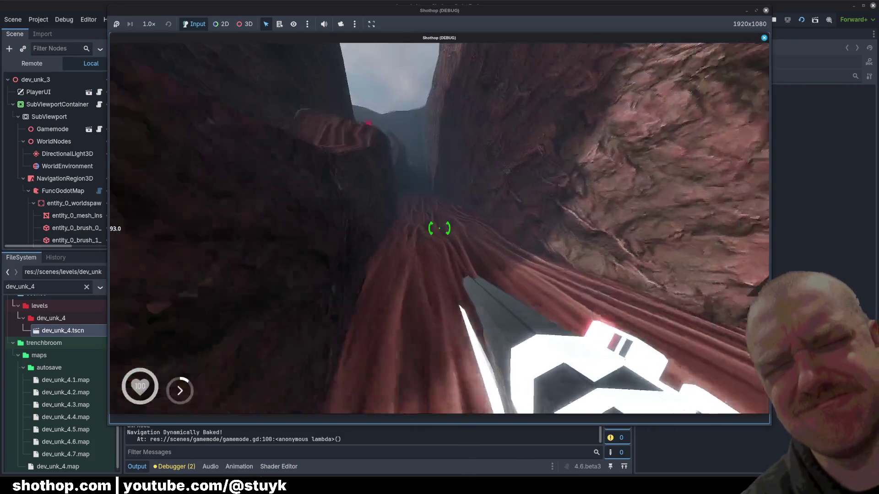
Walk forward in the canyon, pause the game, and orbit Blender's view toward the shotgun barrel.
key(w)
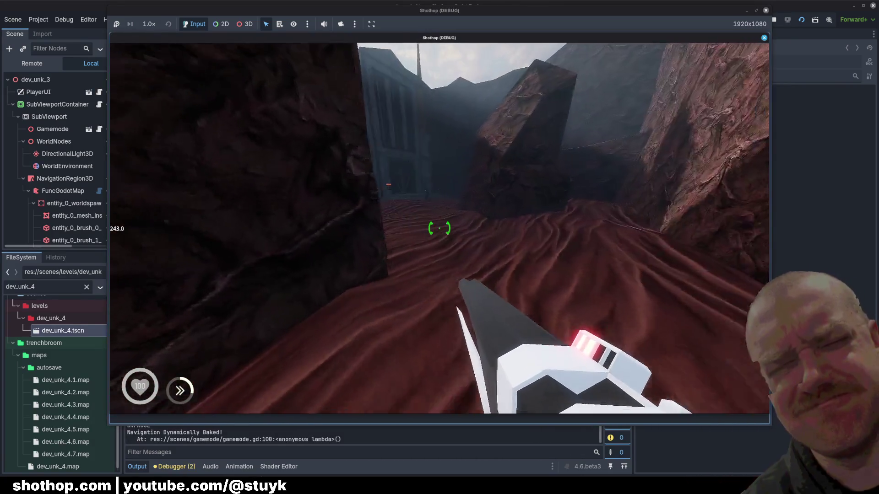
key(Escape)
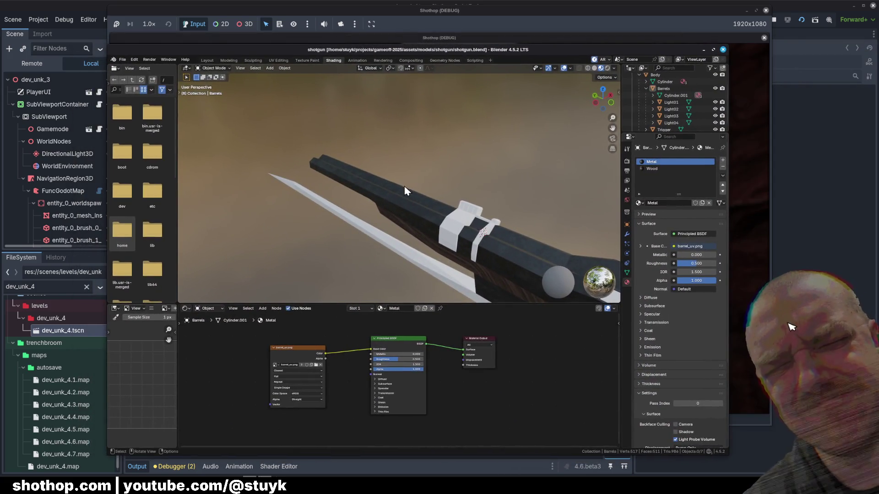
mouse_move(405, 191)
middle_down()
mouse_move(424, 190)
mouse_move(442, 220)
mouse_move(426, 278)
middle_up()
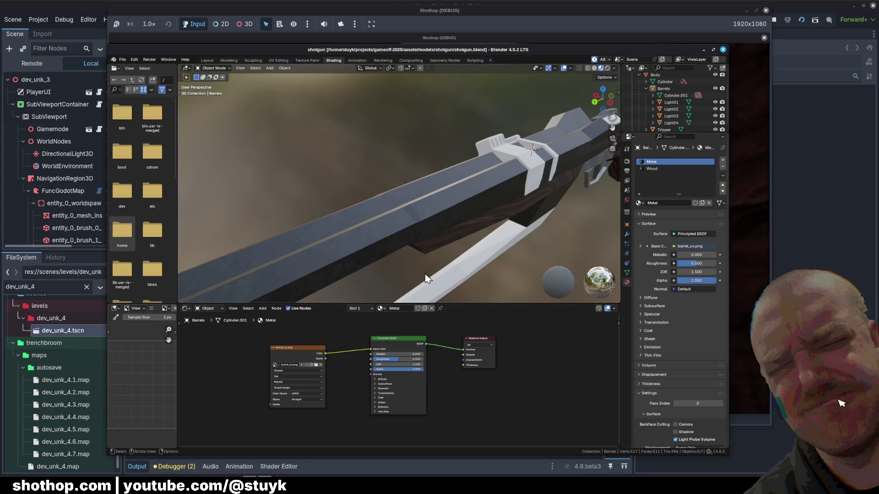
Maximize Blender, select the Barrels object and set the Metal material's IOR to 1.2.
click(711, 53)
scroll(463, 206, up, 2)
click(472, 201)
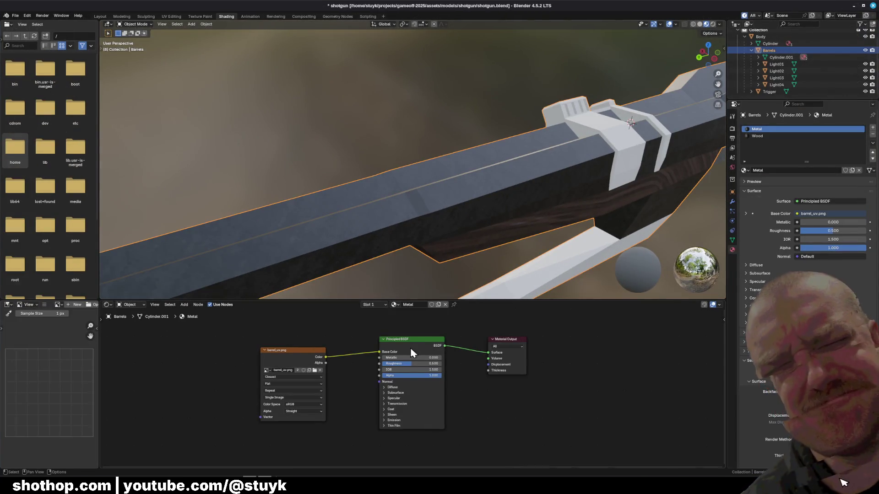
scroll(432, 400, up, 1)
scroll(432, 400, up, 2)
click(447, 358)
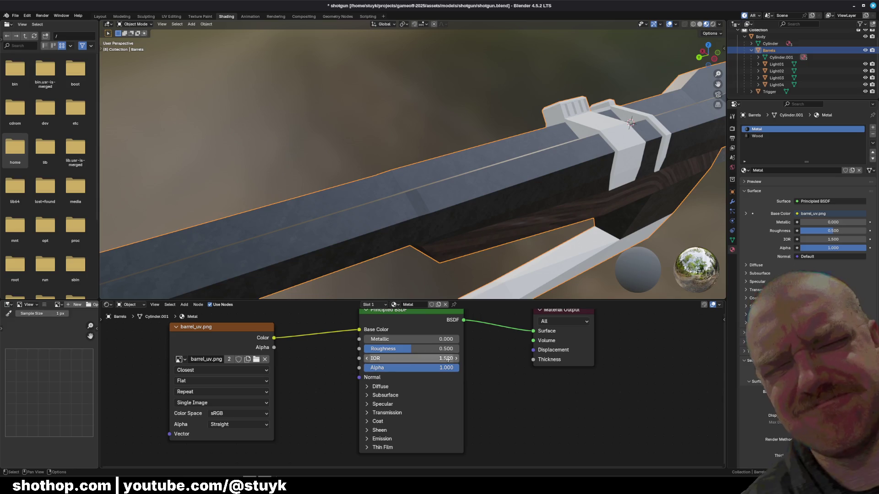
text(2)
key(Return)
key(ctrl+z)
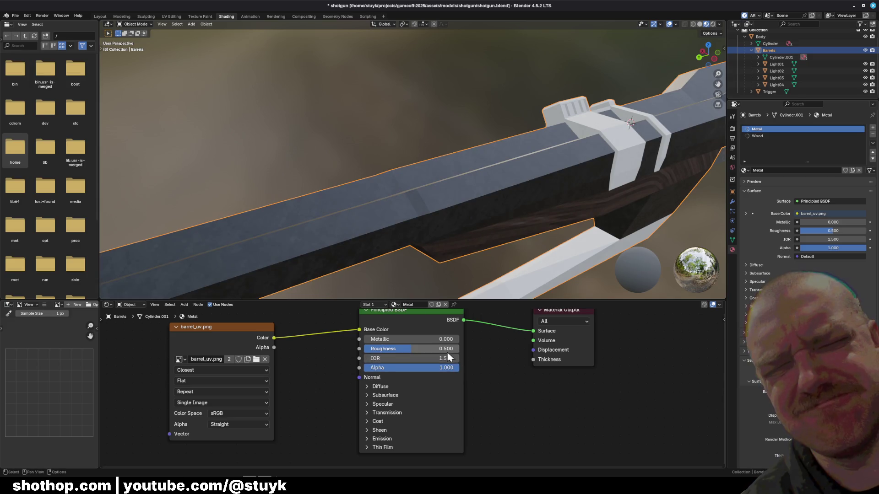
click(435, 358)
text(1.000)
key(Return)
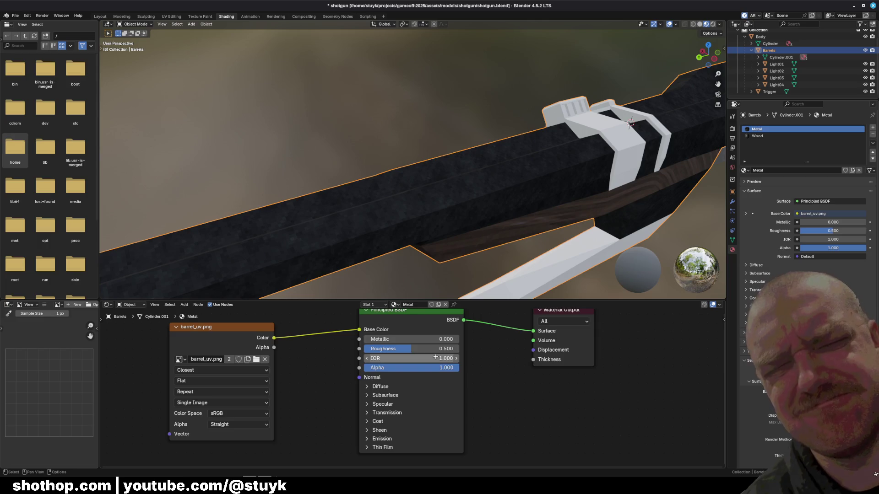
click(435, 358)
text(1.2)
key(Return)
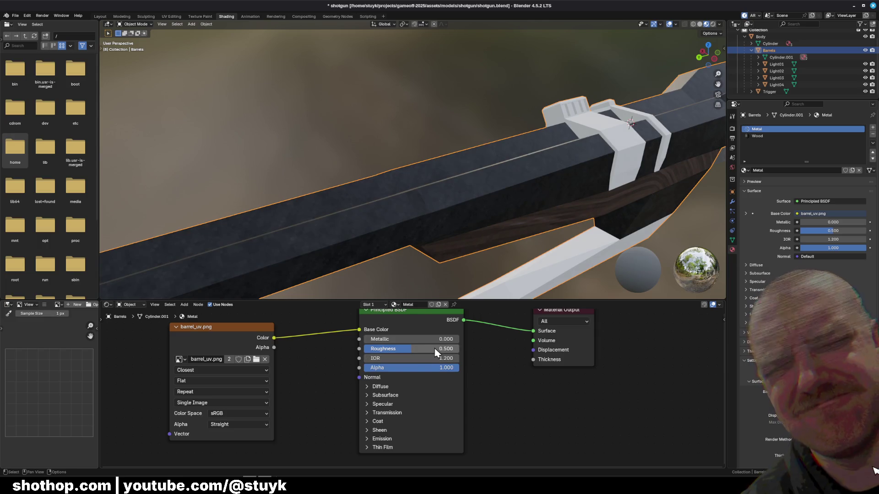
Set Metallic 0.2 and Roughness 0.75, check the barrel shading, then hide Blender to return to the game.
click(436, 339)
text(.2)
key(Return)
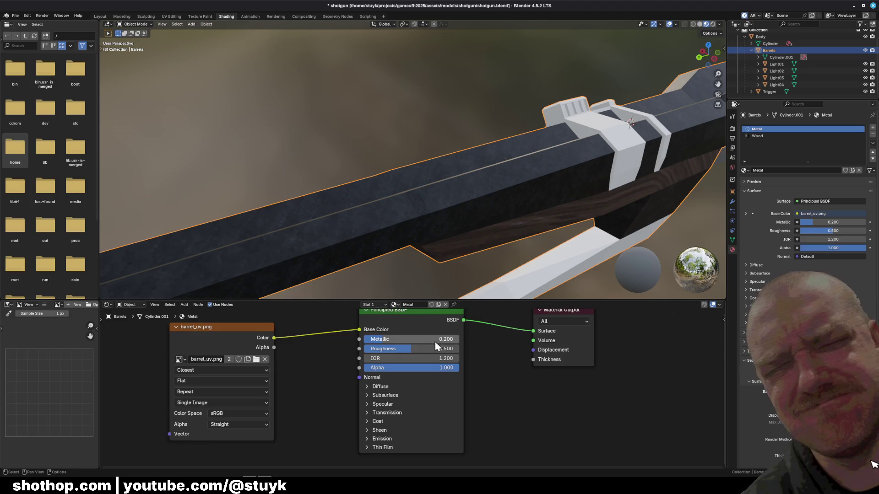
click(442, 349)
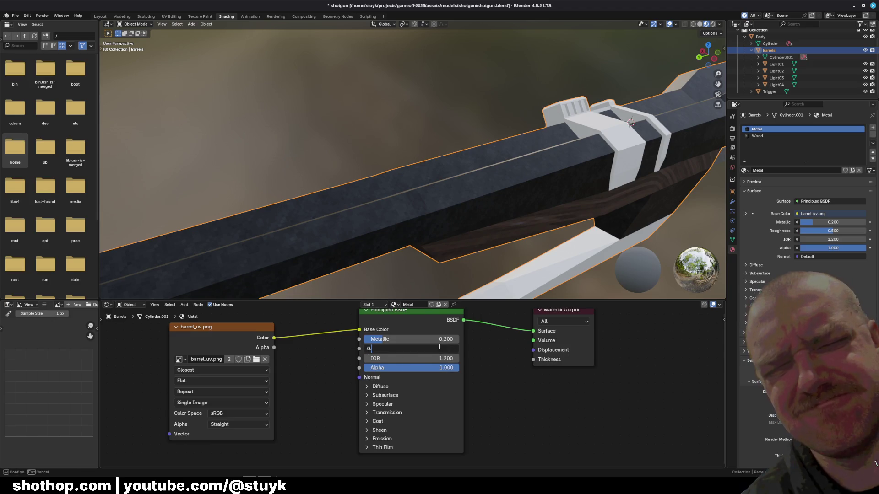
key(Return)
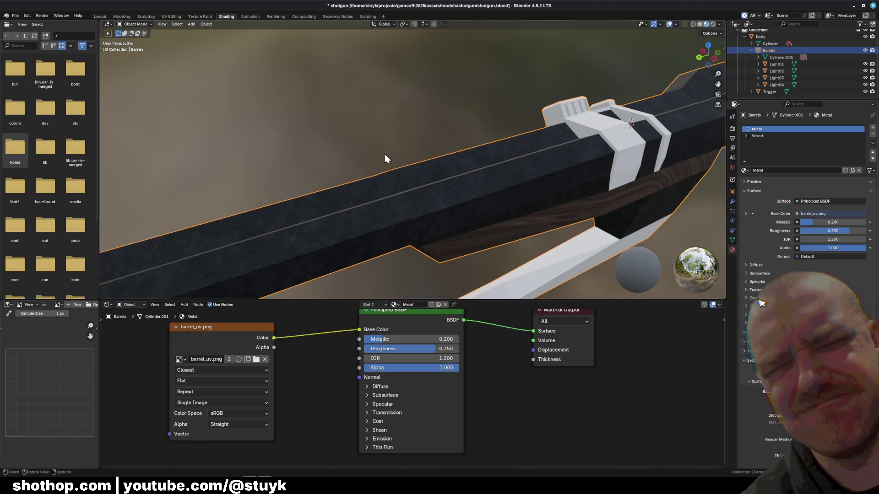
mouse_move(372, 141)
middle_down()
mouse_move(296, 156)
mouse_move(414, 148)
mouse_move(347, 180)
mouse_move(402, 148)
mouse_move(450, 142)
mouse_move(512, 155)
mouse_move(471, 184)
middle_up()
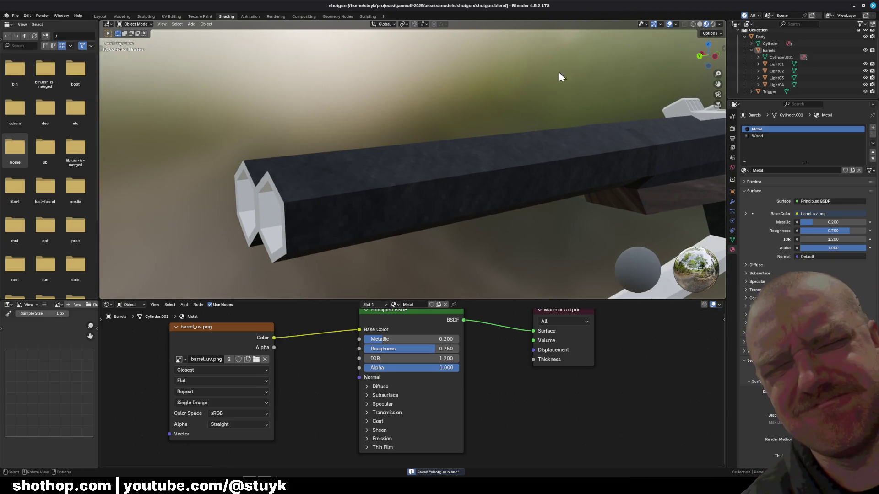
click(854, 6)
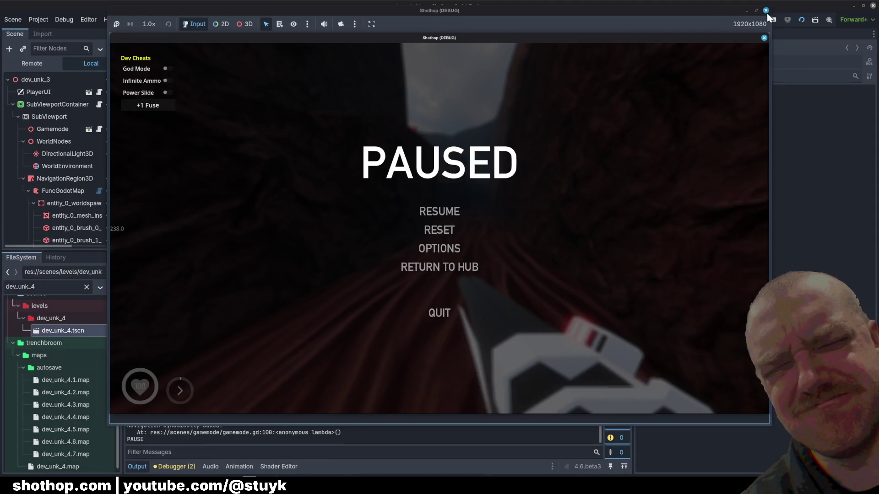
Stop and relaunch the test game, then return to Blender's Metal material IOR field.
click(766, 12)
click(801, 20)
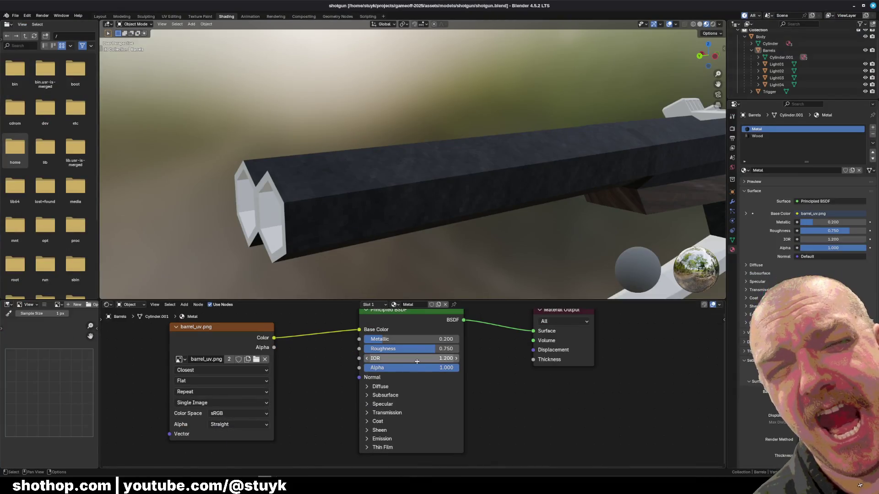
click(420, 359)
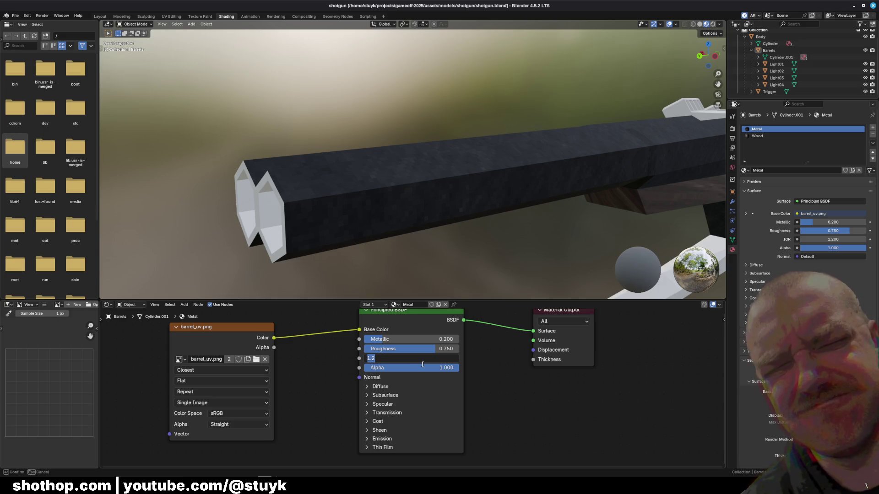
text(1)
Set the barrel Metal material's IOR to 1.0 and Roughness to 1.0.
key(Return)
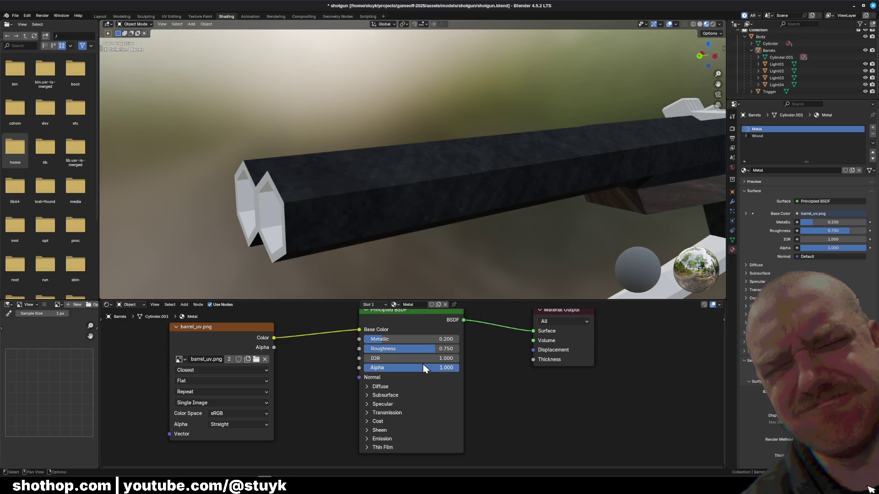
drag(429, 351, 433, 349)
click(432, 349)
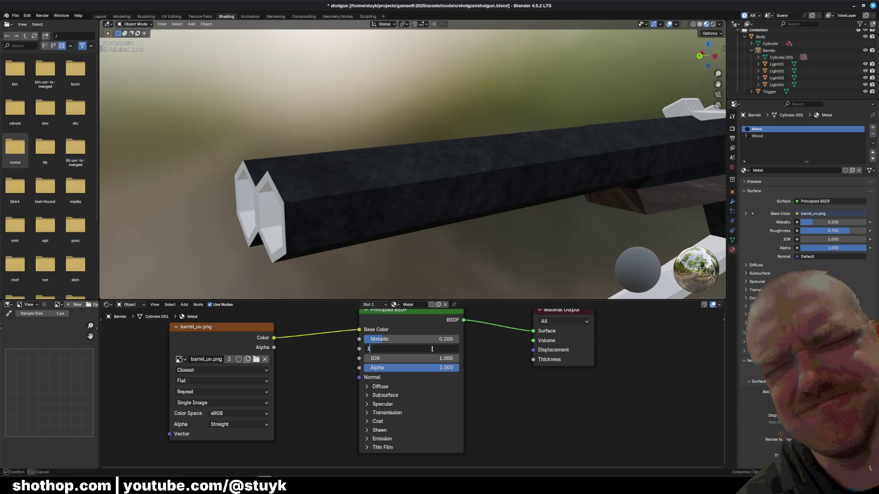
key(Return)
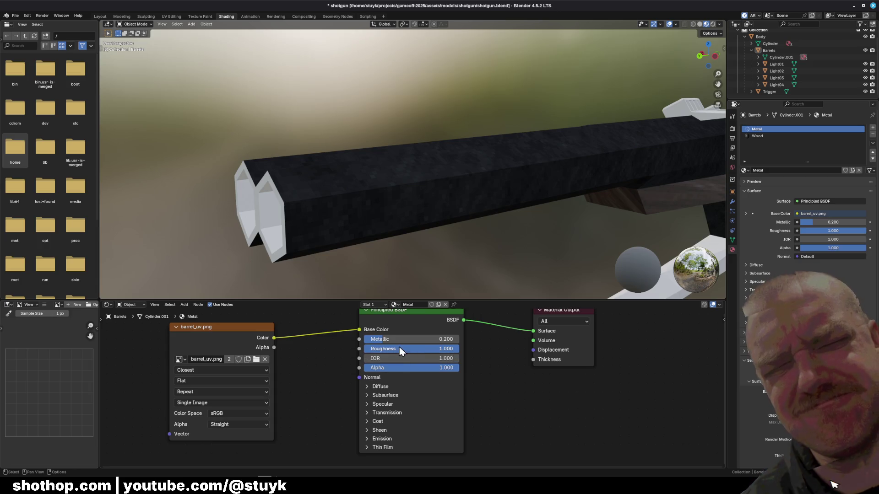
Set Metallic to 0.3, save shotgun.blend and return to Godot so the model reimports.
mouse_move(427, 247)
middle_down()
mouse_move(440, 249)
mouse_move(424, 296)
middle_up()
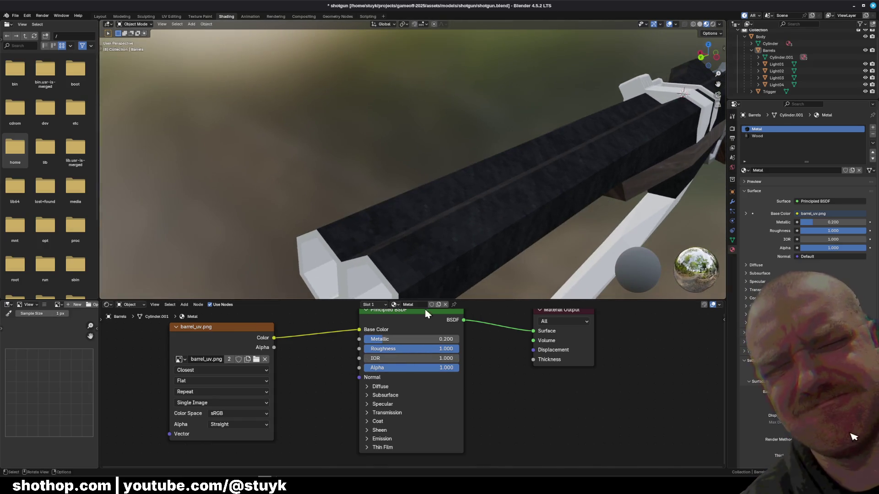
click(440, 339)
text(0.3)
key(Return)
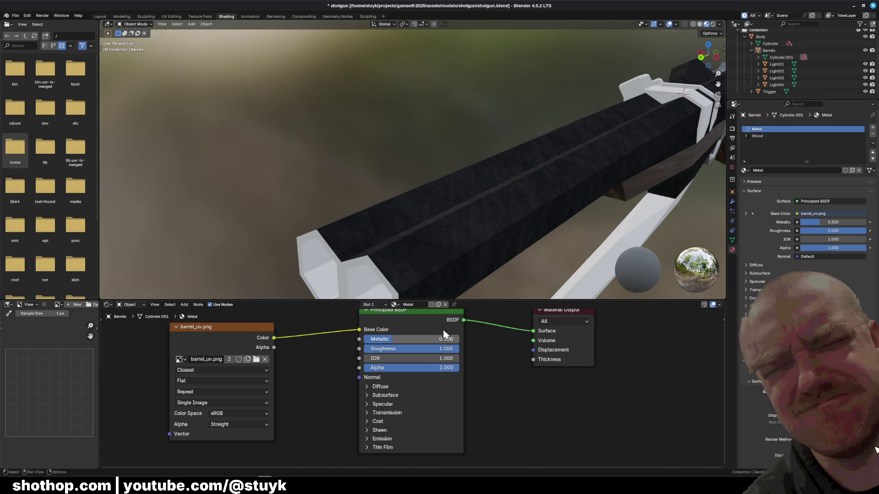
key(ctrl+s)
click(855, 6)
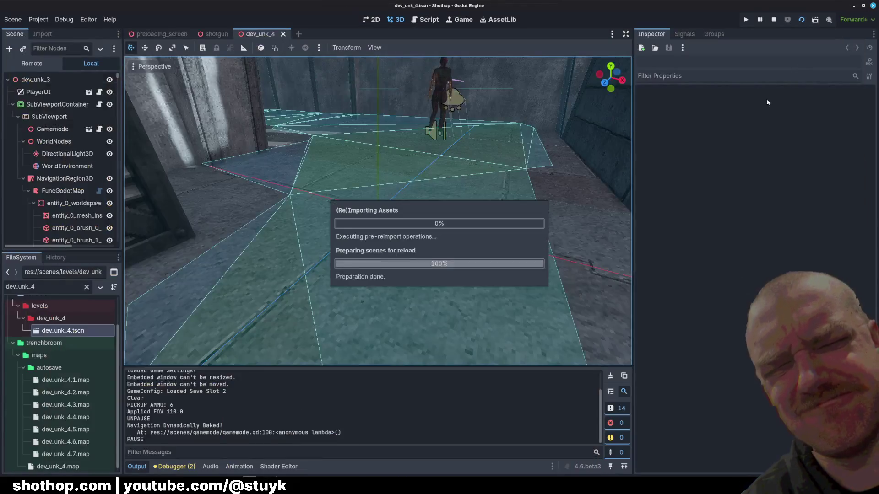
Run dev_unk_4, move through the canyon, switch weapons and fire, then pause with Esc.
click(800, 19)
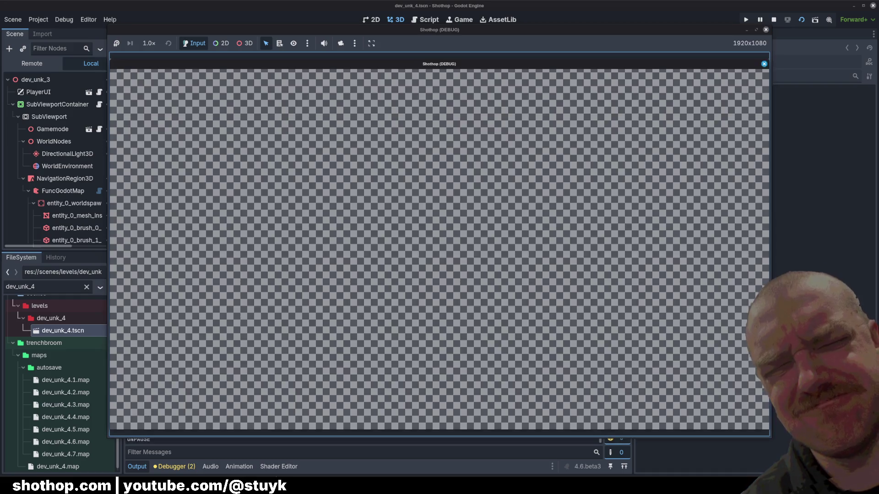
key(w)
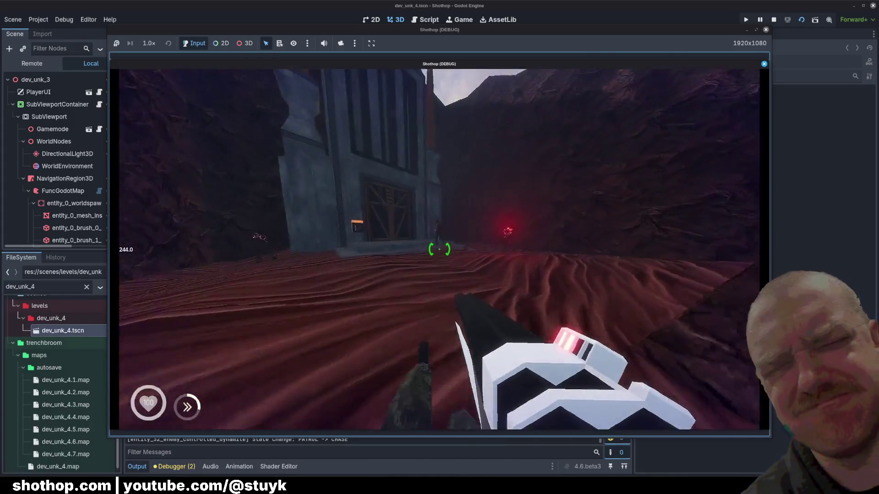
key(2)
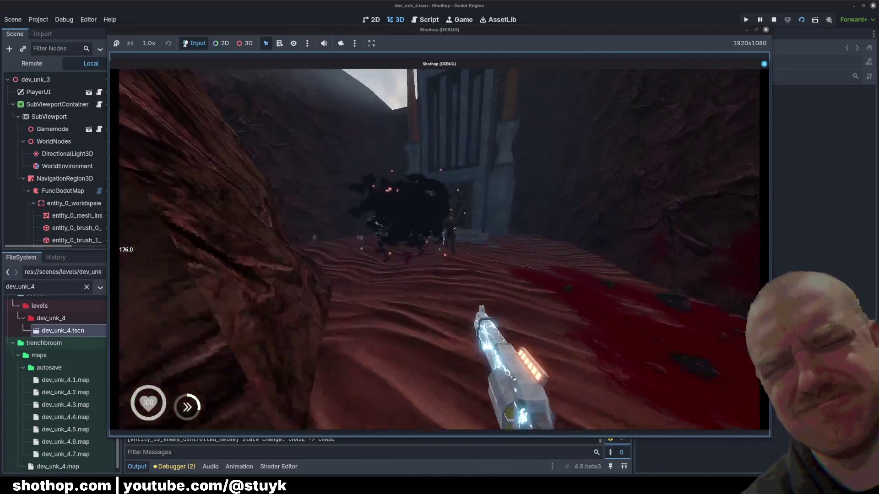
key(shift)
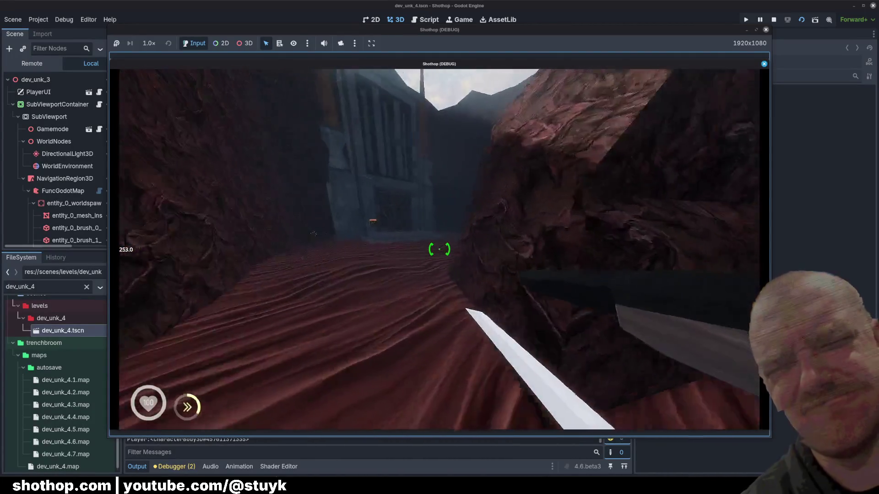
key(shift)
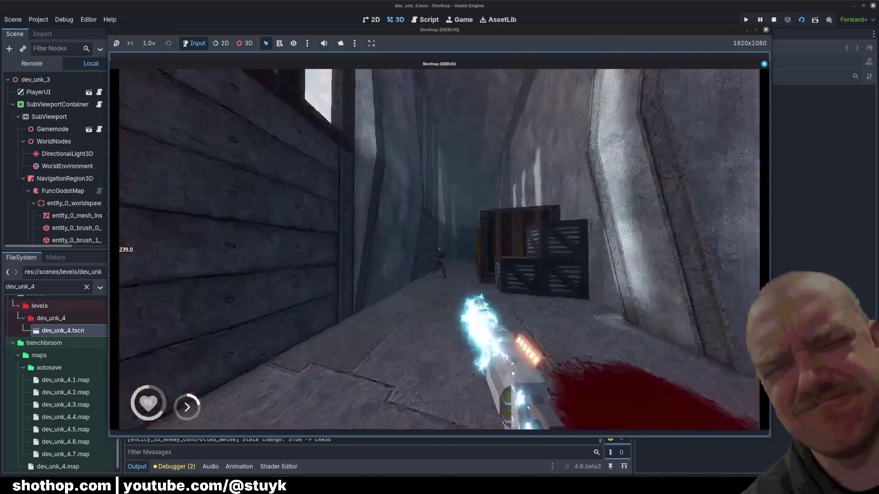
key(2)
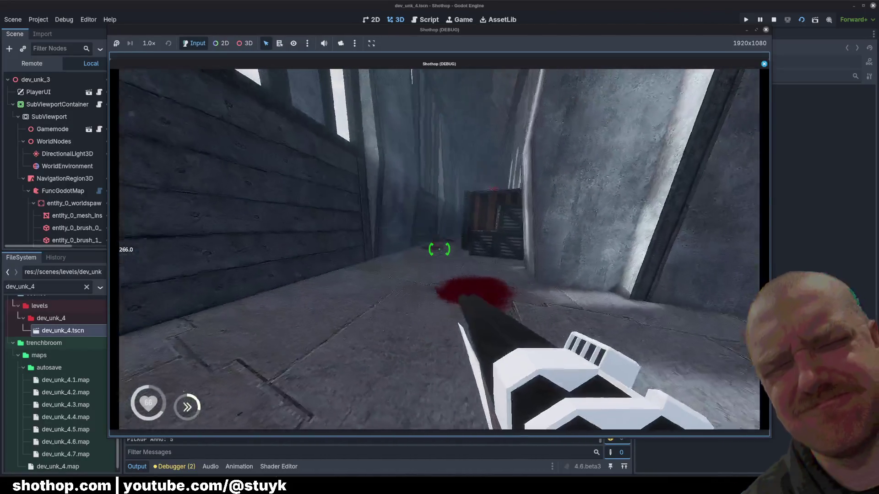
key(Escape)
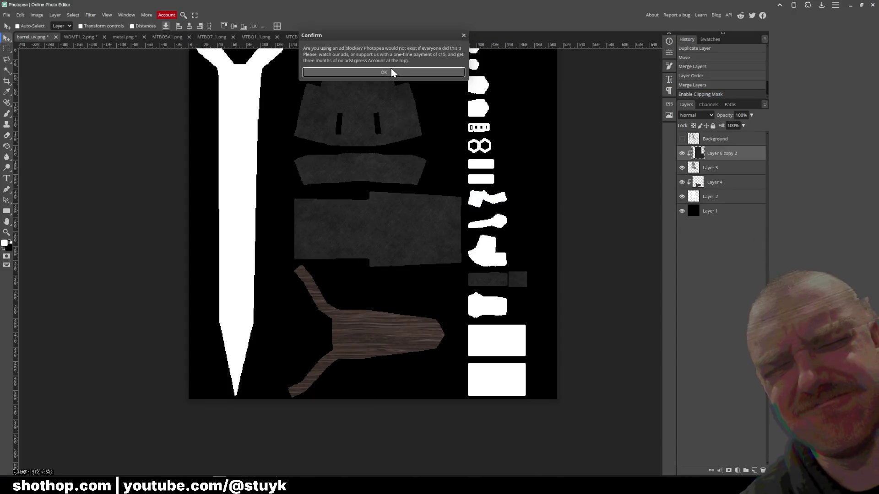
Dismiss the ad notice and raise the texture's Lightness to 16 via Hue/Saturation.
click(393, 72)
key(ctrl+u)
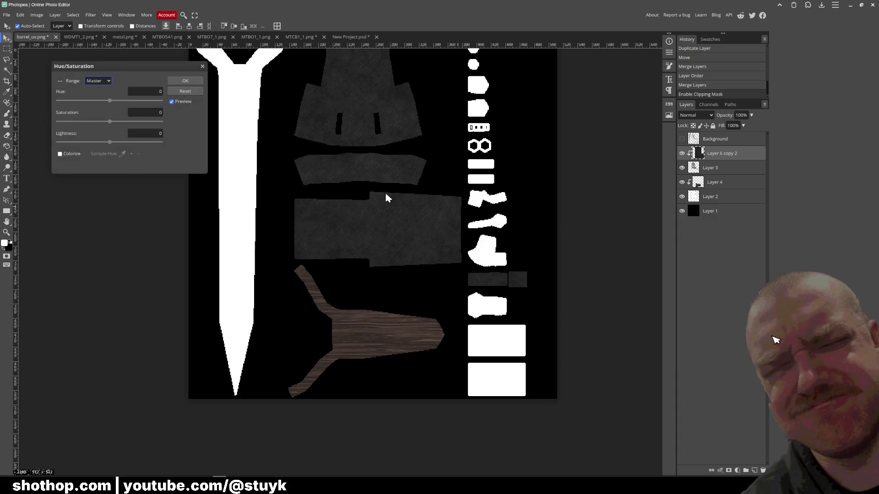
drag(109, 142, 118, 142)
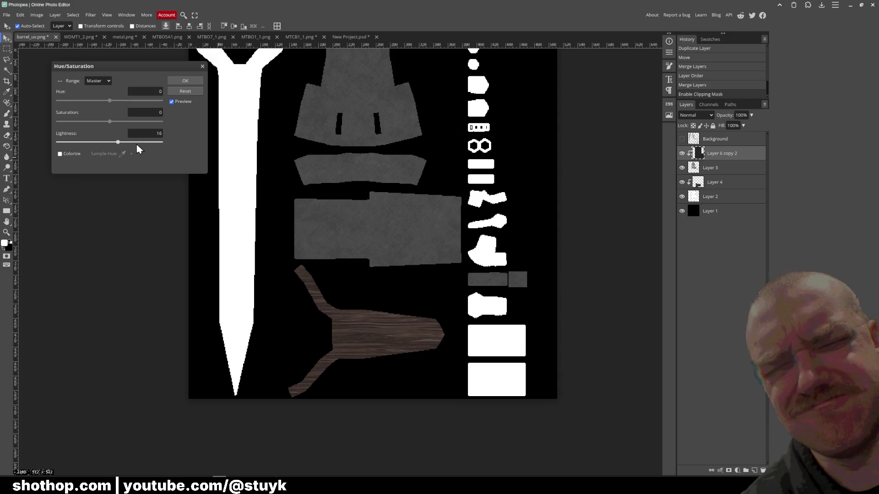
click(186, 82)
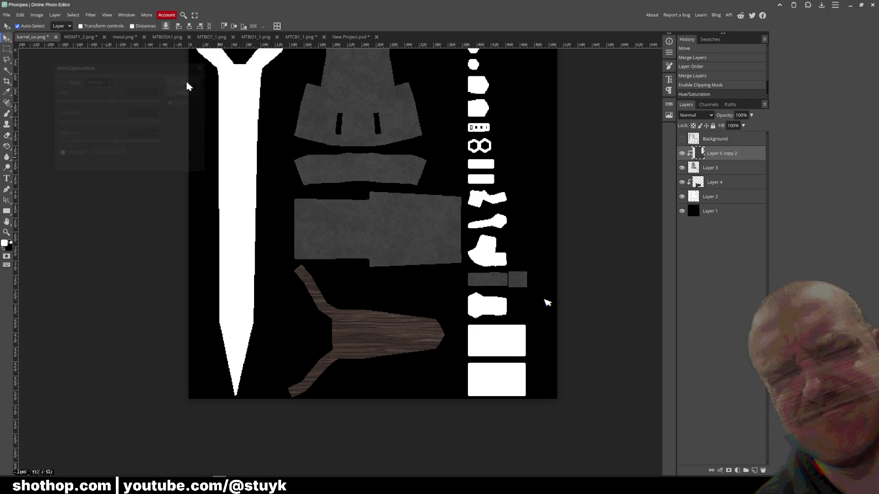
Export the texture as PNG, overwriting the existing barrel_uv.png file.
click(6, 15)
click(76, 117)
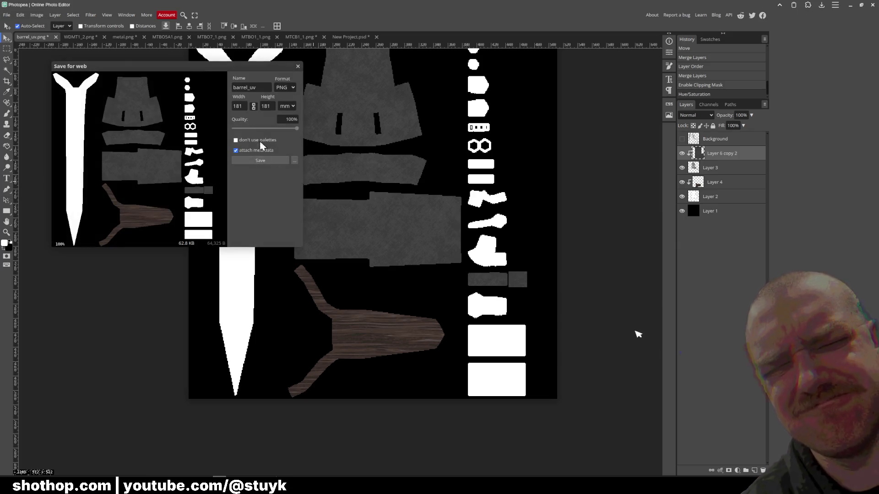
click(260, 161)
double_click(355, 110)
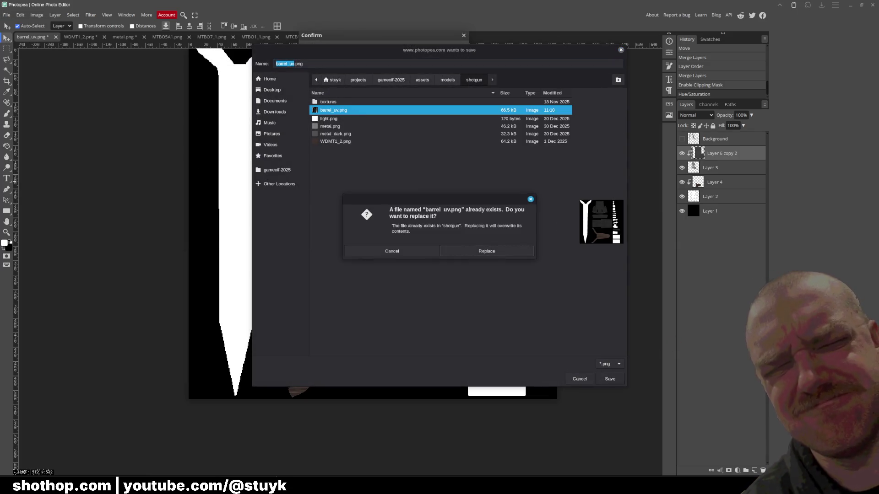
click(506, 249)
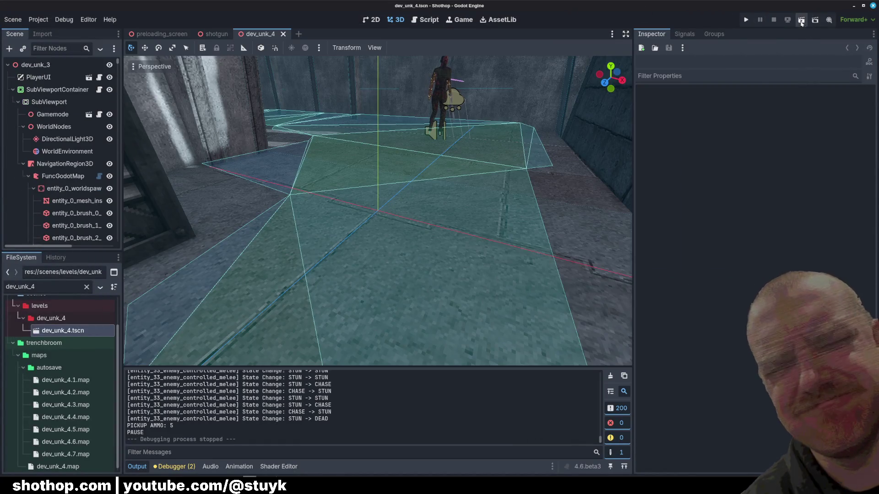
Run the project, move forward through the canyon with the new texture, then pause.
click(801, 19)
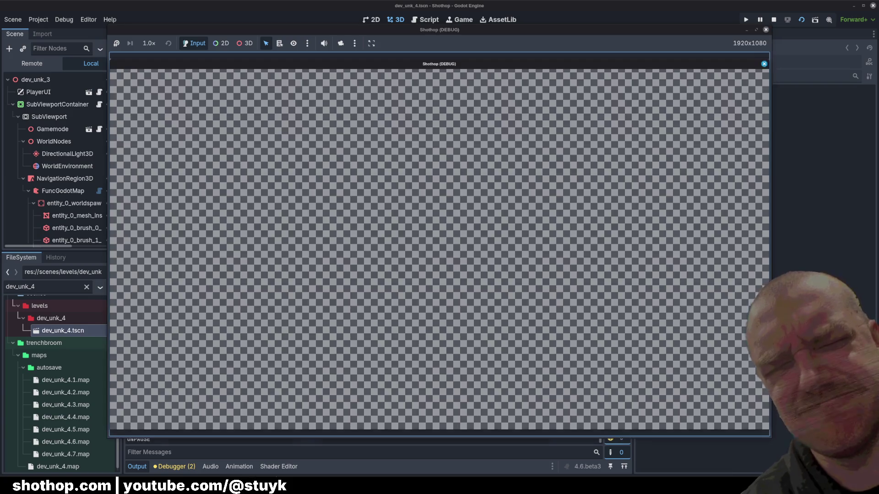
key(w)
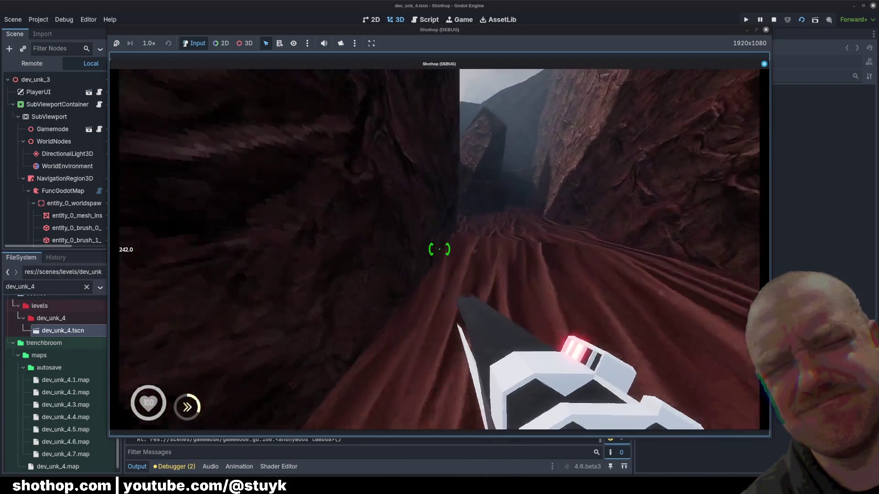
key(Escape)
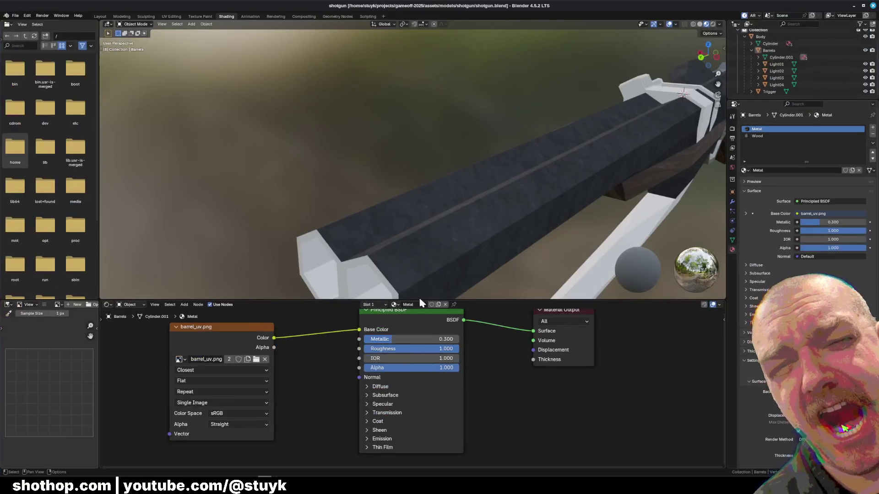
scroll(447, 208, up, 2)
scroll(450, 209, down, 3)
View the shotgun from the side and put the barrel mesh into Edit Mode.
mouse_move(522, 194)
middle_down()
mouse_move(355, 217)
mouse_move(449, 222)
mouse_move(355, 219)
mouse_move(307, 211)
mouse_move(300, 181)
mouse_move(398, 199)
mouse_move(376, 204)
middle_up()
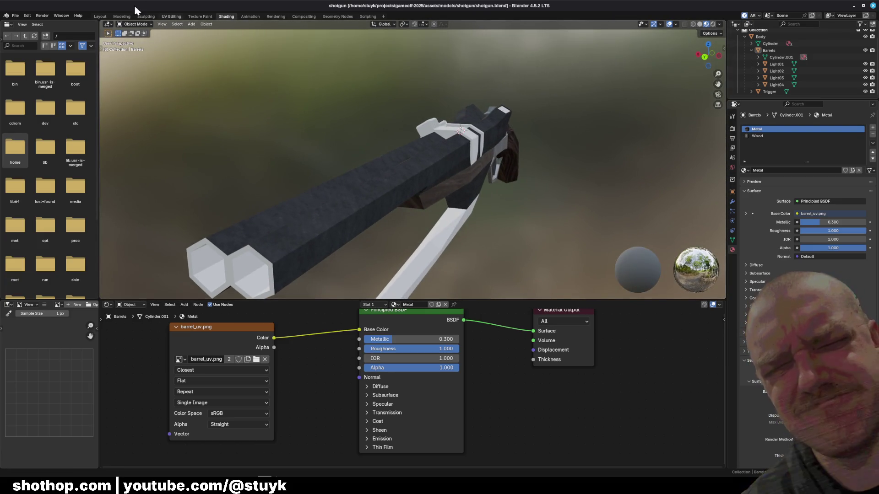
click(135, 24)
click(135, 40)
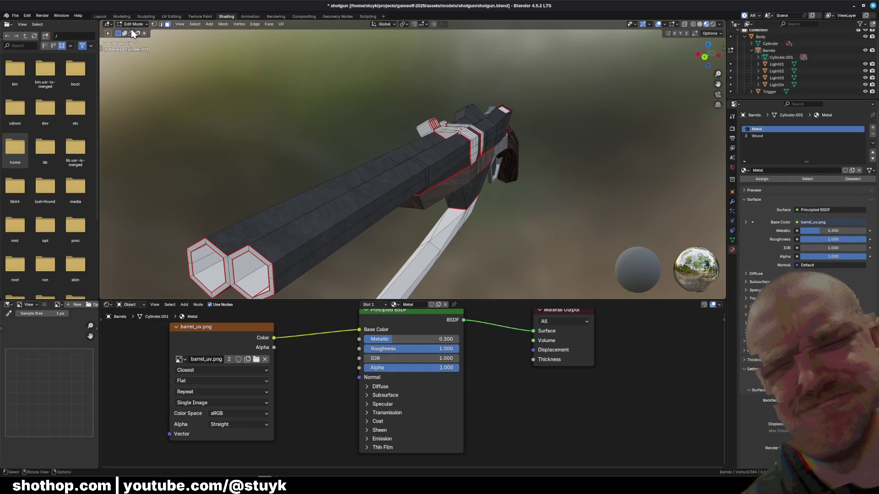
mouse_move(412, 195)
middle_down()
mouse_move(353, 189)
mouse_move(362, 222)
middle_up()
Select the long edge loop along the barrel's top and start a bevel with Ctrl+B.
alt+click(362, 221)
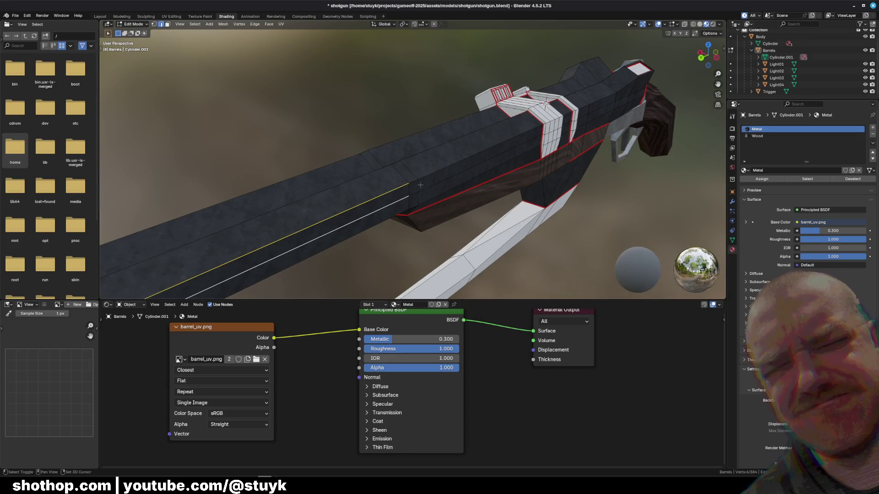
alt+click(388, 203)
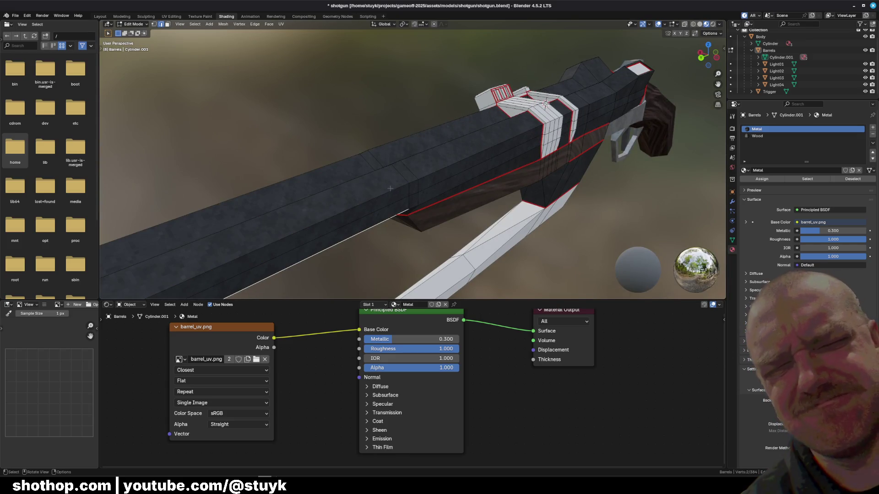
click(400, 246)
alt+click(396, 191)
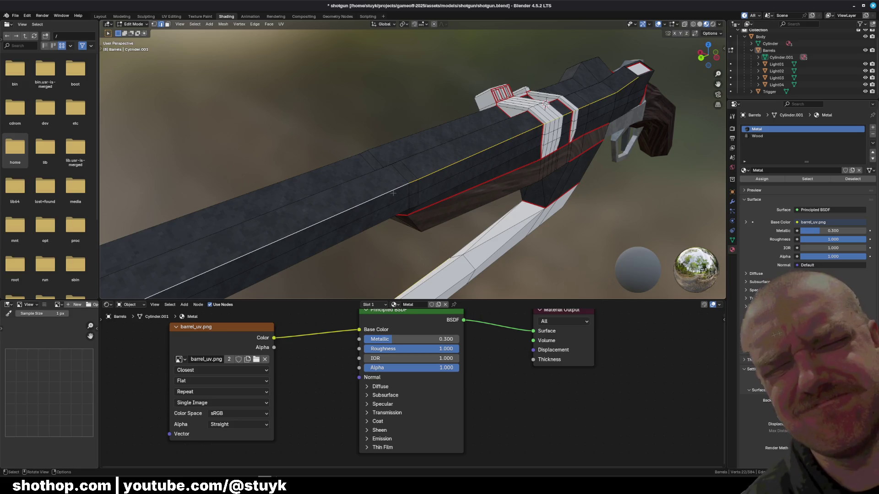
key(alt+a)
click(448, 169)
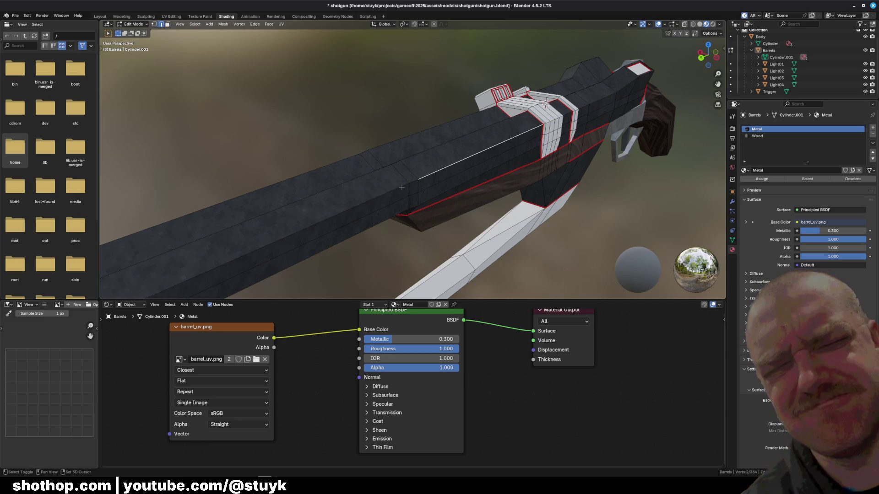
middle_drag(410, 182, 384, 183)
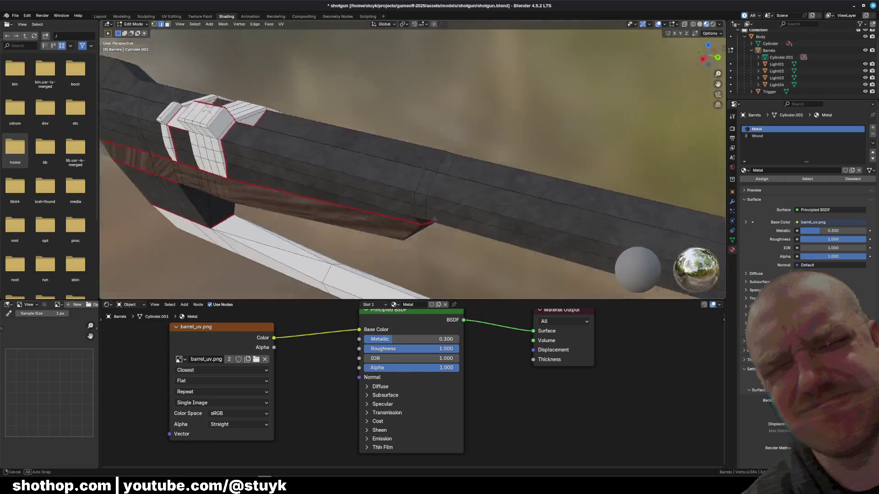
alt+shift+click(434, 191)
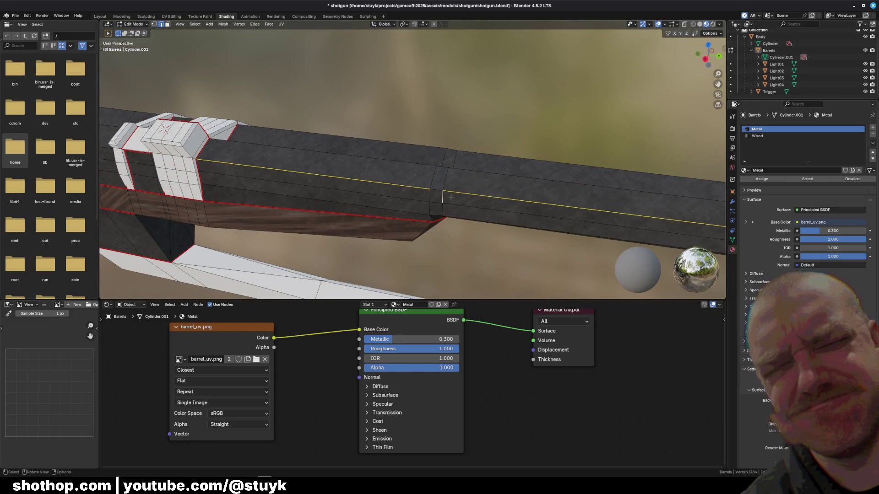
middle_drag(434, 190, 478, 196)
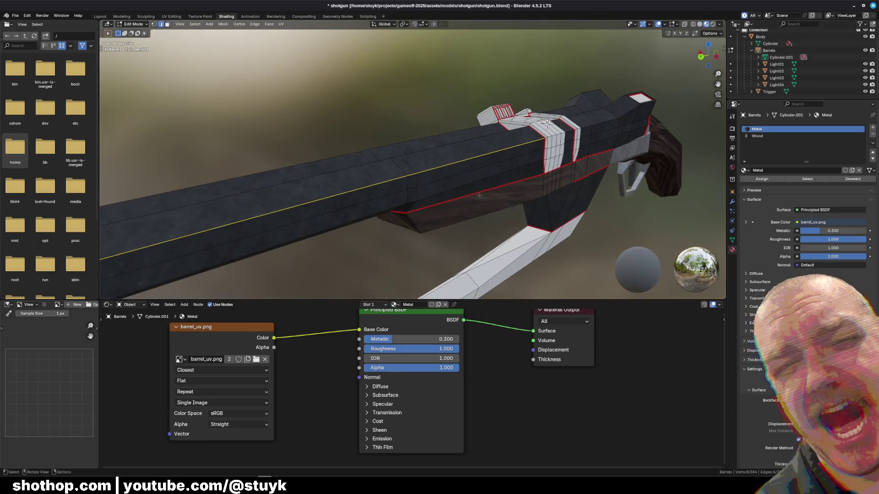
key(ctrl+b)
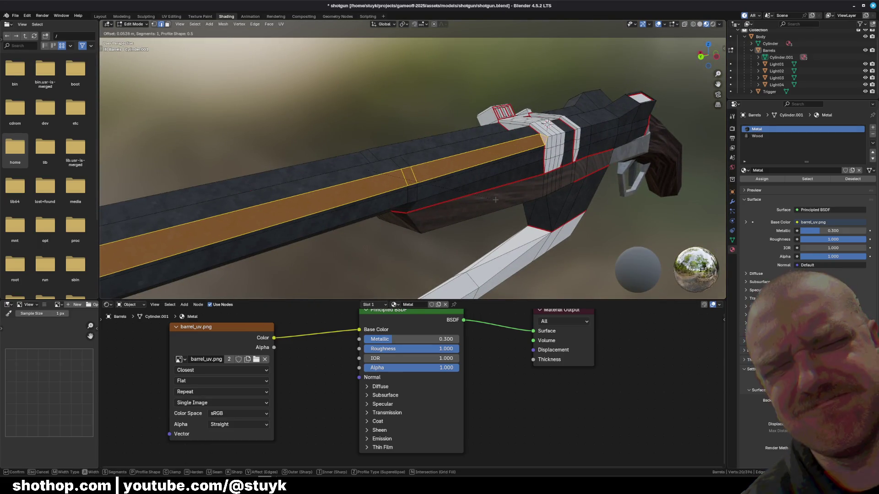
Confirm the first edge-loop bevel, then bevel the other barrel's top edge with two segments.
click(373, 133)
middle_drag(344, 132, 511, 168)
alt+click(512, 168)
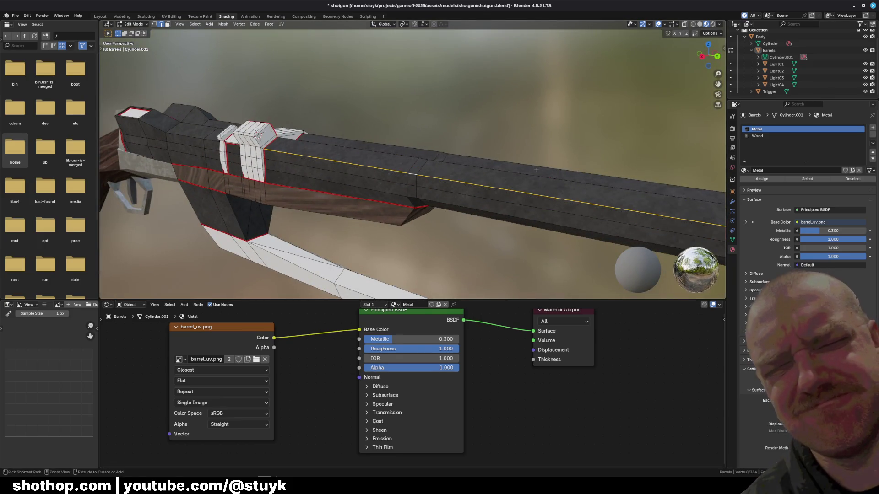
key(ctrl+b)
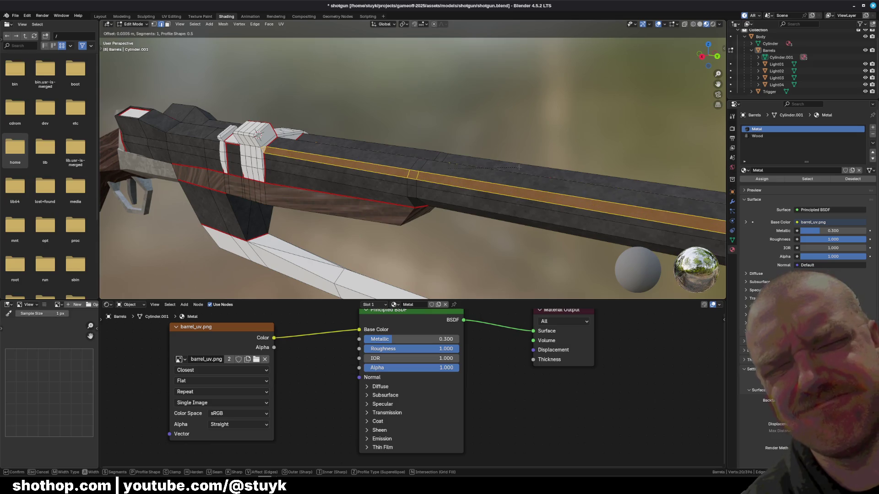
scroll(518, 167, up, 1)
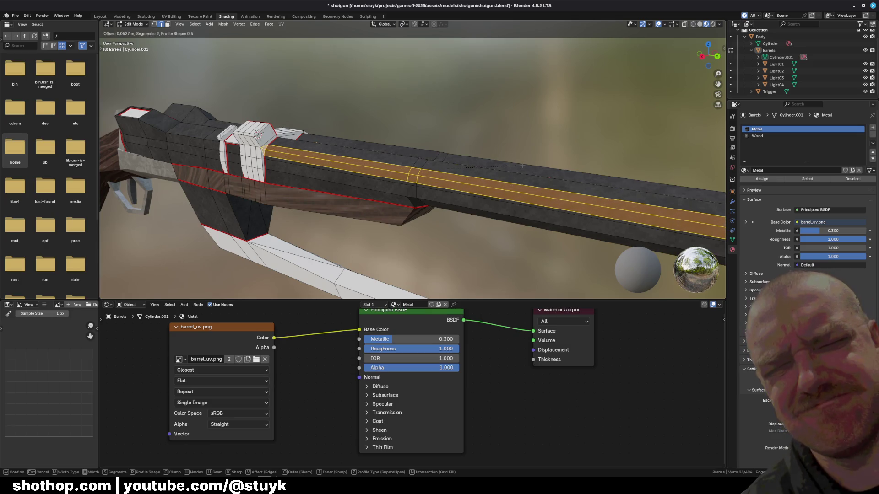
click(519, 167)
Bevel another edge near the receiver, undo it, and select the left barrel's bevelled strips.
middle_drag(519, 167, 481, 206)
middle_drag(462, 145, 442, 210)
key(ctrl+b)
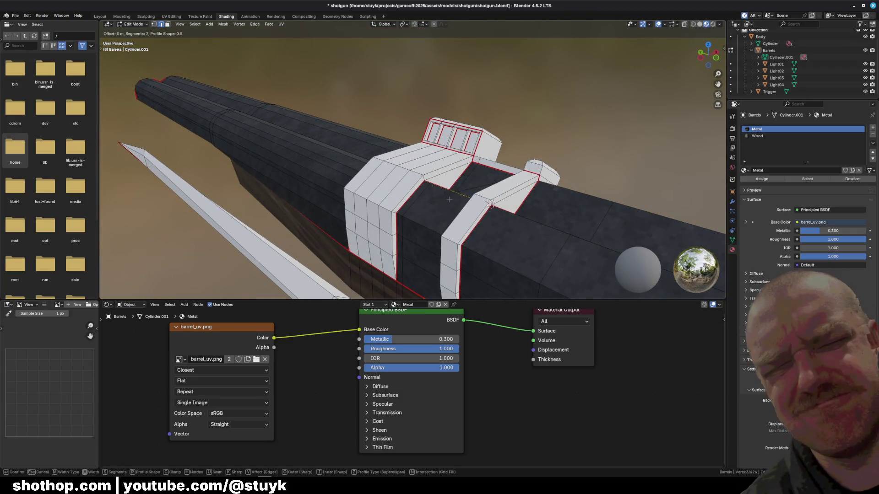
click(491, 204)
middle_drag(491, 204, 503, 203)
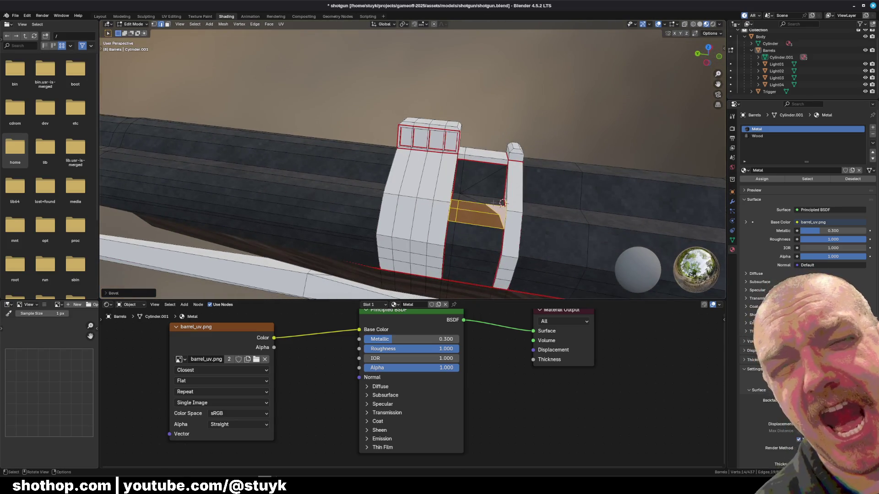
key(ctrl+z)
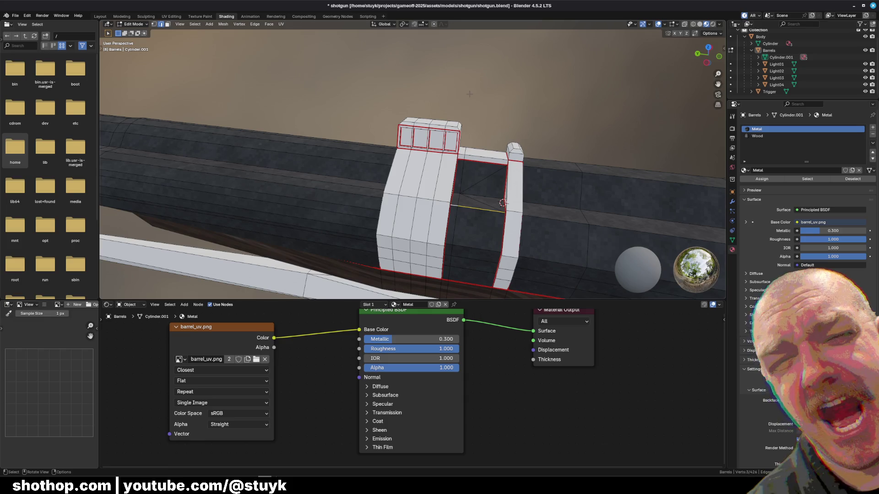
middle_drag(469, 93, 374, 160)
ctrl+alt+click(374, 160)
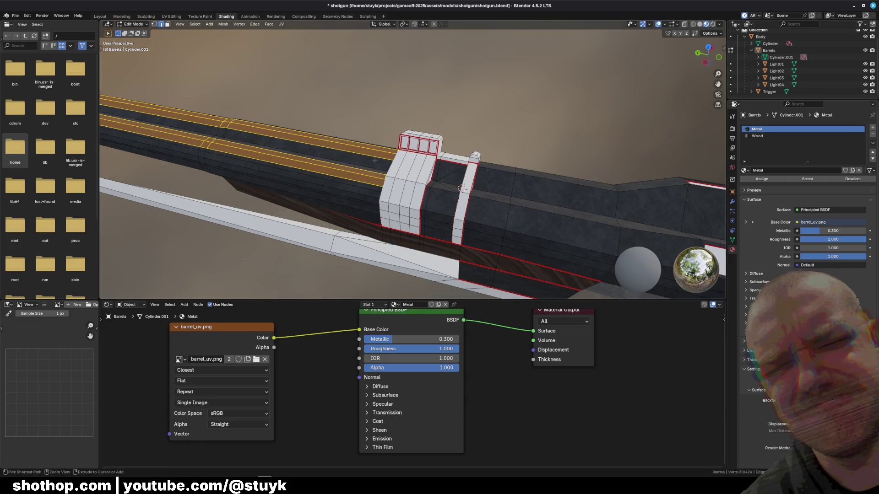
Dissolve the old bevel edges from the left barrel and inspect the shotgun from several angles.
key(ctrl+x)
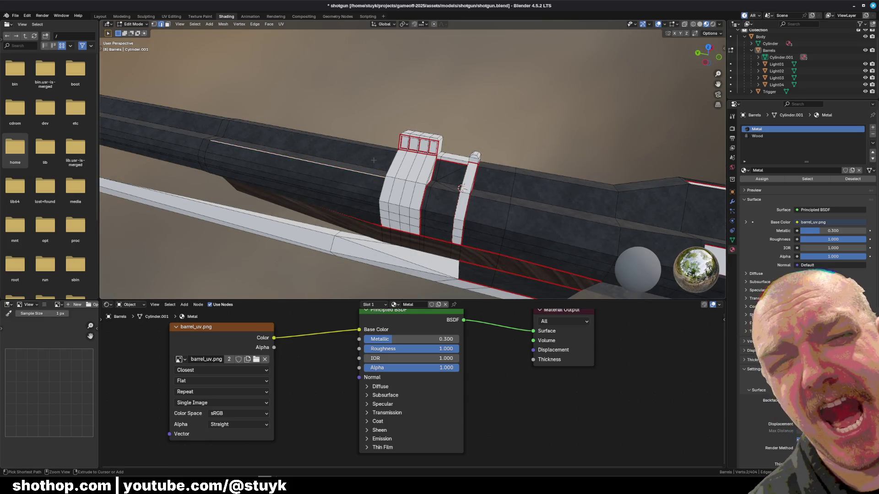
ctrl+alt+click(374, 159)
key(ctrl+x)
mouse_move(373, 160)
middle_down()
mouse_move(460, 176)
mouse_move(382, 127)
middle_up()
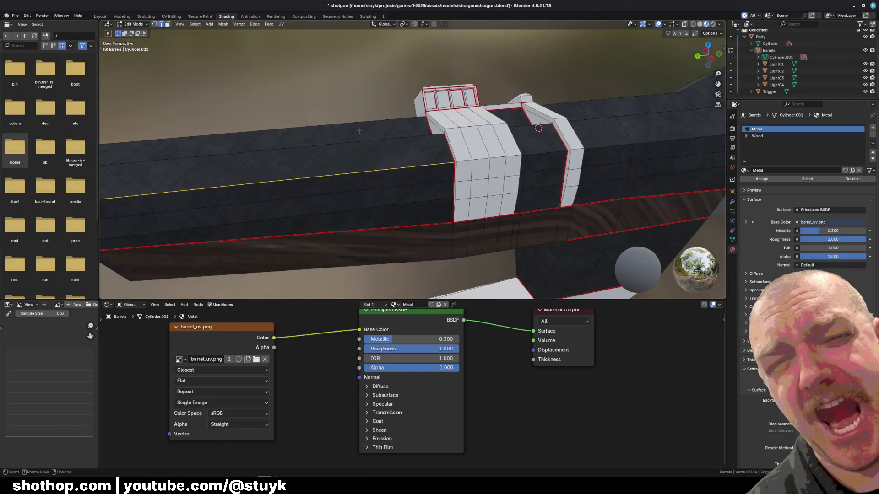
middle_drag(588, 165, 445, 188)
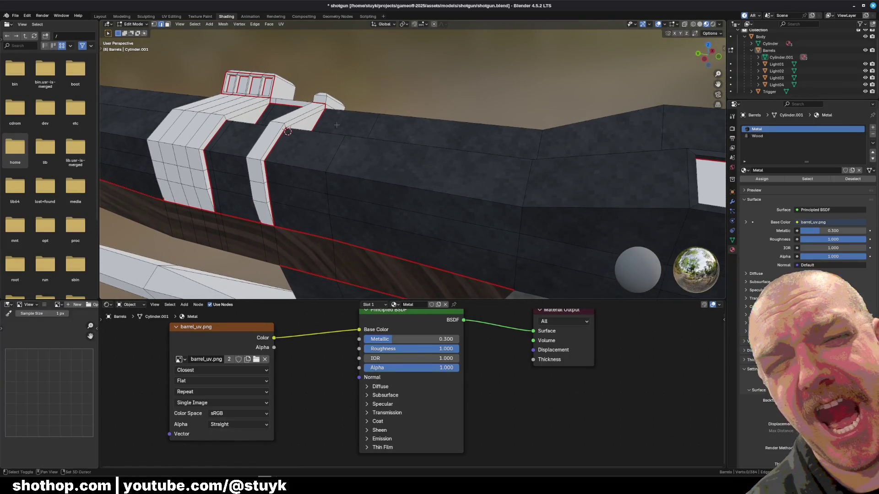
middle_drag(336, 124, 442, 169)
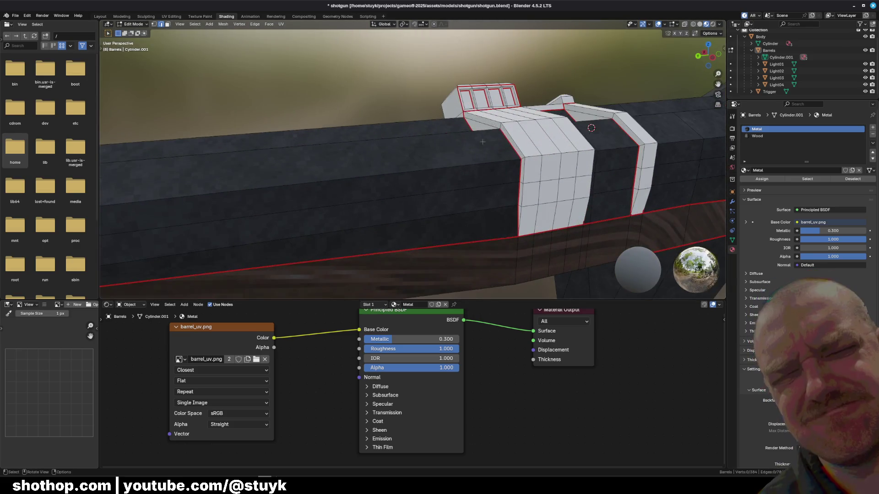
middle_drag(442, 168, 471, 141)
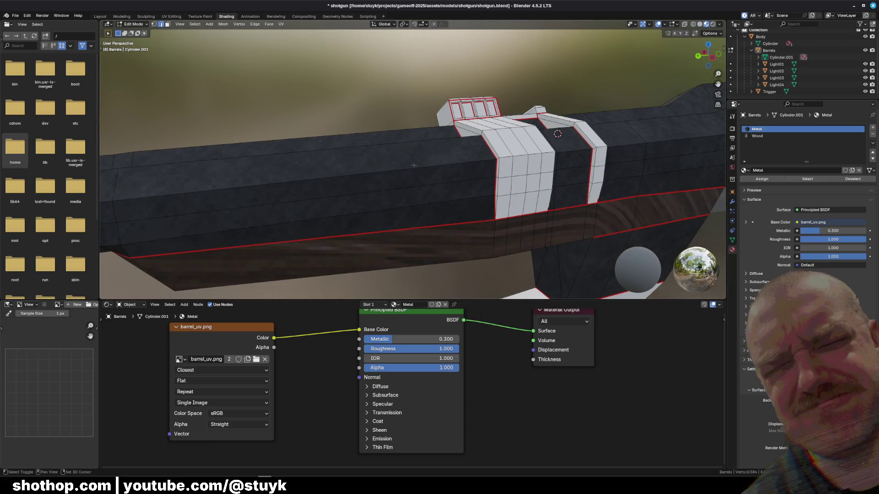
middle_drag(423, 161, 421, 158)
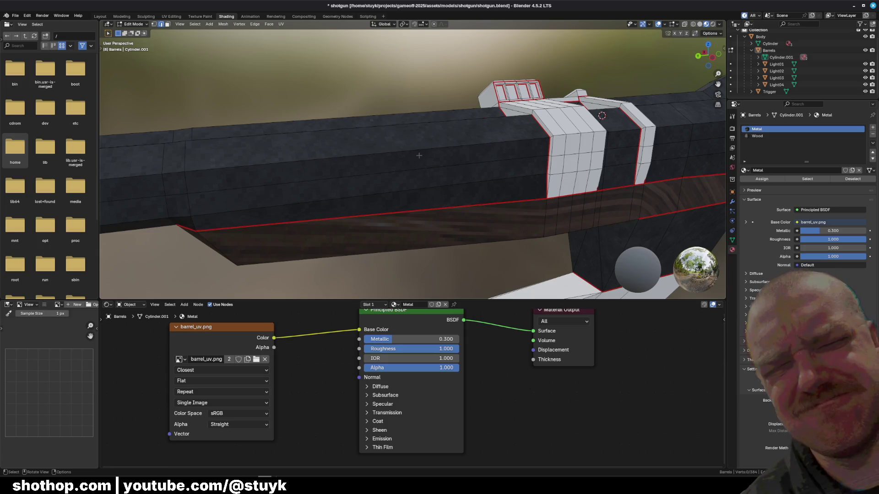
mouse_move(358, 153)
middle_down()
mouse_move(286, 203)
mouse_move(358, 193)
middle_up()
Select both top edge loops along the barrel and start a fresh bevel on them.
click(285, 203)
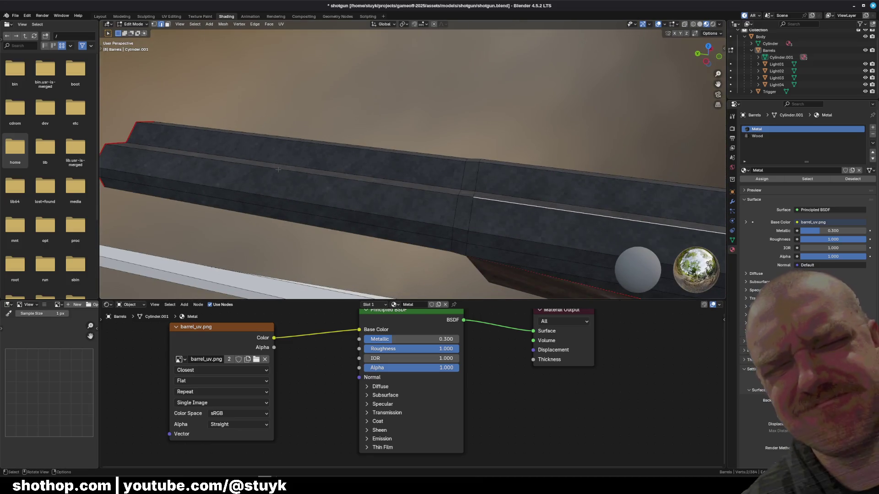
ctrl+click(226, 163)
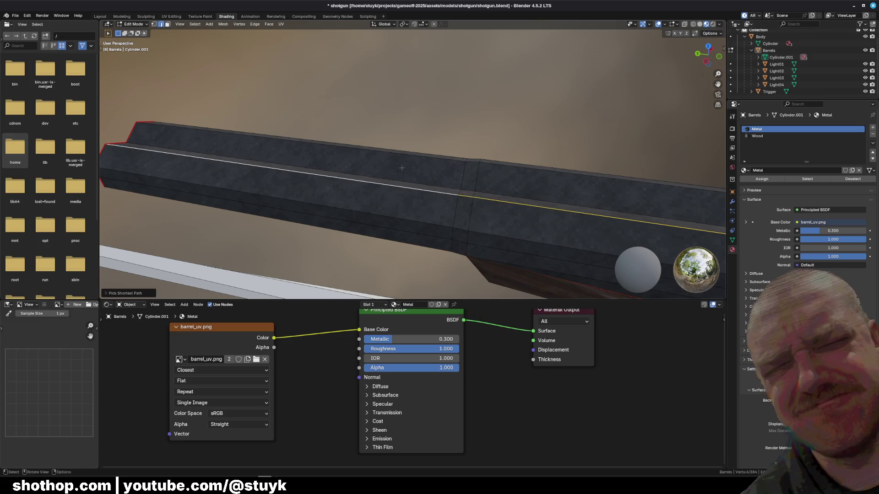
shift+click(515, 166)
ctrl+click(347, 173)
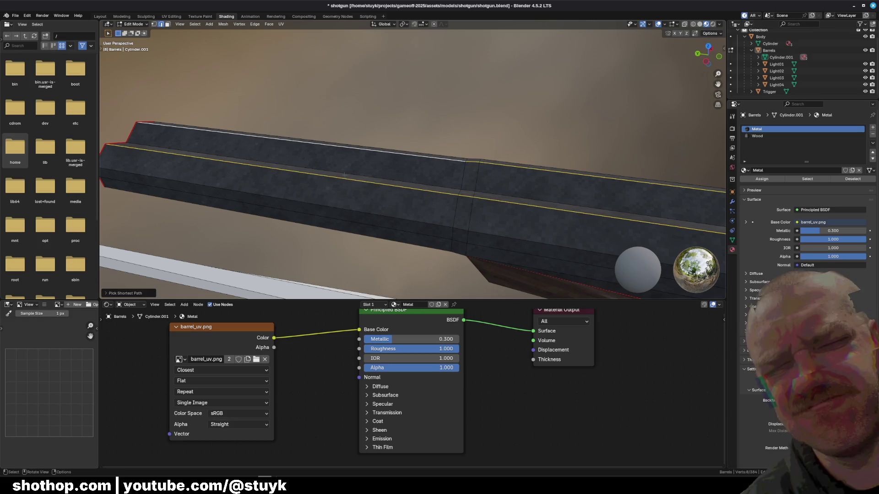
key(ctrl+b)
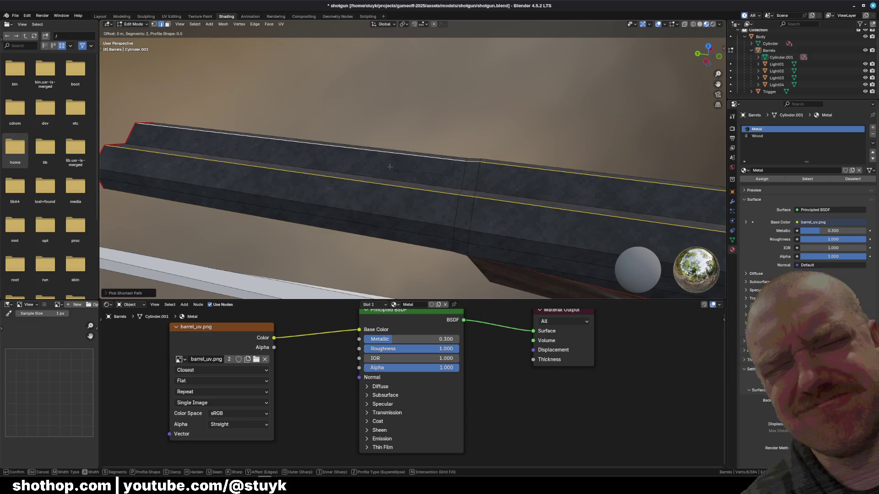
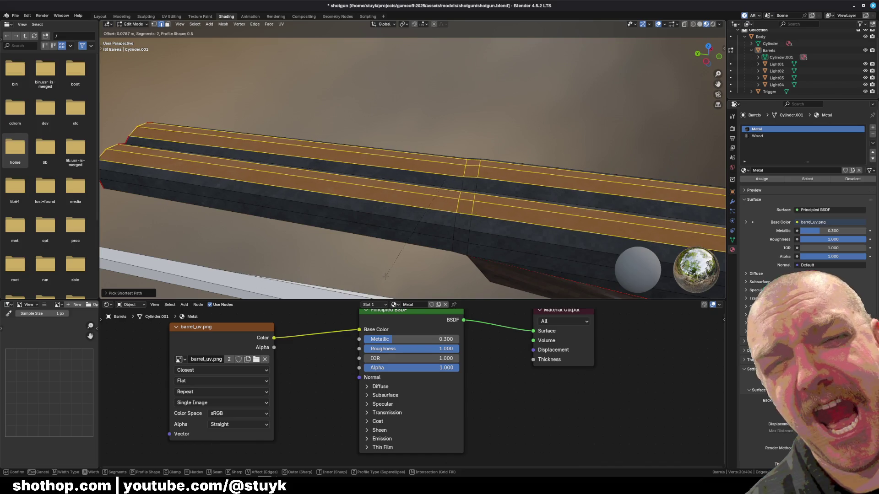
Confirm the bevel on the top barrel edges and orbit to a side-on view of the bracket.
click(385, 277)
middle_drag(579, 198, 396, 139)
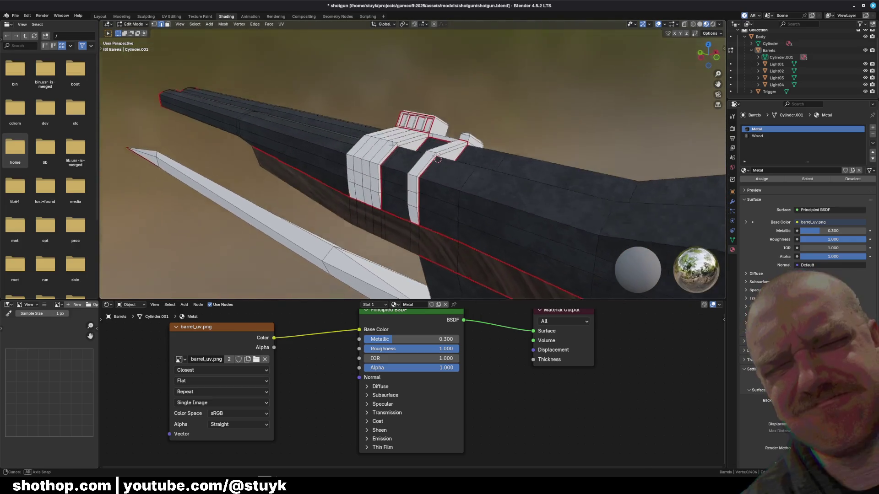
middle_drag(469, 138, 412, 131)
key(Escape)
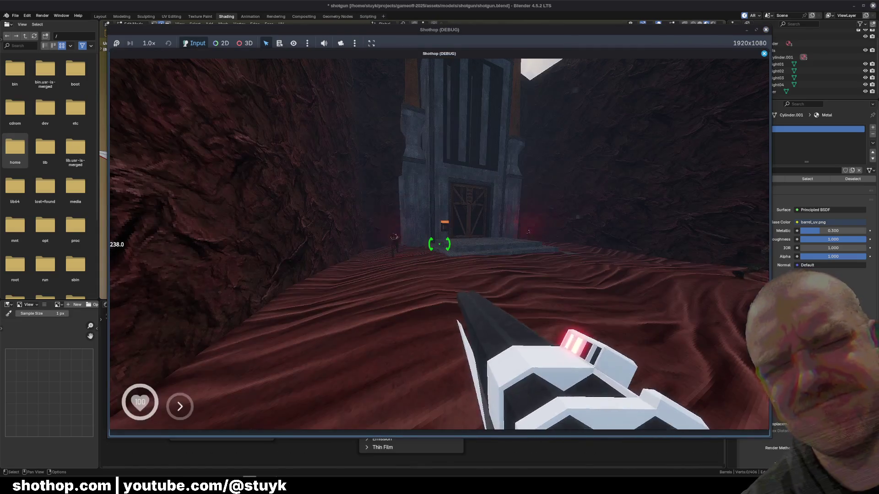
key(Escape)
middle_drag(444, 196, 375, 209)
scroll(426, 194, up, 3)
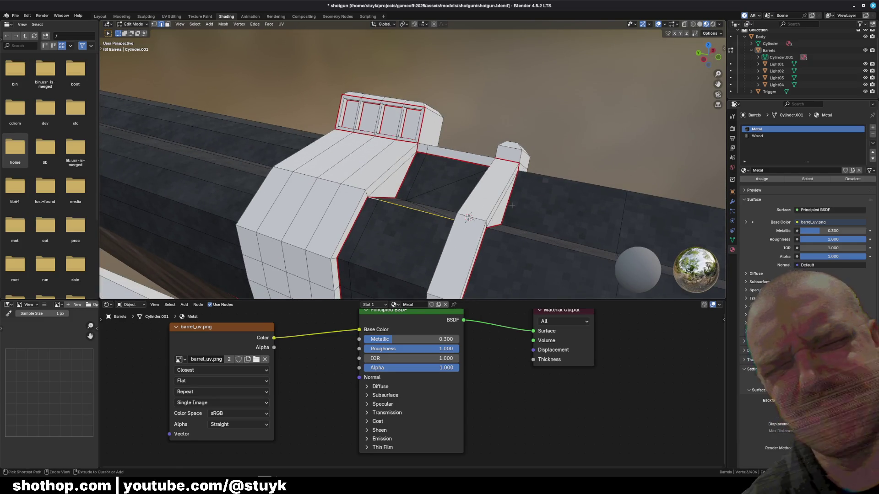
Start and cancel a bevel on the bracket edge, then reposition over the bracket.
key(ctrl+b)
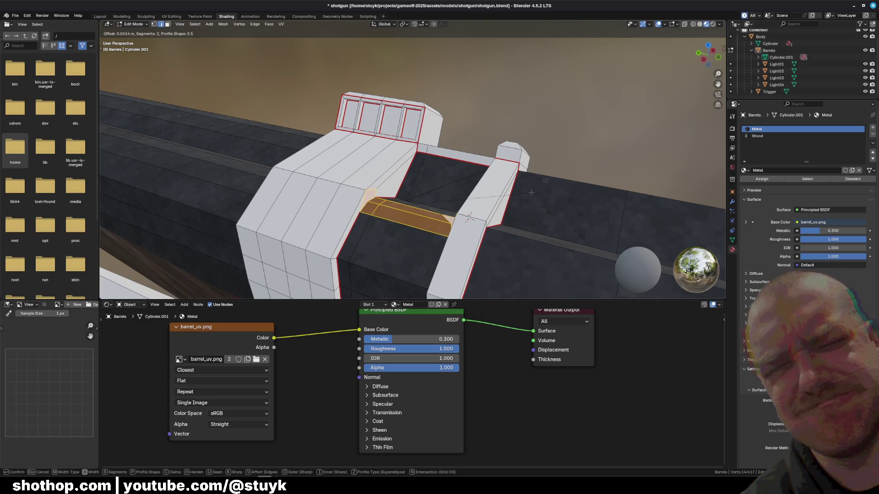
key(Escape)
middle_drag(467, 217, 88, 7)
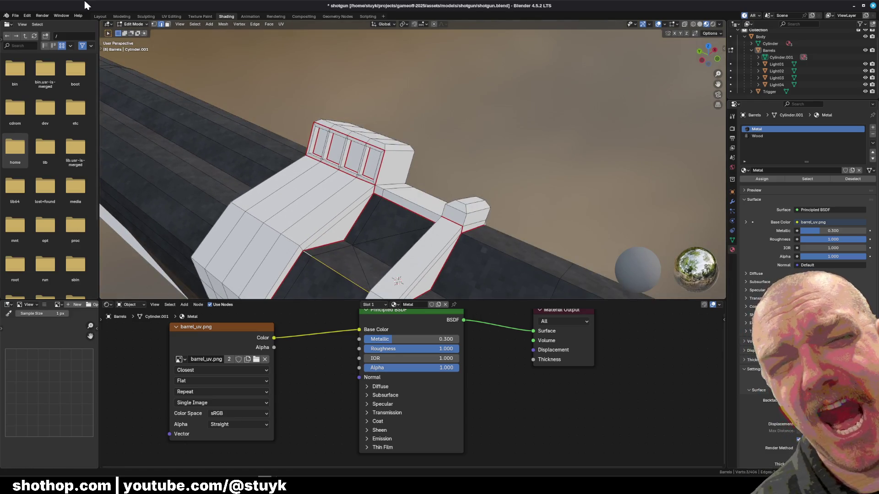
mouse_move(166, 28)
middle_down()
mouse_move(402, 212)
mouse_move(447, 194)
mouse_move(97, 8)
middle_up()
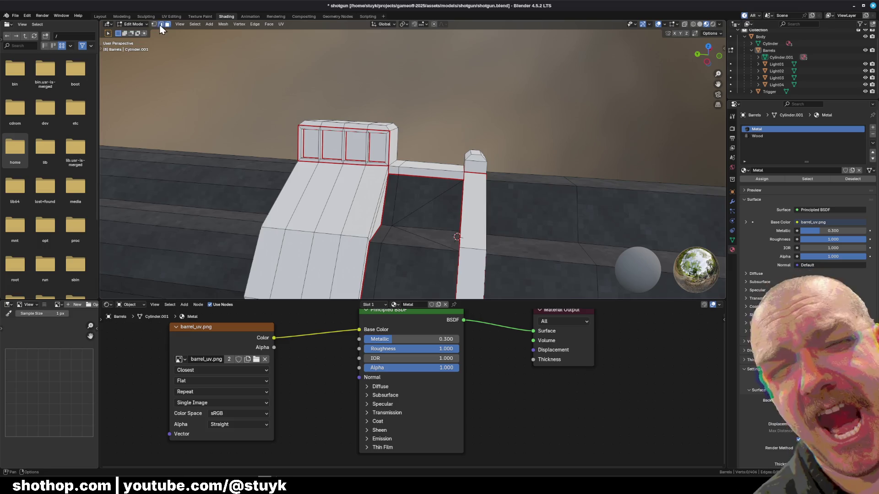
middle_drag(412, 206, 443, 230)
scroll(443, 230, up, 5)
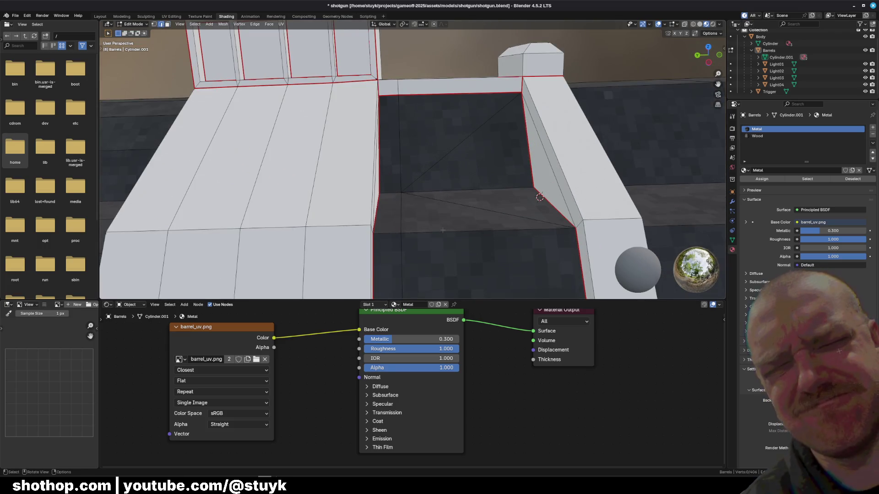
Bevel the bottom edge inside the bracket gap with two segments and clear the selection.
click(443, 230)
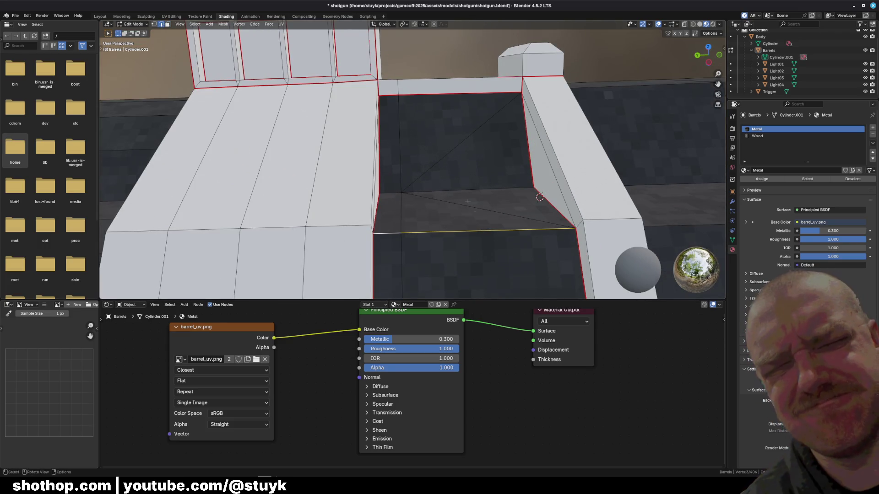
key(ctrl+b)
scroll(480, 247, up, 1)
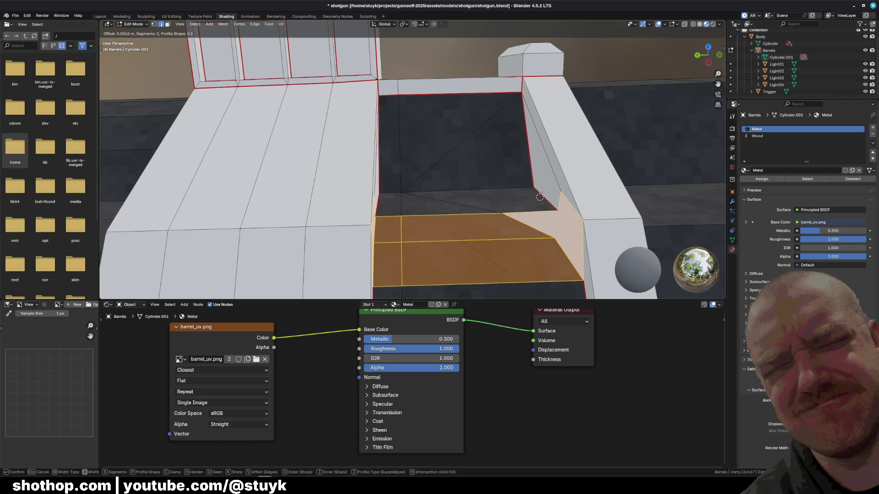
click(459, 239)
scroll(459, 238, down, 3)
middle_drag(459, 239, 447, 84)
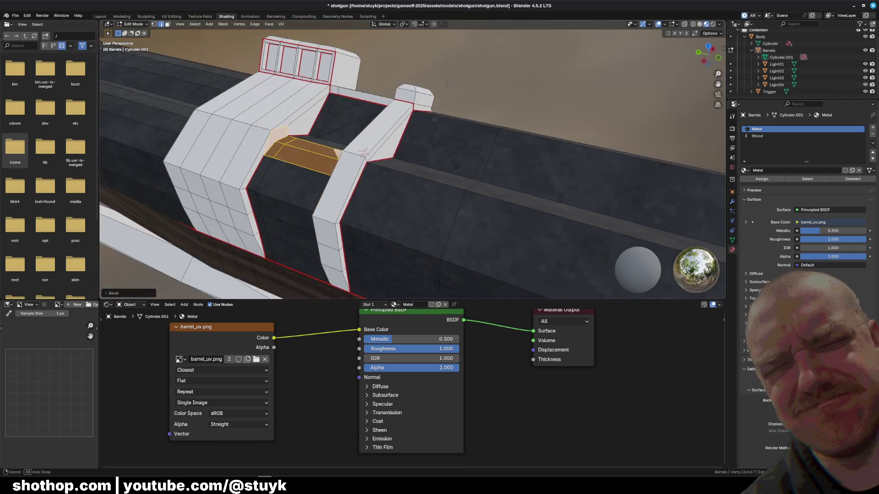
click(484, 100)
mouse_move(484, 100)
middle_down()
mouse_move(458, 103)
mouse_move(444, 162)
middle_up()
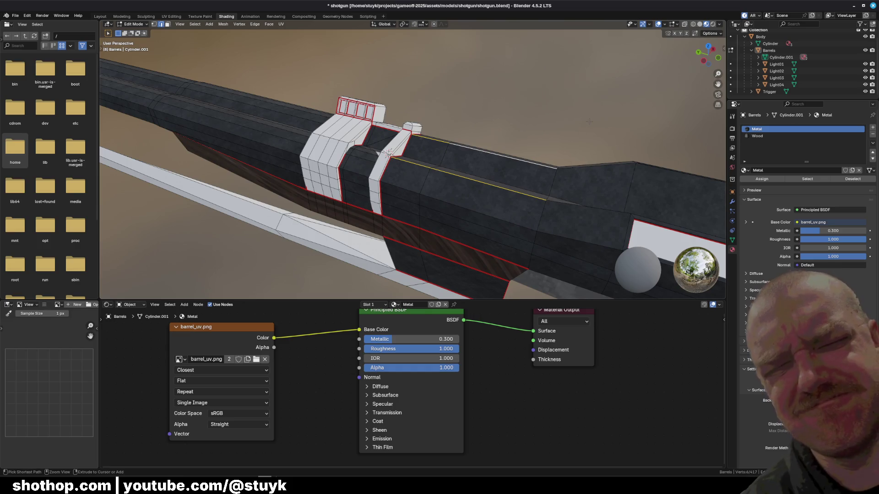
Bevel the two top barrel edge loops in front of the bracket, then pick another barrel edge.
key(ctrl+b)
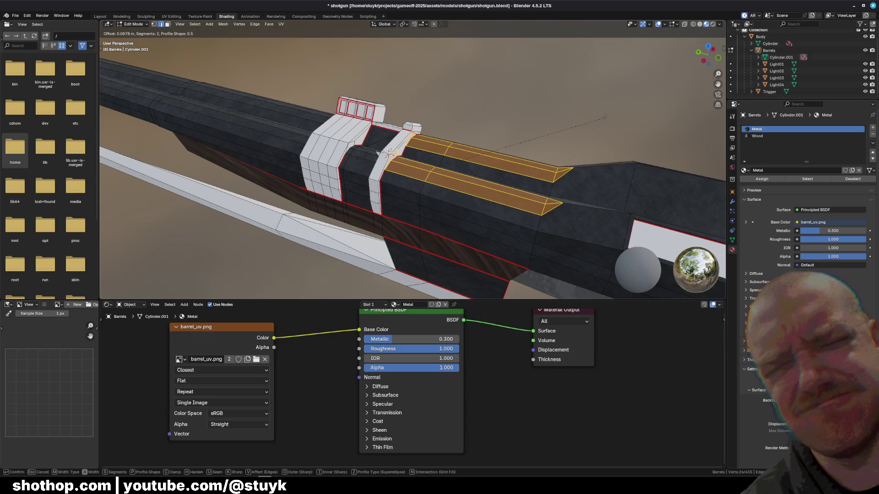
click(389, 152)
mouse_move(388, 151)
middle_down()
mouse_move(320, 113)
mouse_move(431, 151)
mouse_move(321, 104)
middle_up()
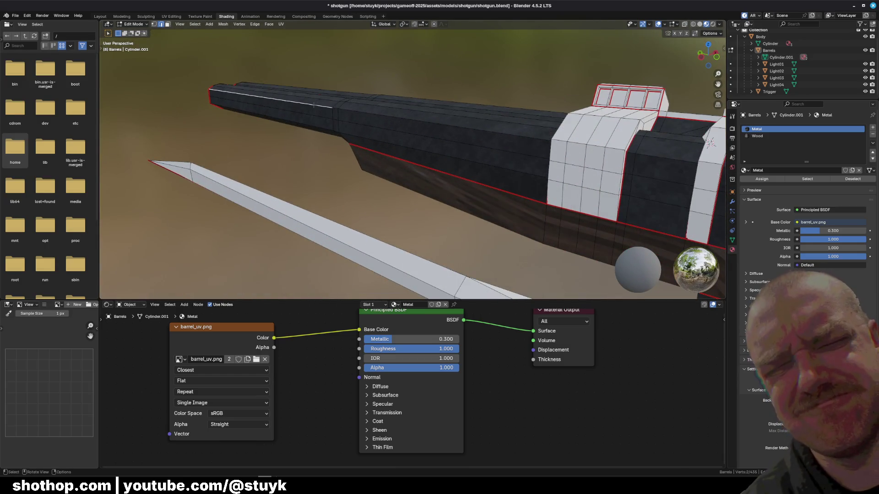
shift+click(364, 115)
mouse_move(337, 107)
middle_down()
mouse_move(435, 140)
mouse_move(376, 142)
middle_up()
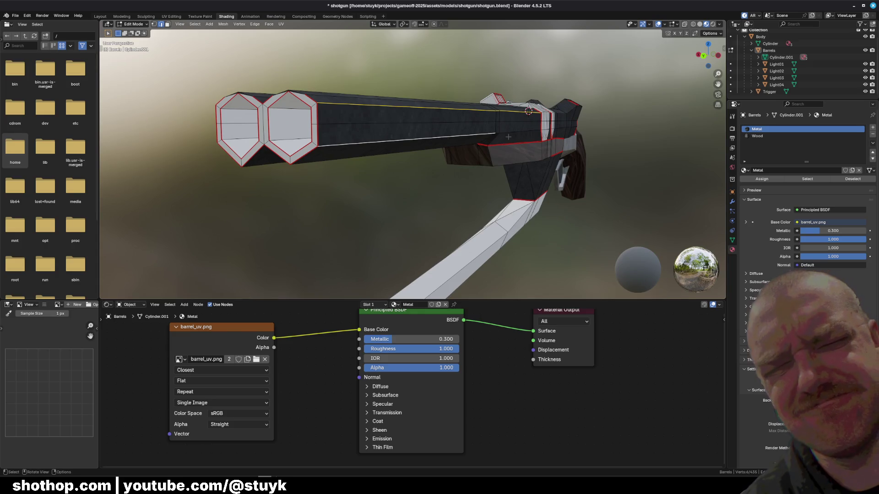
Select the long barrel side edges and bevel them by 0.04 m.
middle_drag(376, 174, 395, 142)
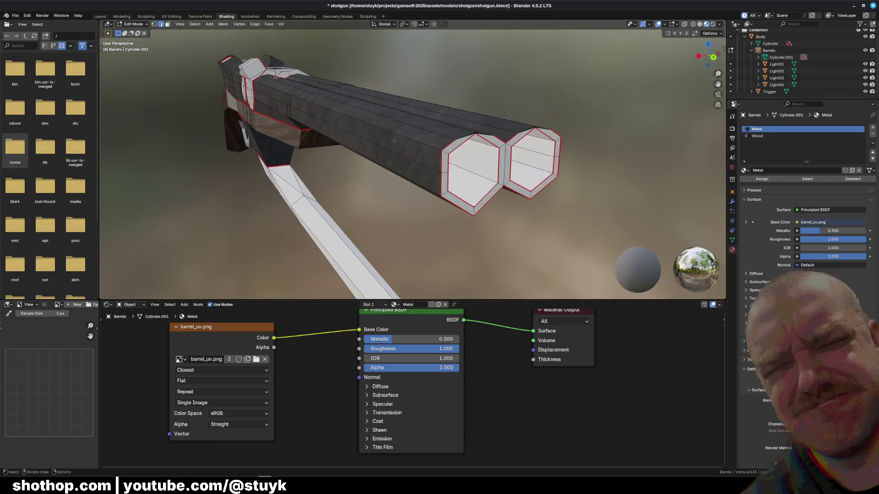
ctrl+click(314, 104)
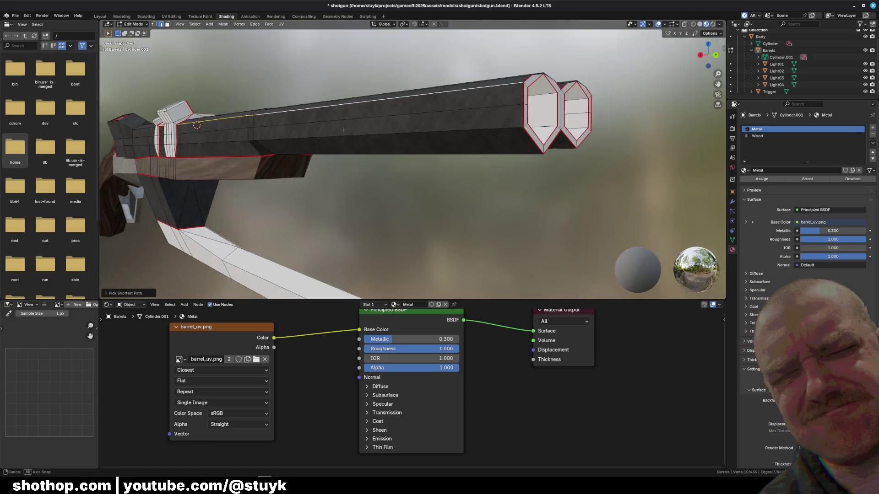
middle_drag(315, 104, 499, 199)
shift+click(378, 133)
key(ctrl+b)
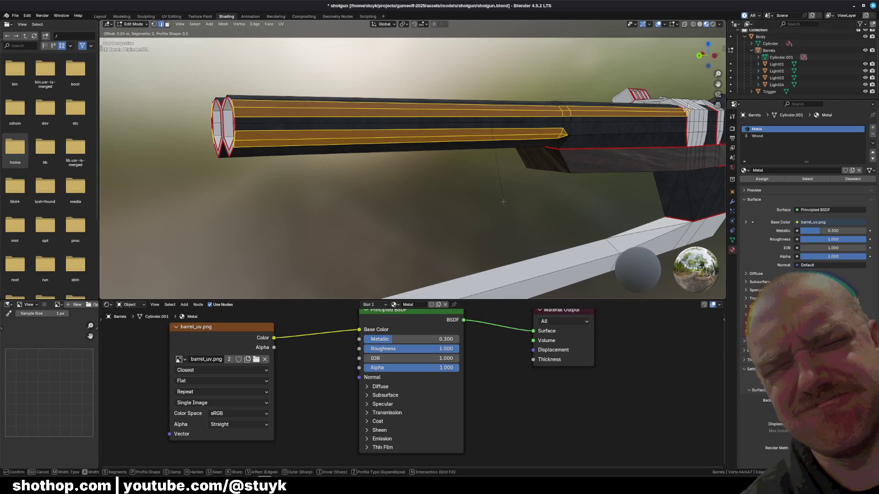
click(503, 201)
mouse_move(503, 201)
middle_down()
mouse_move(446, 172)
mouse_move(463, 139)
mouse_move(427, 132)
mouse_move(403, 141)
middle_up()
scroll(439, 138, up, 5)
scroll(427, 132, down, 2)
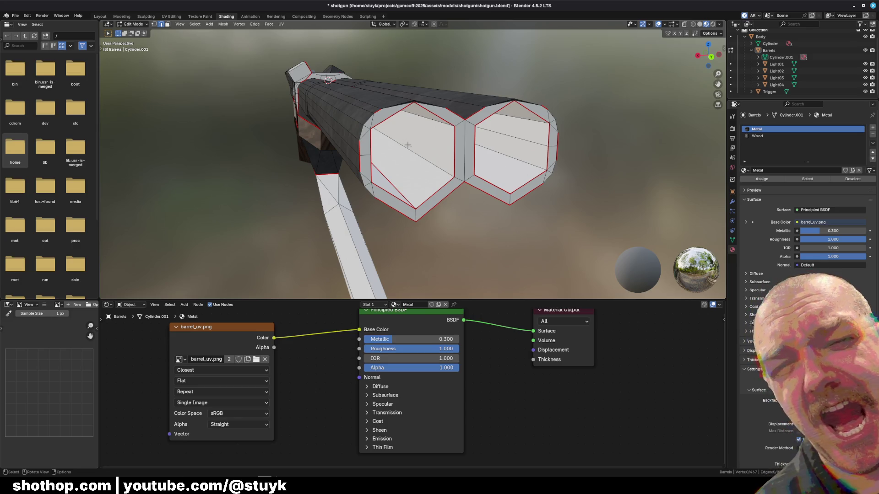
Save shotgun.blend and switch over to the Godot editor.
key(ctrl+s)
key(alt+Tab)
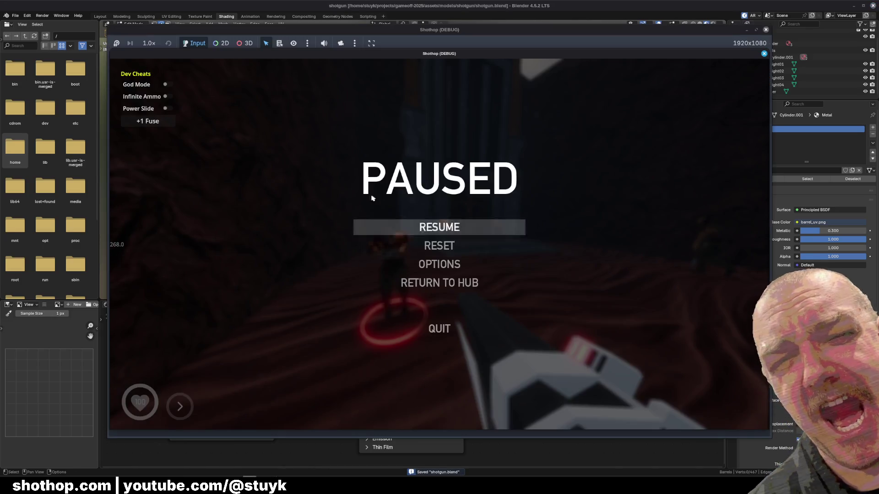
key(alt+Tab)
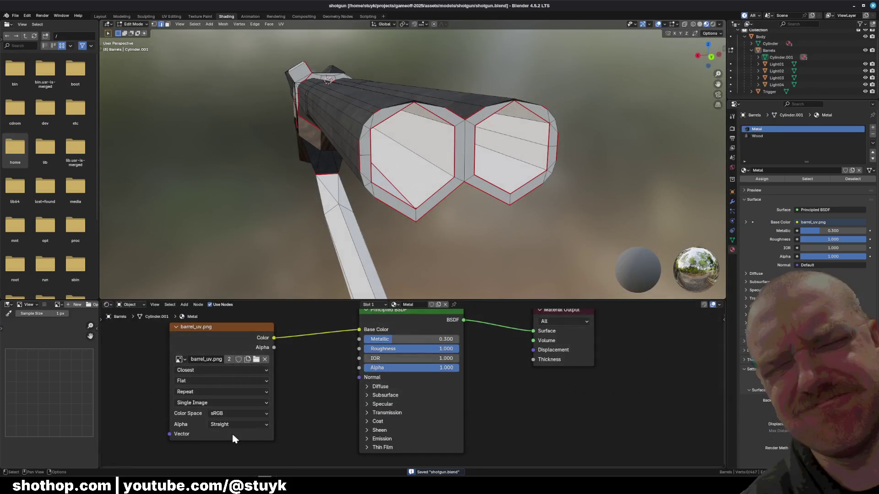
key(alt+Tab)
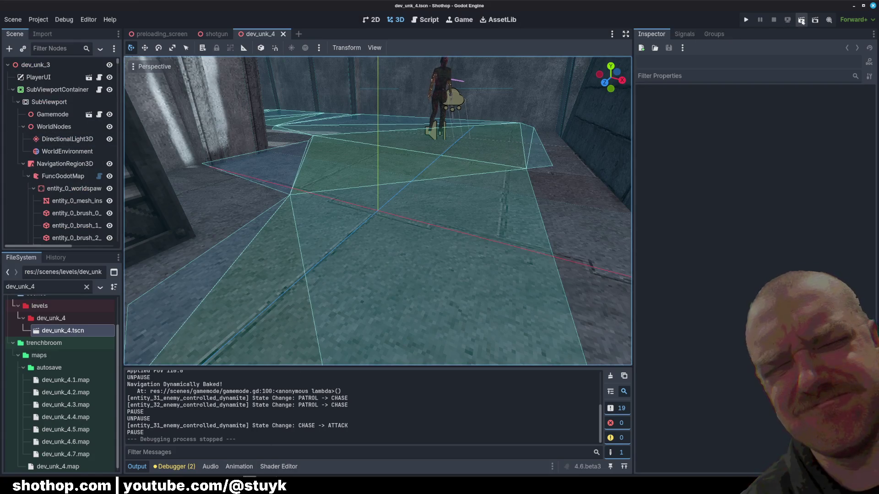
Run the Godot level, walk forward to view the shotgun, pause, and return to Blender.
key(F5)
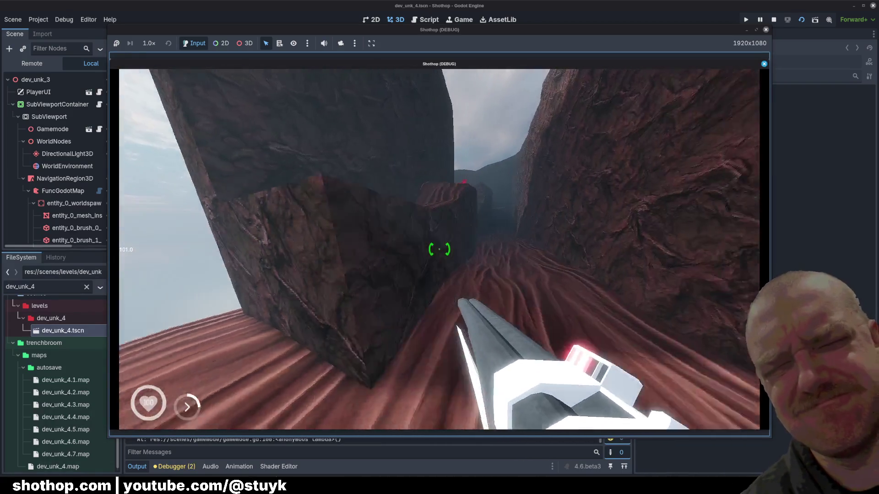
key(w)
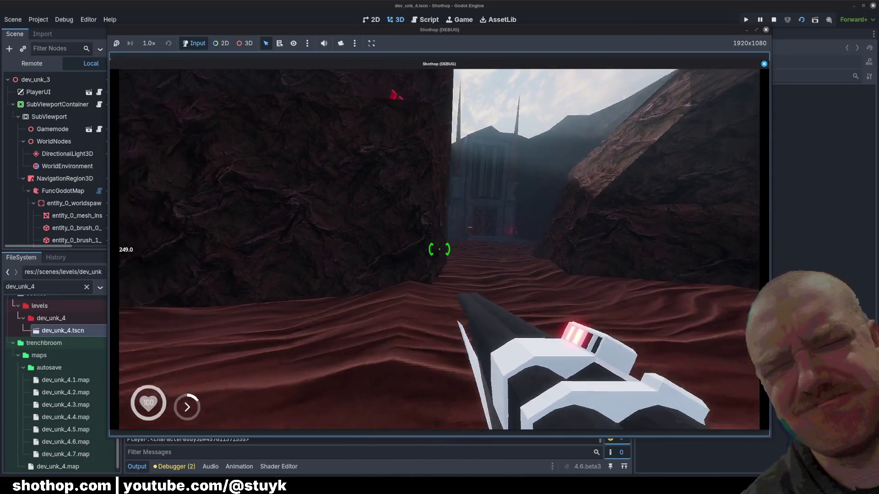
key(Escape)
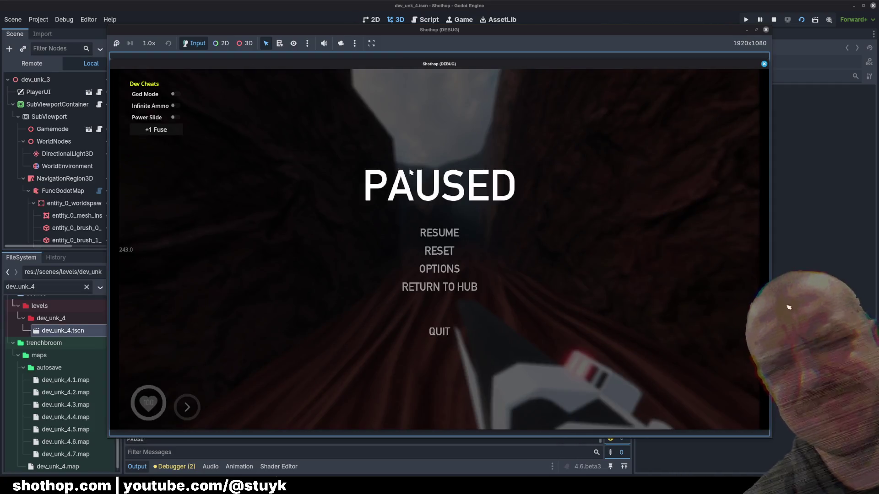
key(Escape)
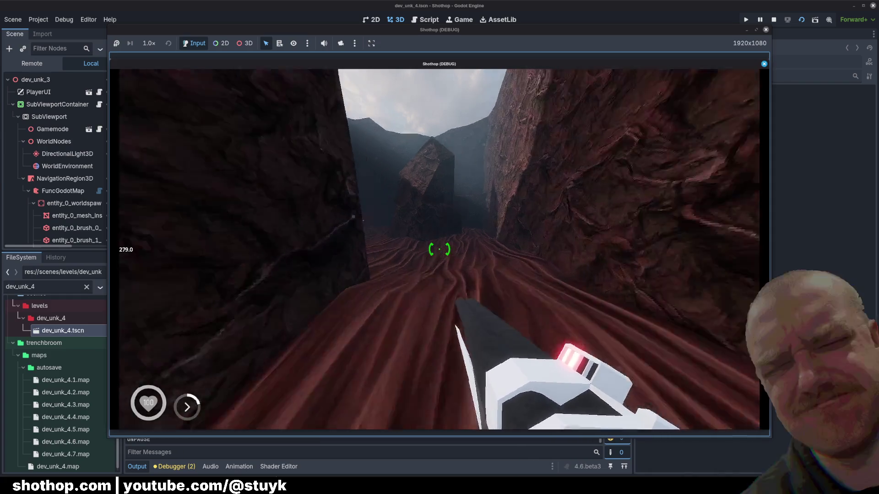
key(Escape)
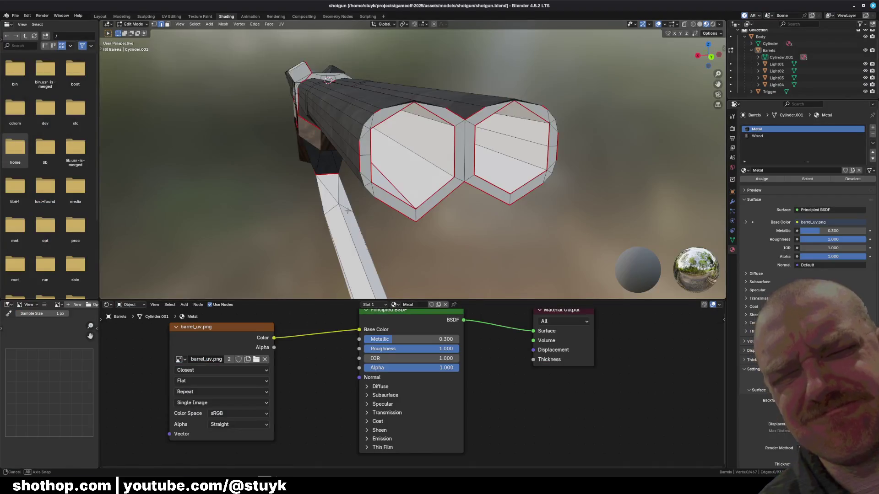
middle_drag(348, 210, 449, 183)
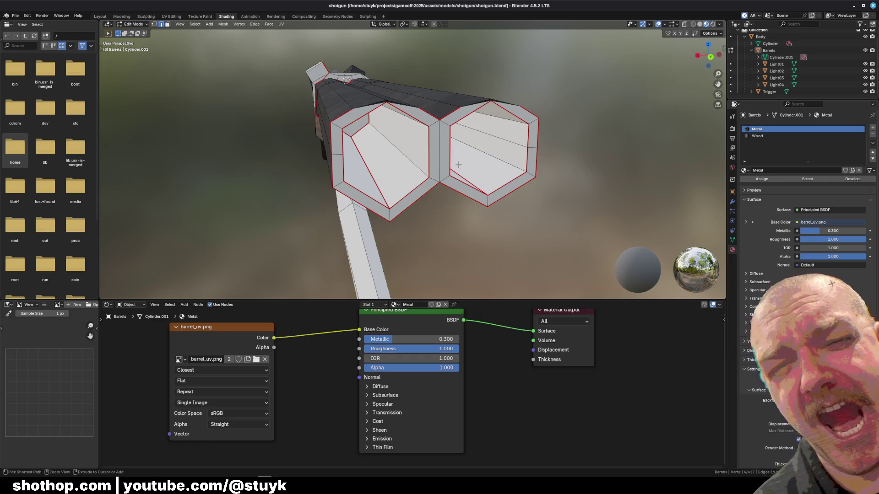
Undo the last bevel and re-bevel the selected top barrel edge narrower.
key(ctrl+z)
key(ctrl+z)
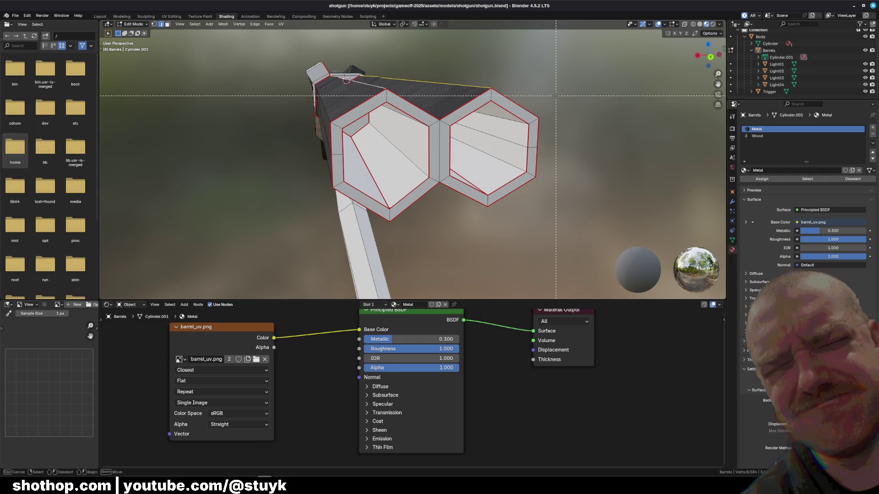
mouse_move(413, 165)
middle_down()
mouse_move(398, 158)
mouse_move(412, 172)
middle_up()
key(ctrl+b)
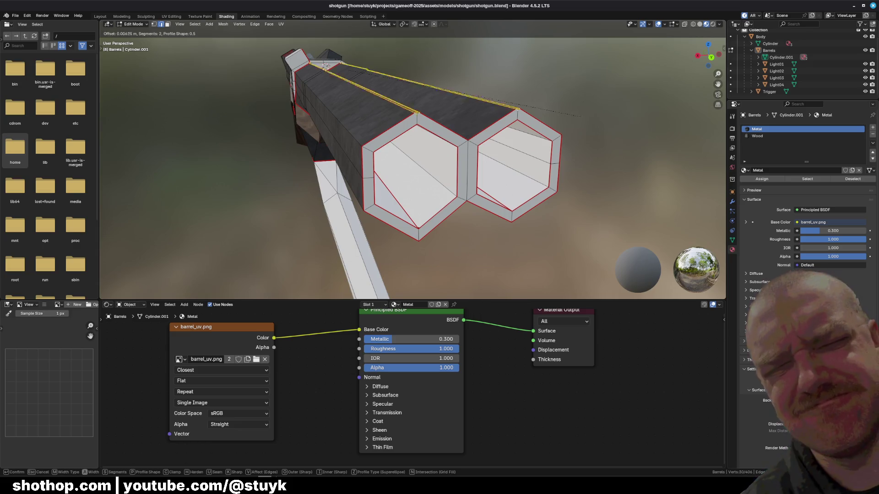
click(583, 117)
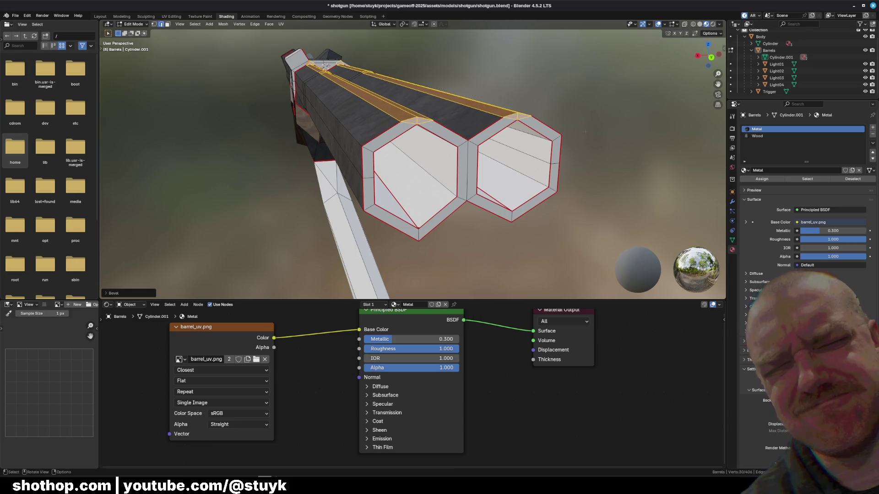
middle_drag(584, 116, 561, 138)
middle_drag(426, 123, 539, 80)
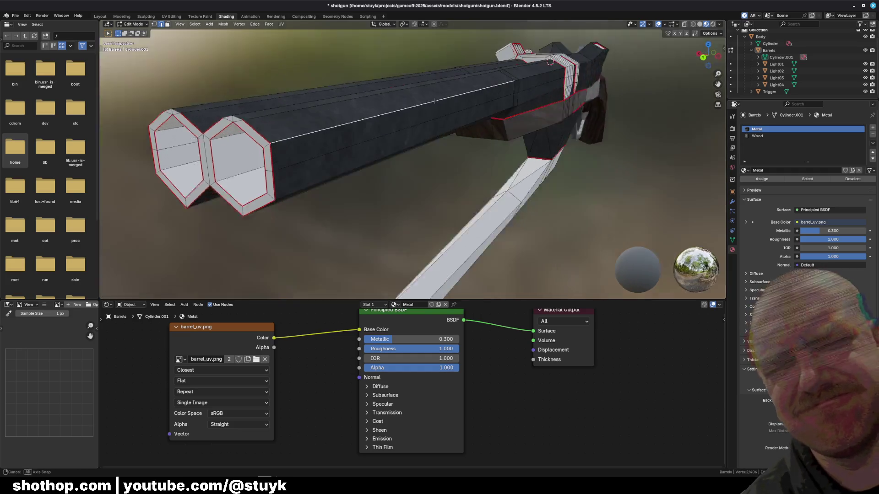
Bevel an upper and lower edge running along the barrel side.
ctrl+click(540, 81)
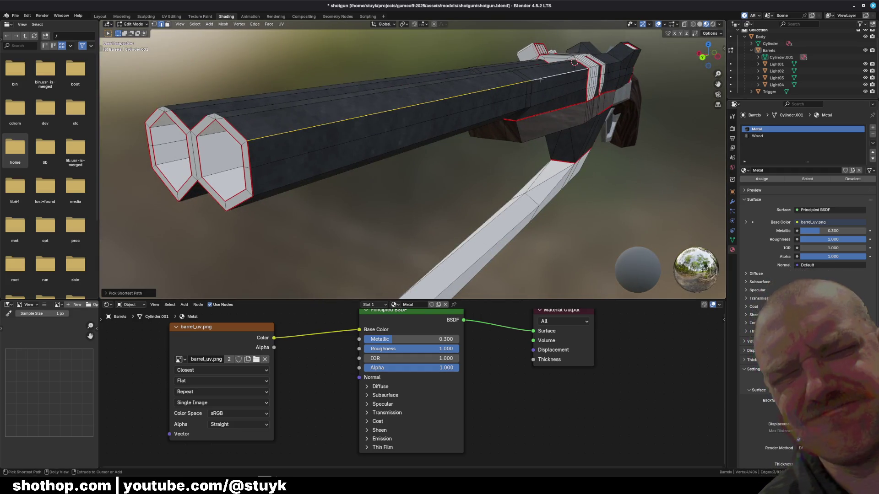
shift+click(423, 138)
key(ctrl+b)
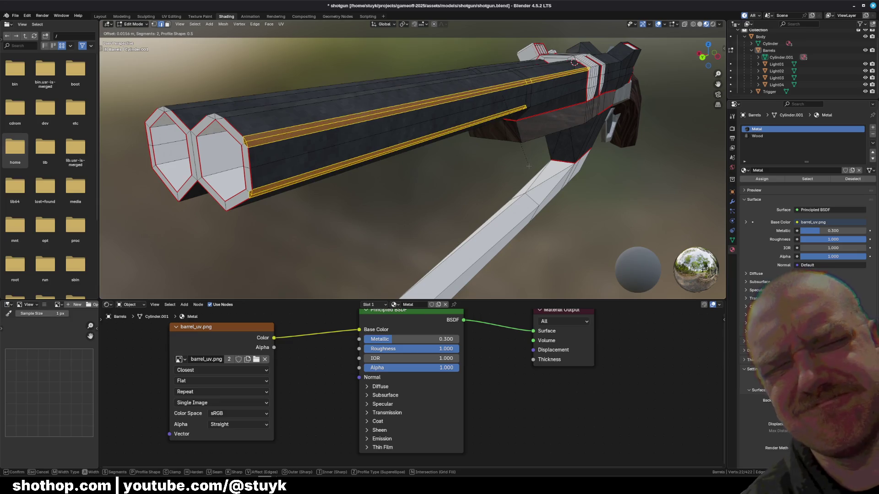
click(528, 166)
mouse_move(528, 166)
middle_down()
mouse_move(355, 144)
mouse_move(371, 128)
middle_up()
Select two long edge paths along the barrel and bevel them into chamfered strips.
shift+click(371, 128)
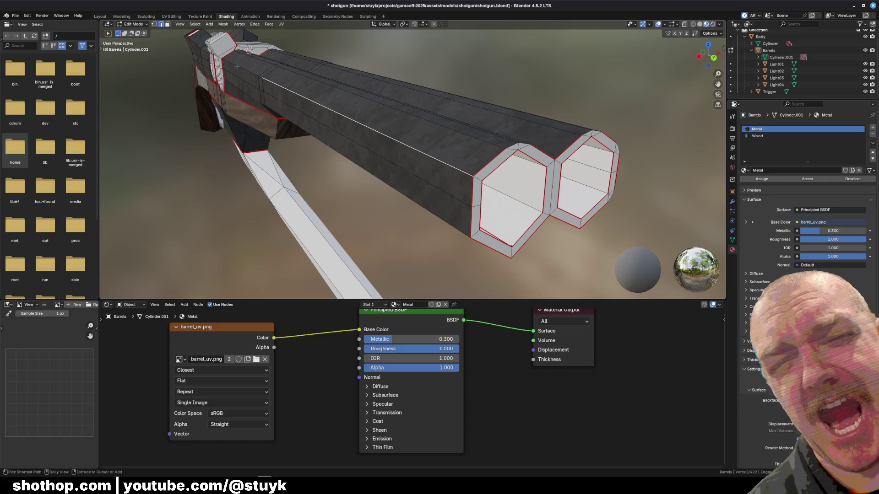
ctrl+click(249, 49)
shift+click(349, 155)
key(ctrl+b)
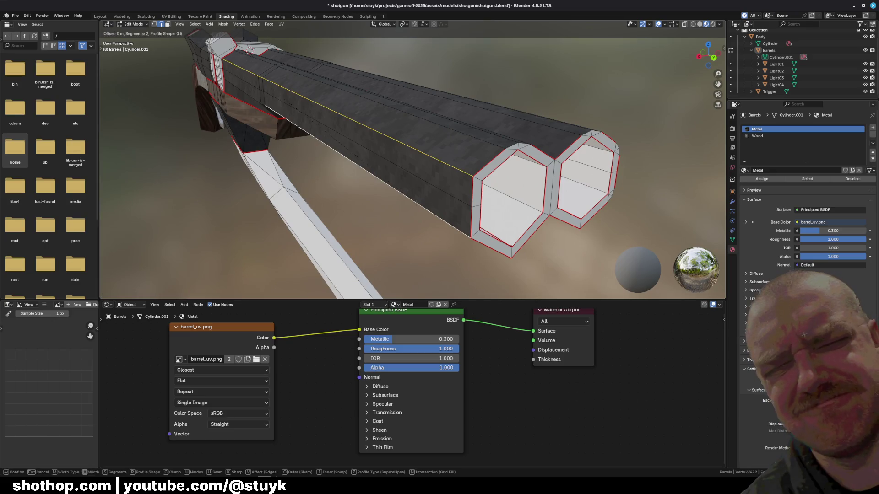
click(249, 50)
mouse_move(249, 50)
middle_down()
mouse_move(495, 129)
mouse_move(292, 105)
middle_up()
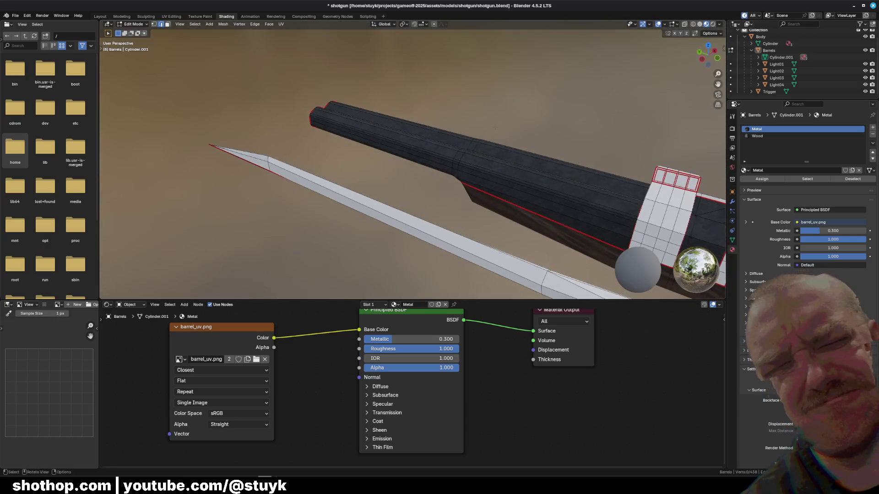
scroll(337, 153, up, 3)
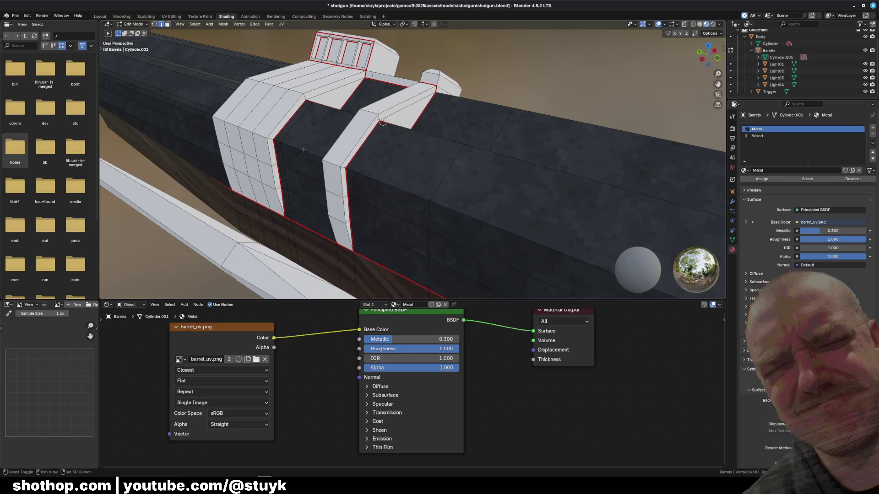
Bevel the edge between the white brackets and clear the selection.
middle_drag(337, 153, 412, 158)
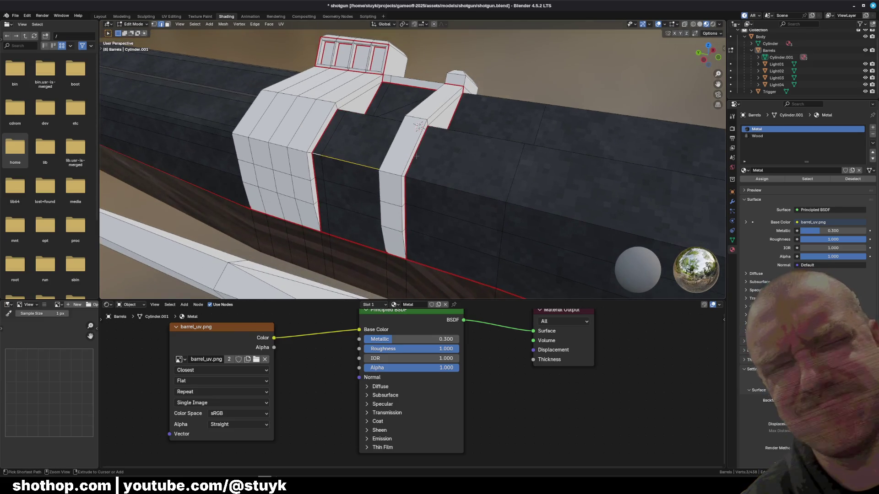
key(ctrl+b)
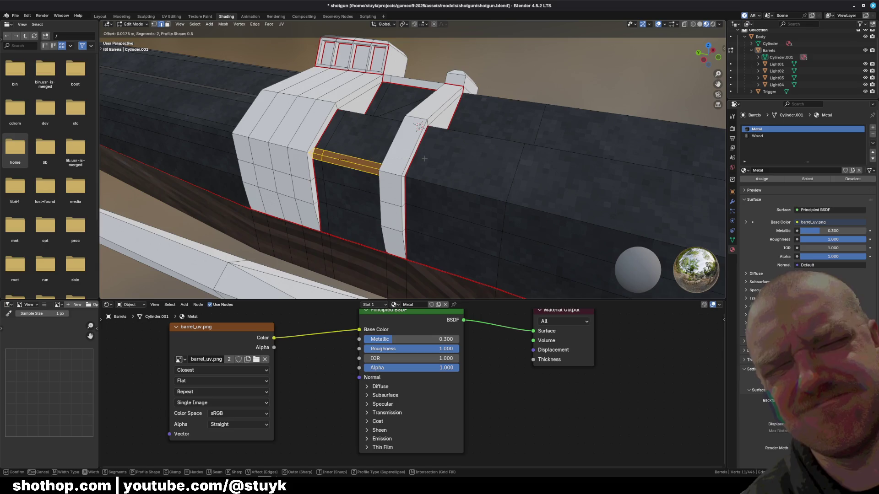
click(424, 159)
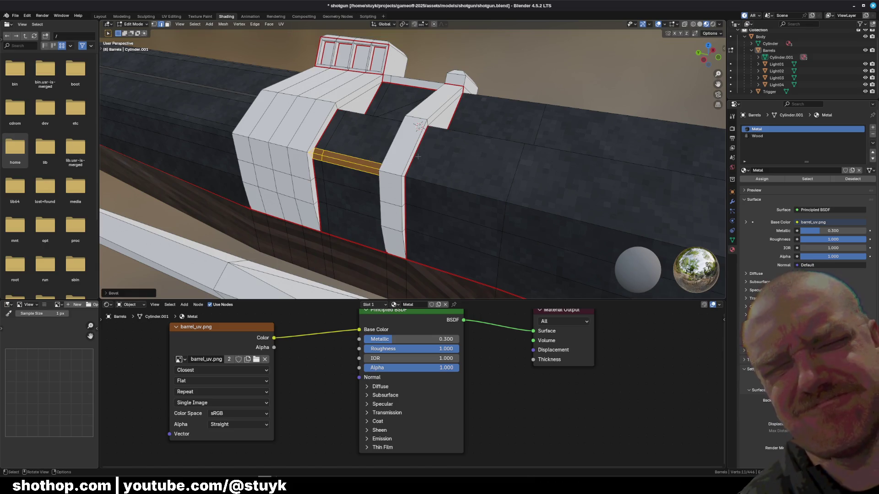
mouse_move(400, 166)
shift+middle_down()
mouse_move(334, 170)
mouse_move(538, 198)
shift+middle_up()
key(alt+a)
Bevel the whole edge loop along the barrel side.
key(ctrl+r)
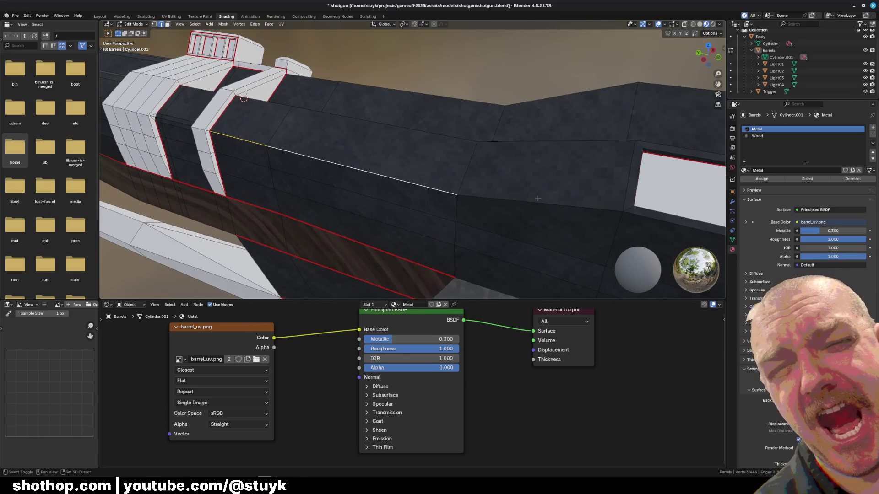
alt+click(526, 200)
key(ctrl+b)
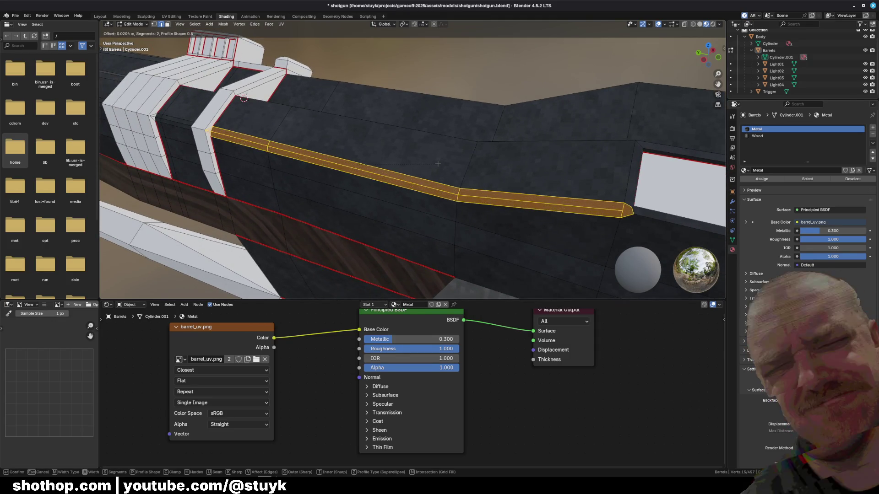
click(438, 163)
mouse_move(438, 163)
middle_down()
mouse_move(385, 206)
mouse_move(354, 110)
middle_up()
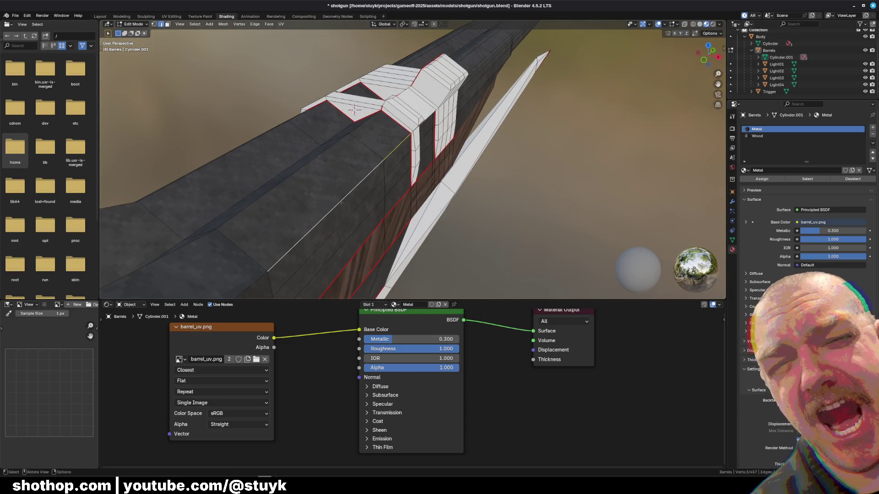
middle_drag(341, 201, 420, 201)
Bevel another barrel edge into a wider band.
key(ctrl+b)
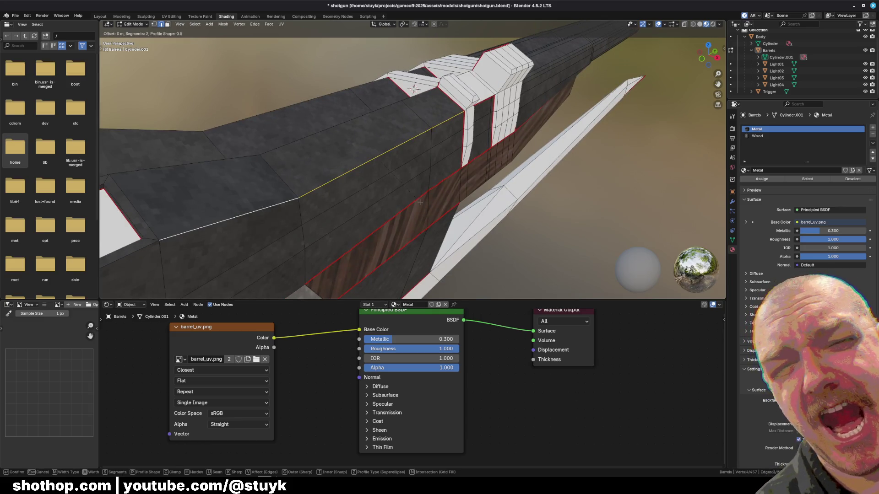
click(429, 207)
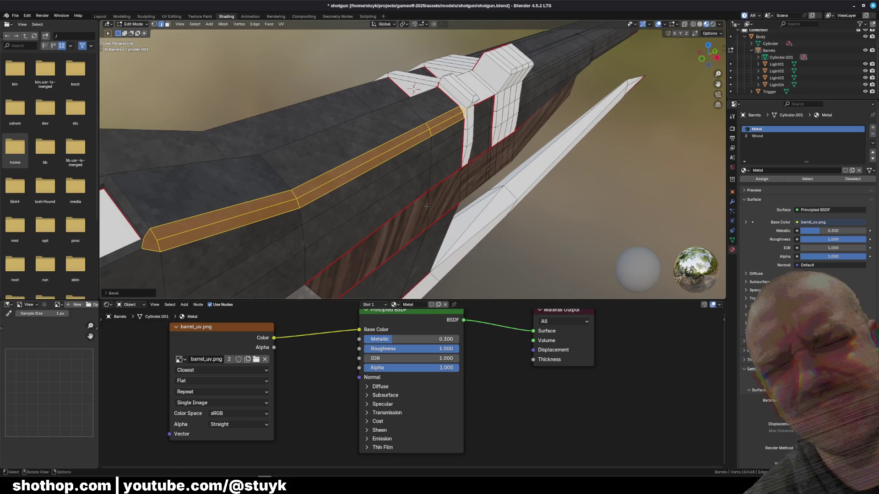
middle_drag(428, 207, 332, 146)
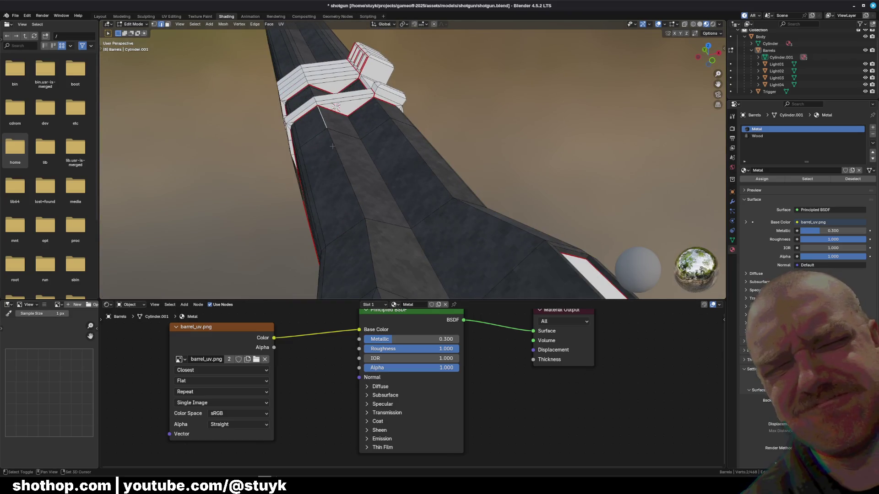
middle_drag(380, 153, 313, 166)
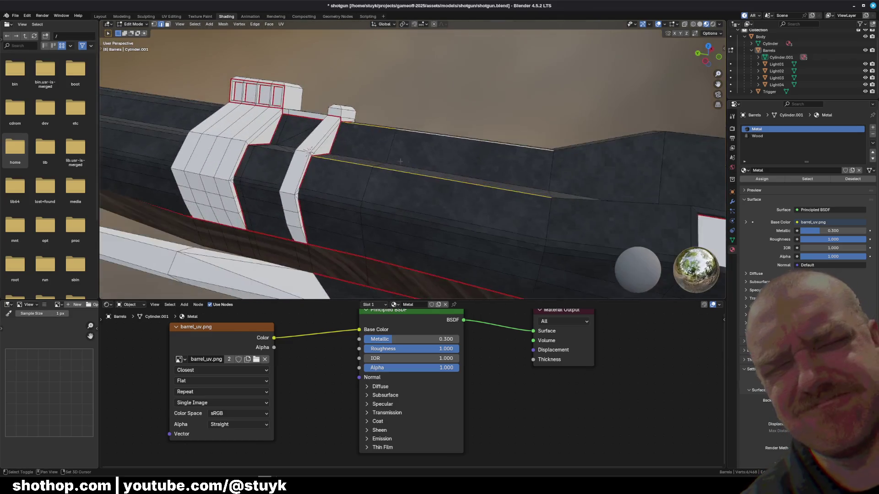
scroll(314, 167, up, 2)
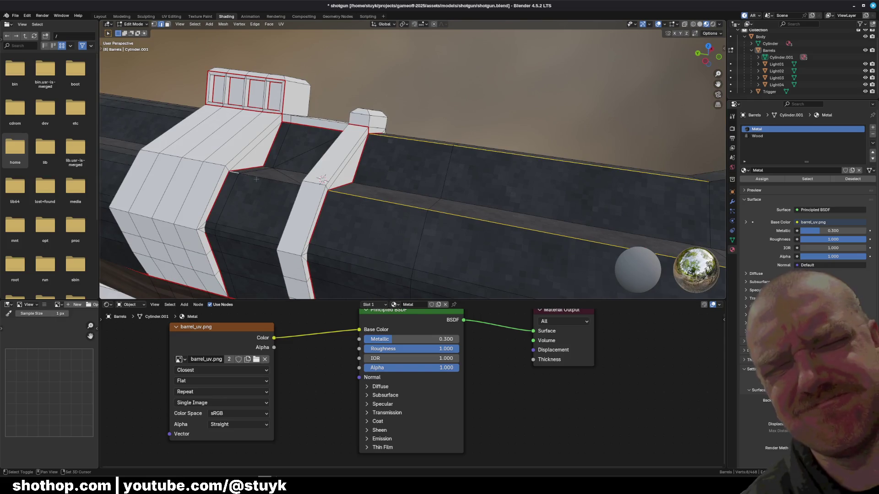
Bevel the selected lengthwise edges beside the white blocks and clear the selection.
key(ctrl+b)
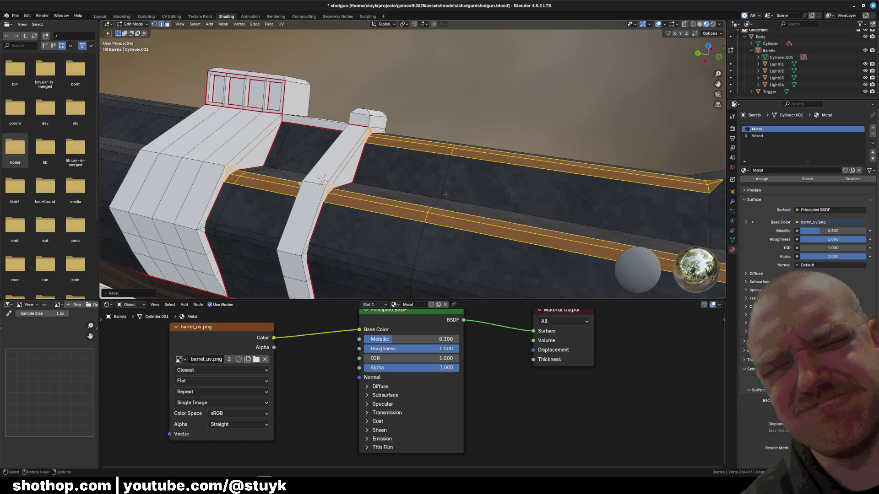
click(440, 196)
key(alt+a)
mouse_move(320, 180)
middle_down()
mouse_move(495, 173)
mouse_move(296, 211)
middle_up()
scroll(387, 188, up, 5)
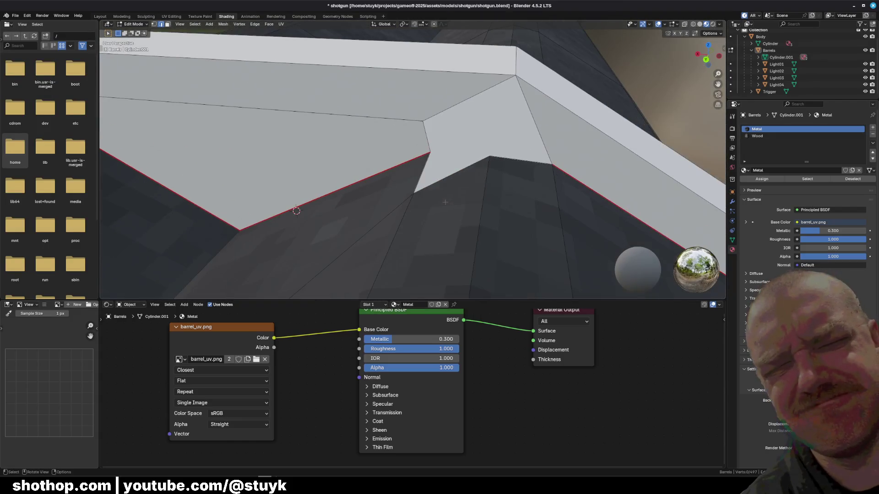
Delete the face inside the barrel notch, leaving a hole.
click(475, 138)
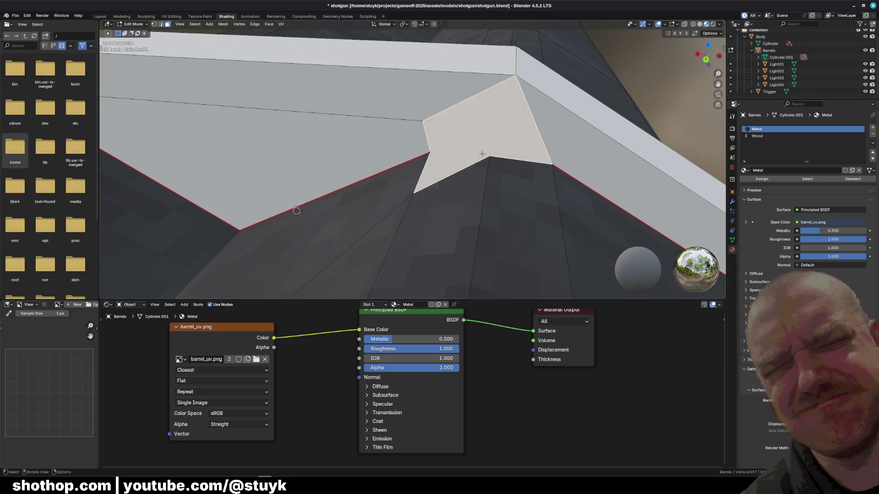
key(x)
click(499, 156)
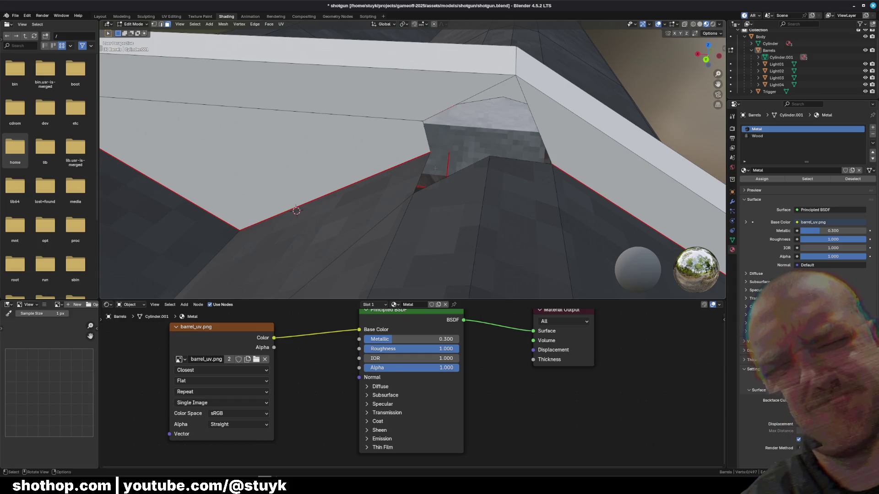
Merge pairs of notch vertices to tidy the hole's corners.
click(416, 193)
shift+click(431, 156)
right_click(431, 158)
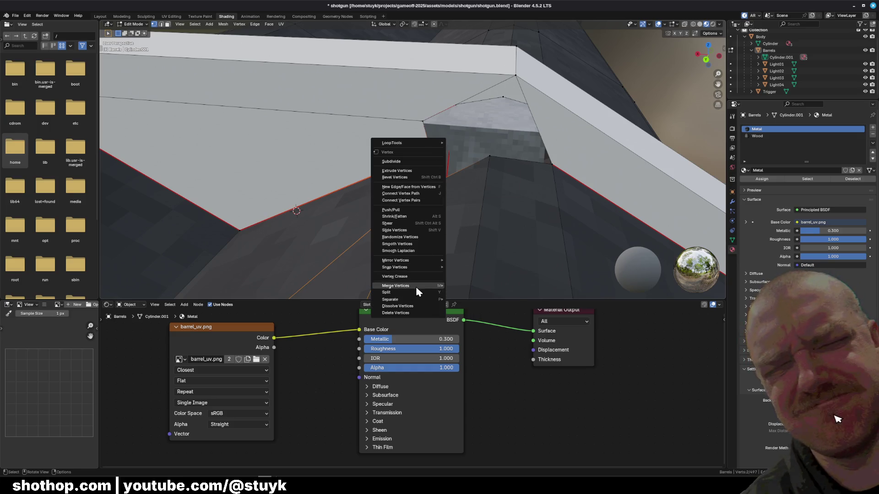
mouse_move(396, 286)
click(481, 318)
mouse_move(489, 178)
middle_down()
mouse_move(496, 181)
mouse_move(435, 175)
middle_up()
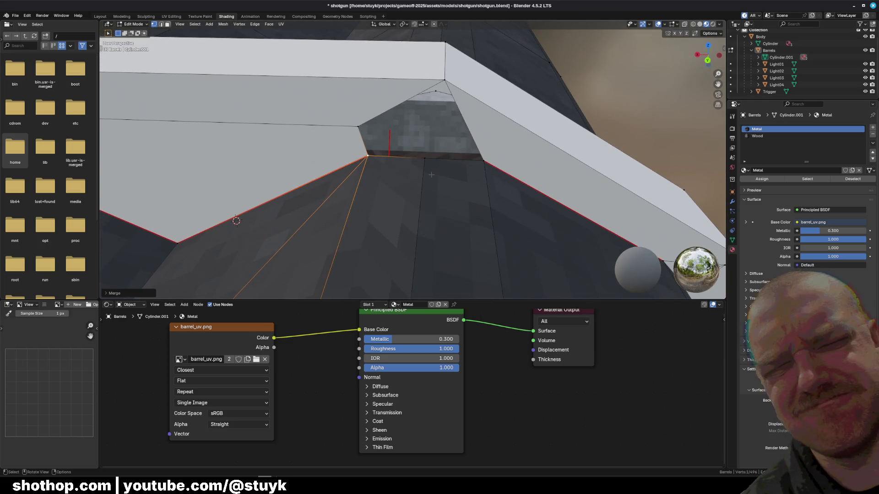
click(358, 126)
shift+click(424, 158)
right_click(429, 165)
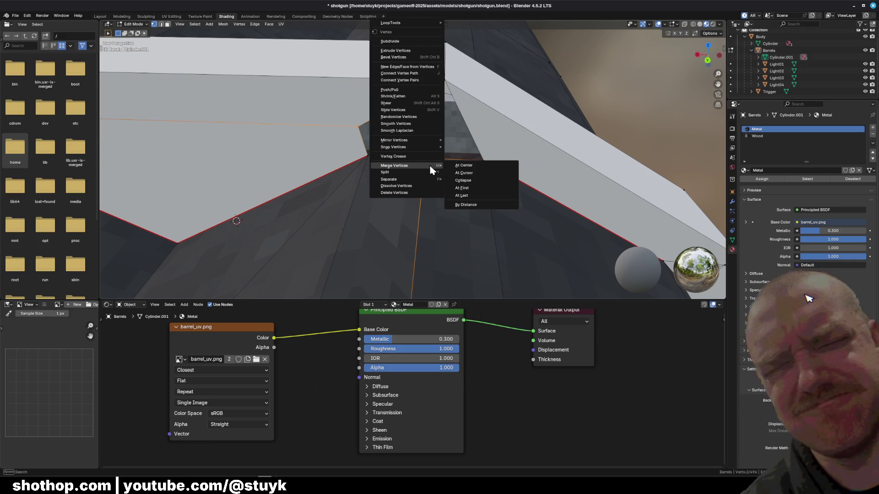
click(485, 198)
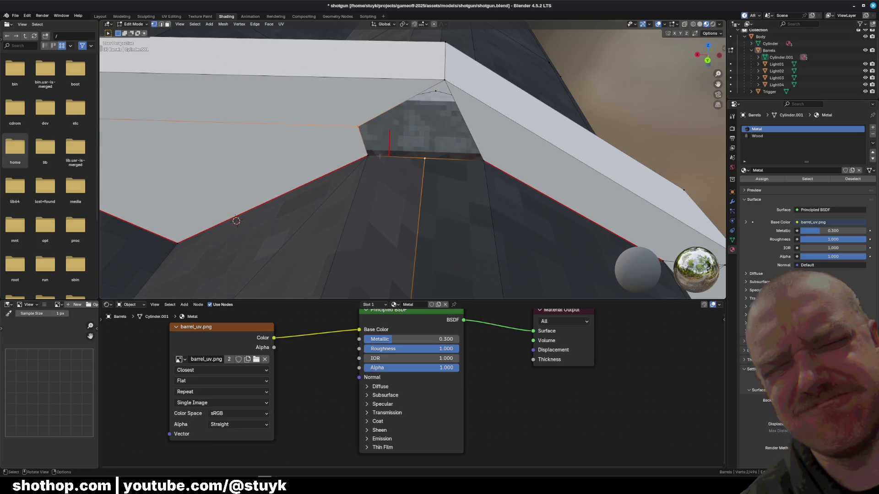
Fill the gap with a triangular face between three vertices, undoing and retrying the selection.
shift+click(368, 157)
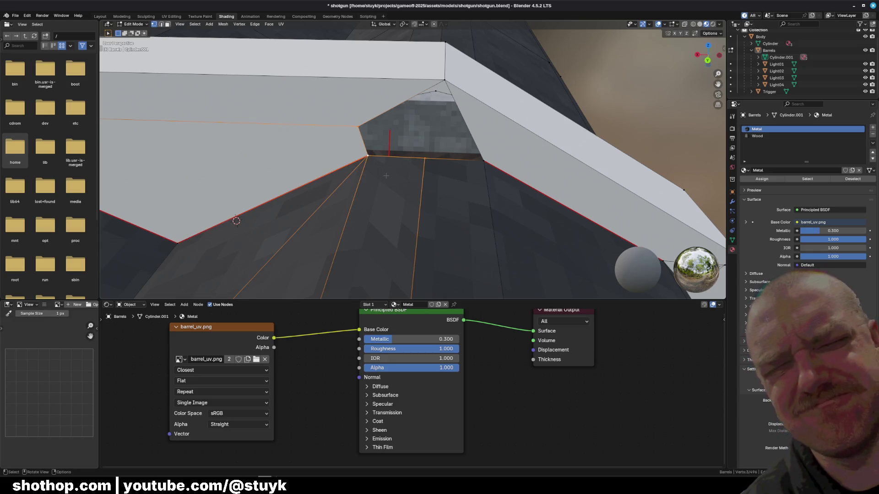
key(f)
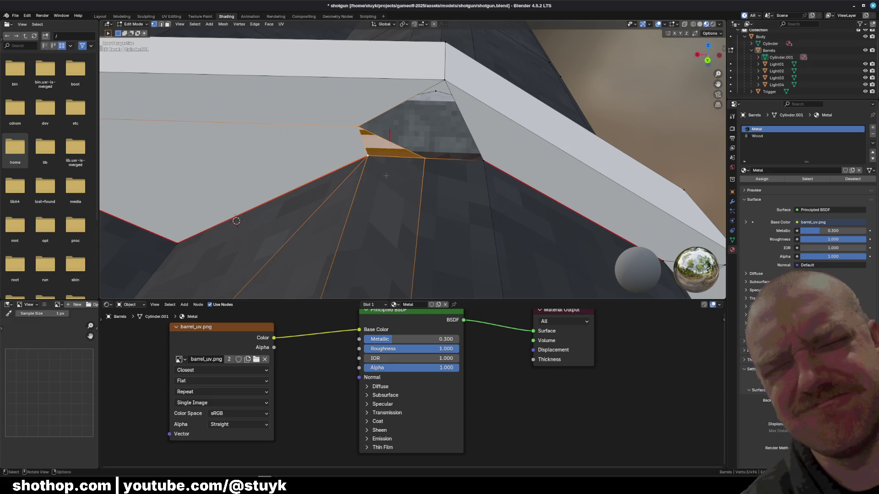
key(ctrl+z)
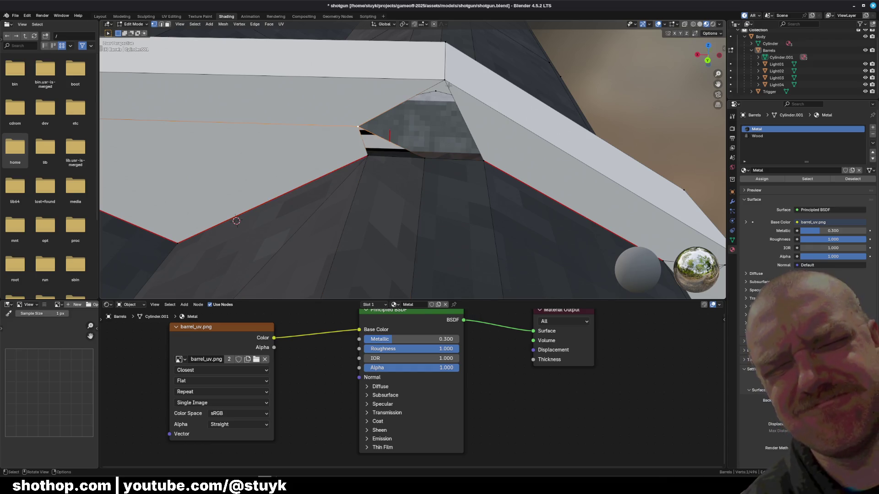
key(ctrl+z)
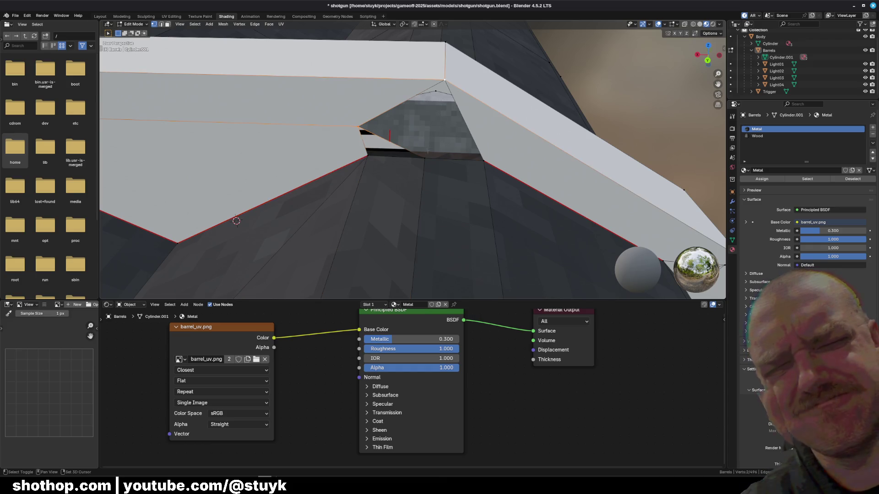
shift+click(426, 157)
key(f)
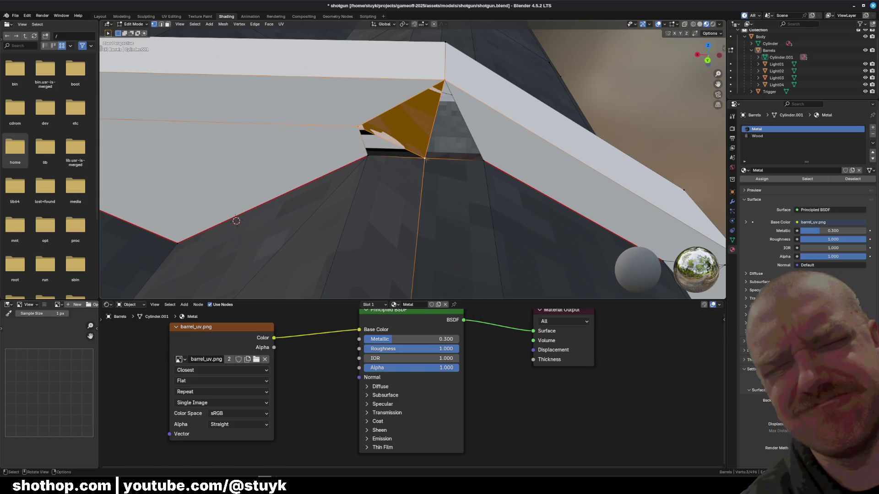
key(ctrl+z)
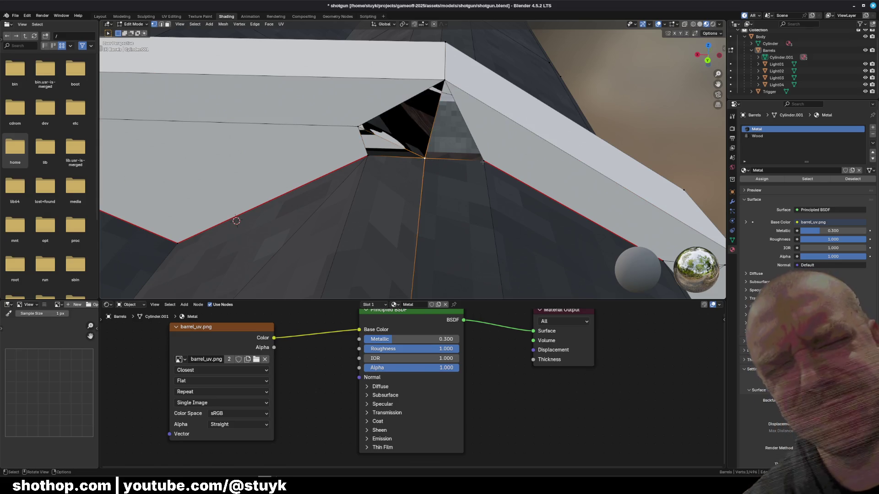
key(ctrl+z)
key(ctrl+shift+z)
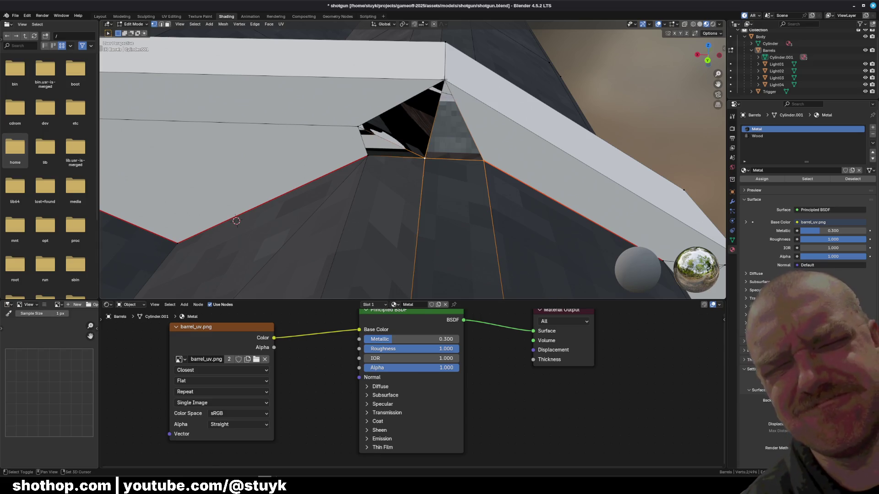
key(ctrl+shift+z)
key(f)
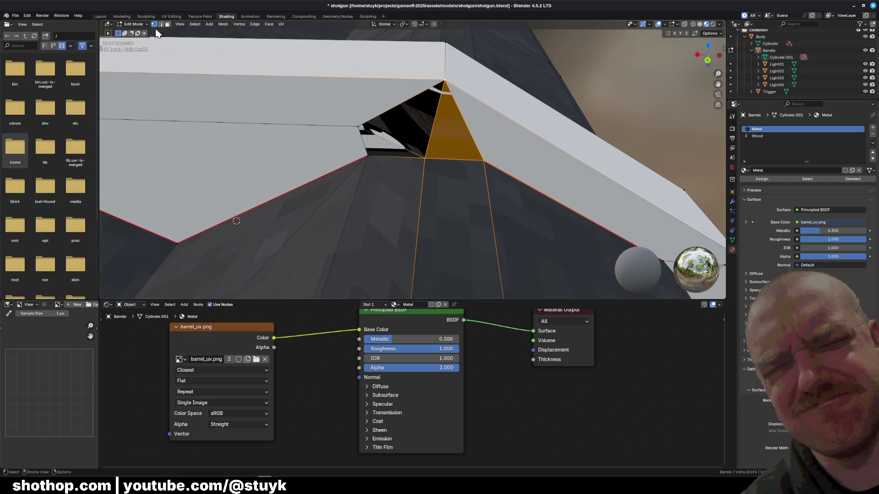
Select the neighbouring triangular face and switch to the UV Editing workspace.
click(167, 24)
click(386, 154)
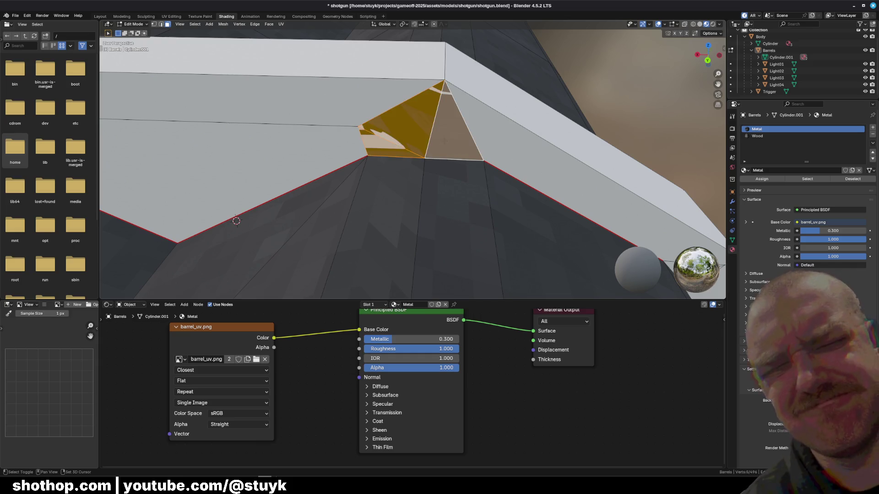
click(171, 16)
scroll(280, 114, down, 3)
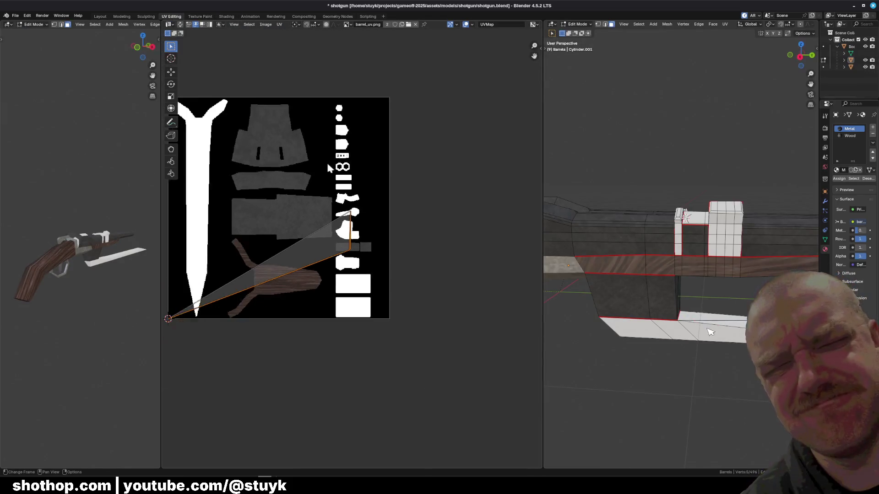
scroll(326, 160, up, 2)
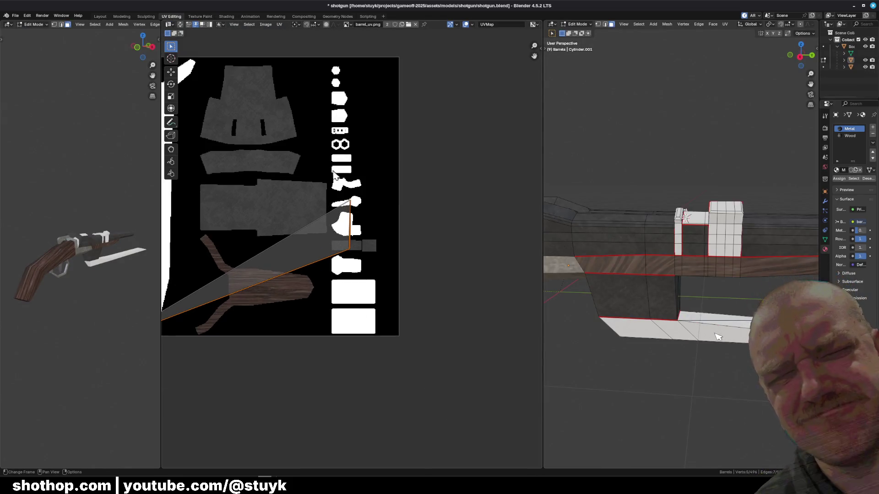
Unwrap the gap-filling faces, shrink their UV island and set solid viewport shading.
click(724, 24)
key(s)
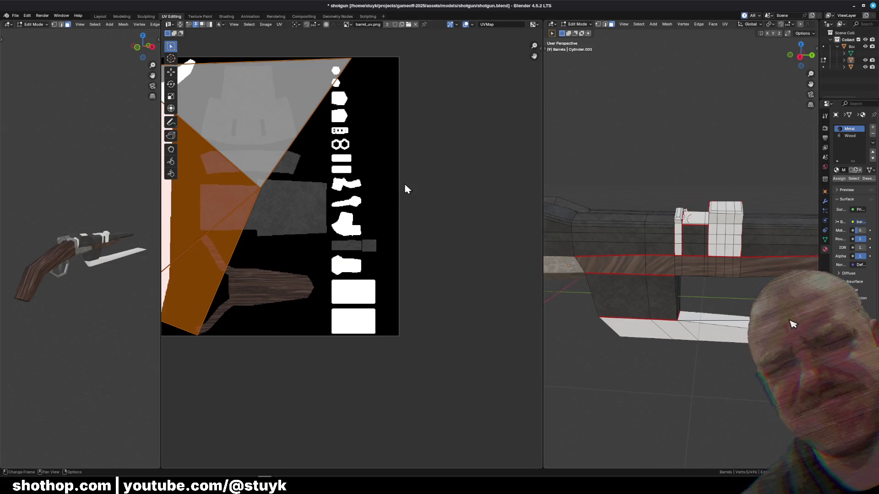
click(244, 206)
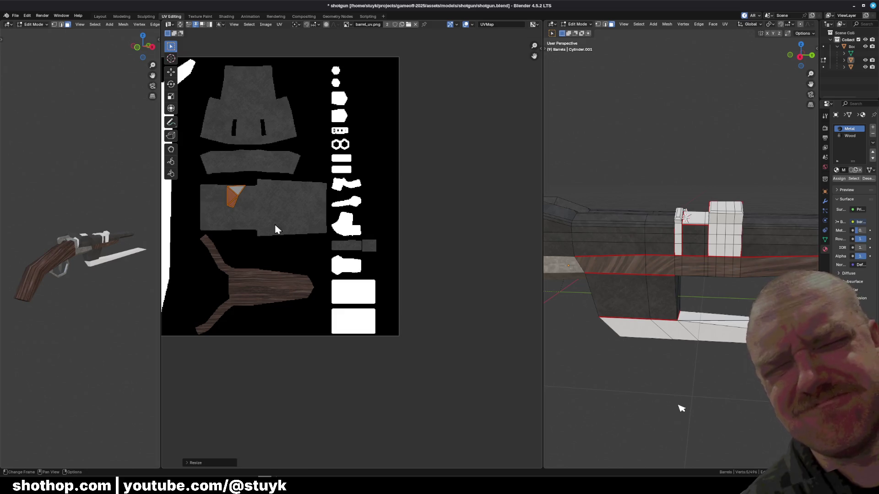
mouse_move(691, 402)
middle_down()
mouse_move(714, 385)
mouse_move(710, 413)
middle_up()
scroll(714, 210, up, 3)
key(z)
click(735, 216)
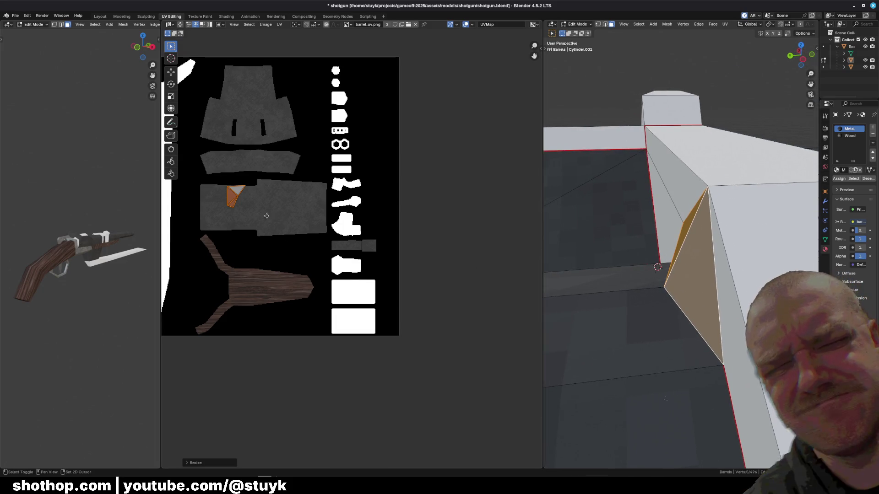
Move and scale the UV island onto the white block of the barrel texture, then inspect the filled gap.
middle_drag(282, 224, 240, 242)
key(g)
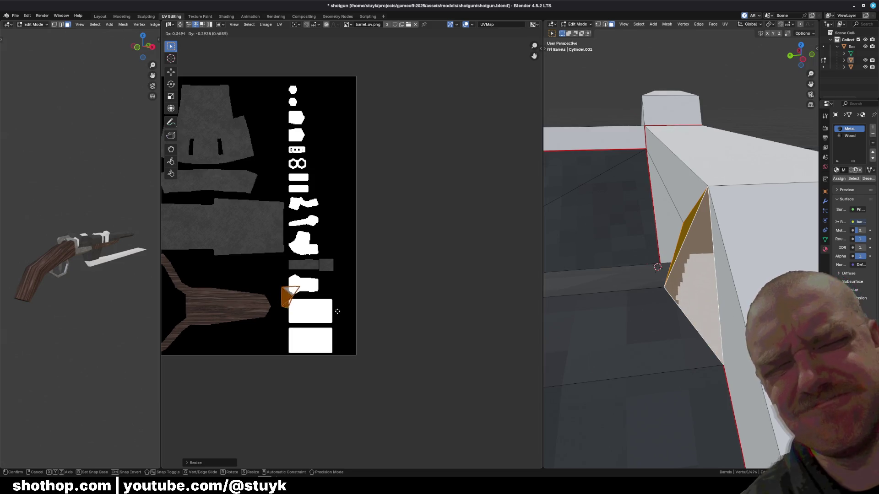
click(324, 303)
key(s)
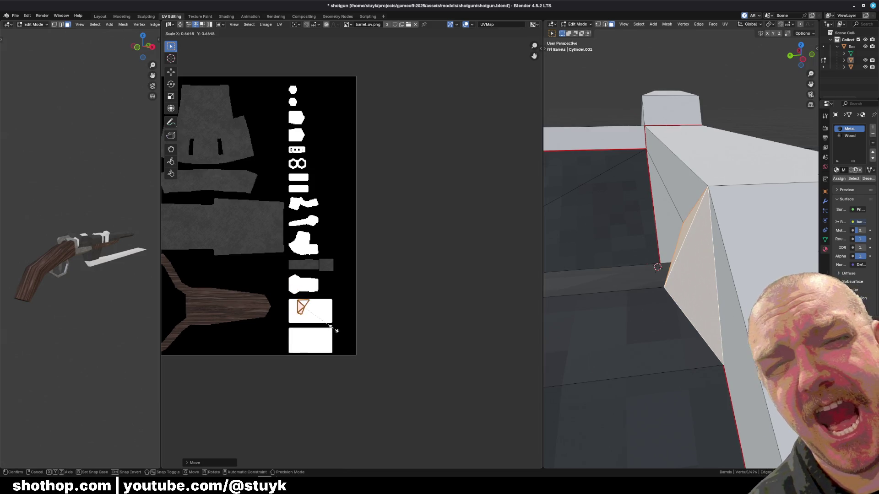
click(325, 323)
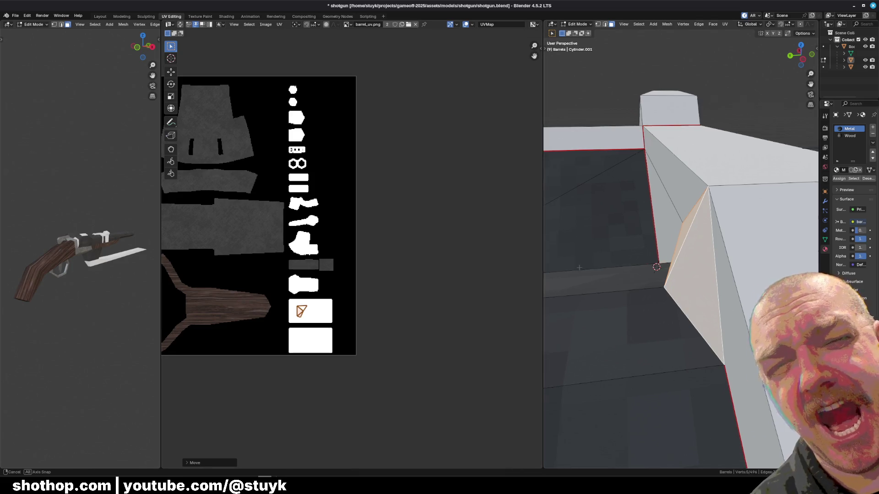
middle_drag(604, 275, 544, 277)
middle_drag(680, 275, 693, 268)
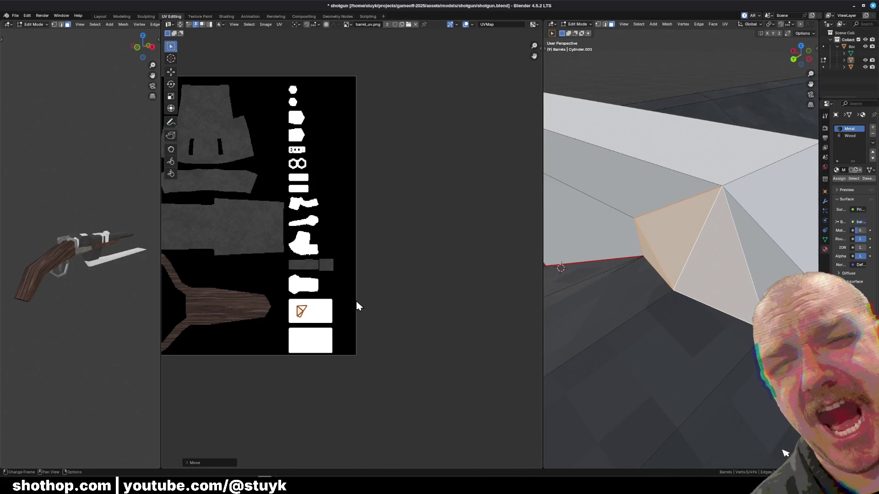
mouse_move(618, 275)
middle_down()
mouse_move(670, 172)
mouse_move(621, 169)
middle_up()
click(670, 171)
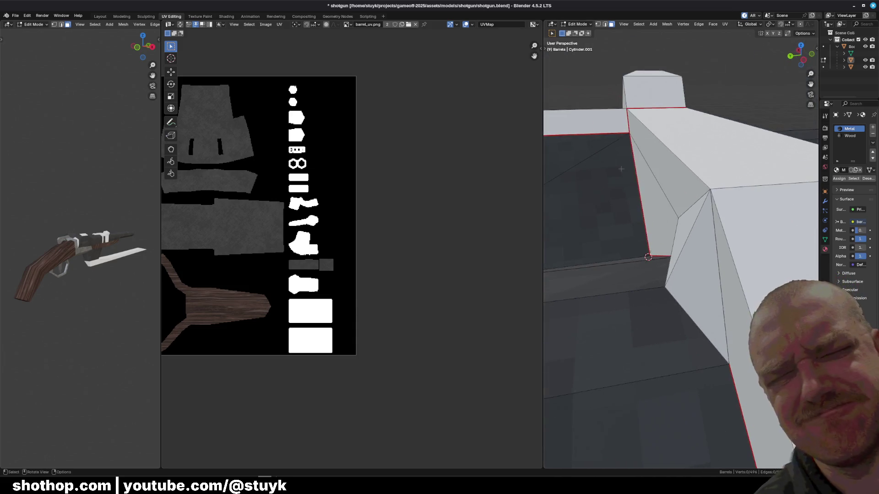
Slide a barrel edge vertex along the Y axis and check the adjusted corner.
click(597, 25)
click(667, 287)
key(g)
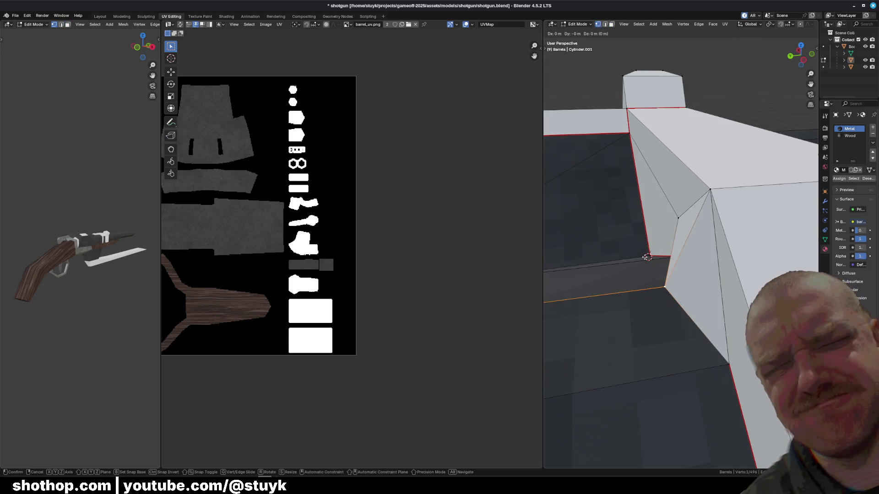
key(y)
click(689, 263)
mouse_move(689, 264)
middle_down()
mouse_move(736, 182)
mouse_move(710, 258)
mouse_move(759, 228)
middle_up()
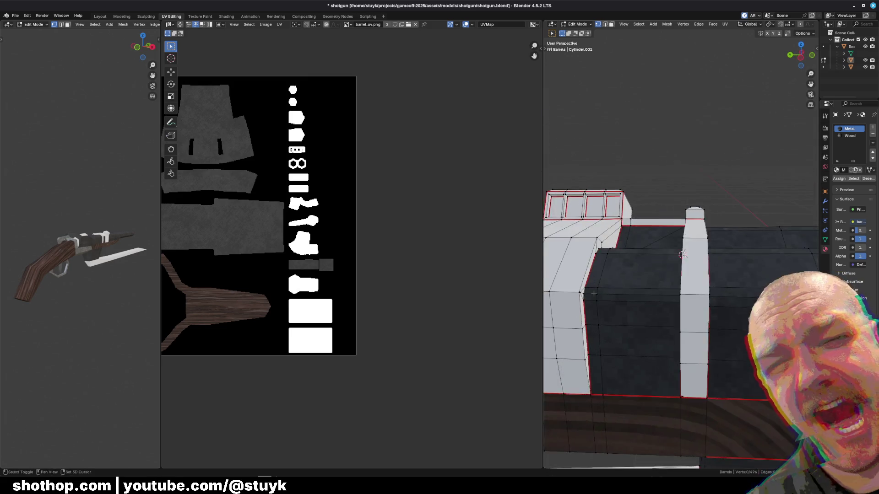
mouse_move(689, 278)
middle_down()
mouse_move(741, 269)
mouse_move(678, 282)
mouse_move(519, 270)
middle_up()
Save shotgun.blend and switch over to Photopea.
key(ctrl+s)
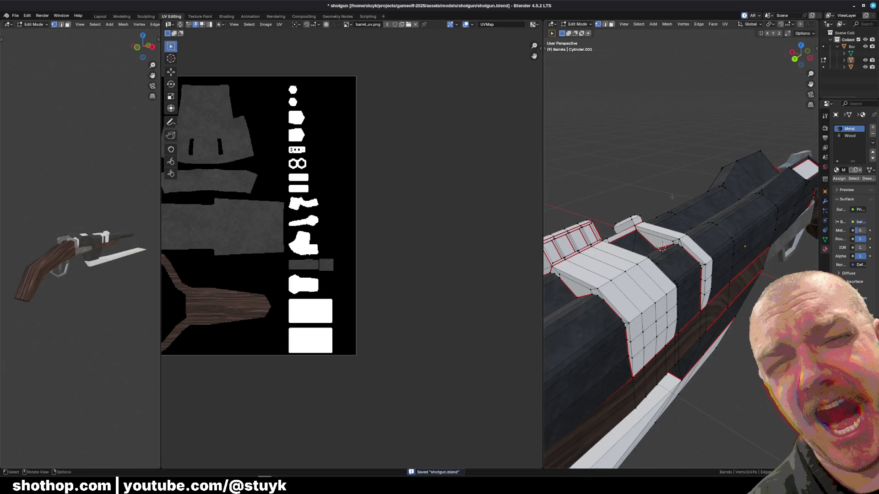
mouse_move(680, 275)
middle_down()
mouse_move(714, 262)
mouse_move(604, 261)
mouse_move(617, 235)
mouse_move(646, 234)
middle_up()
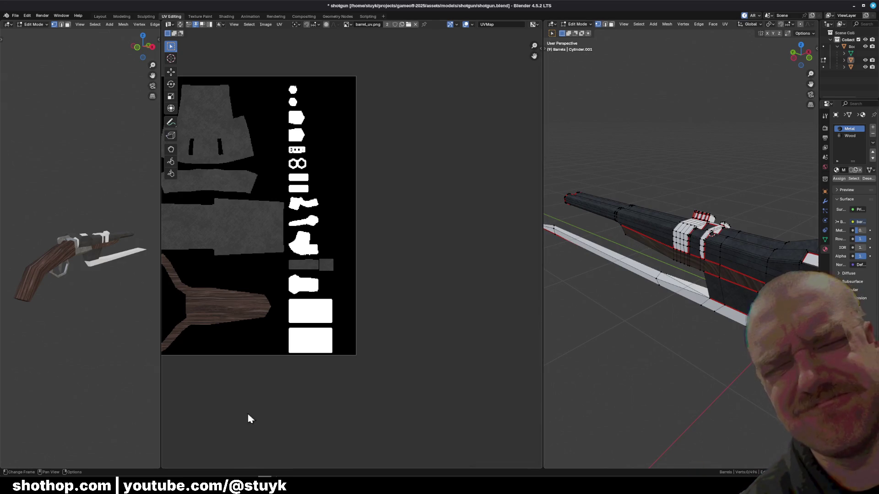
key(alt+Tab)
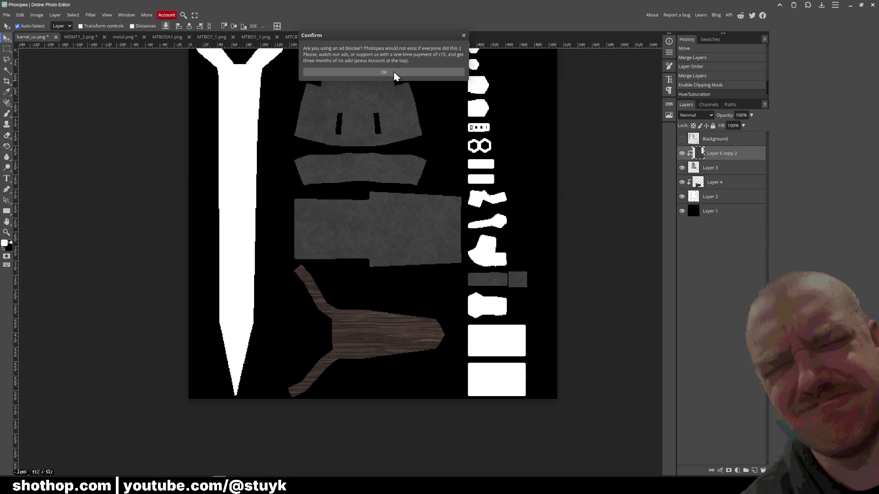
Accept the ad-blocker Confirm dialog and switch back to the Blender window.
click(396, 74)
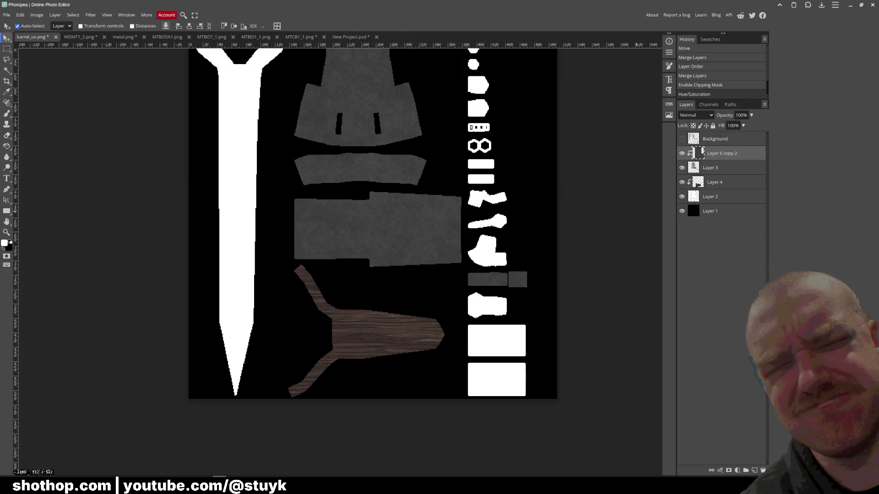
key(alt+Tab)
key(alt+Tab)
key(alt+Tab)
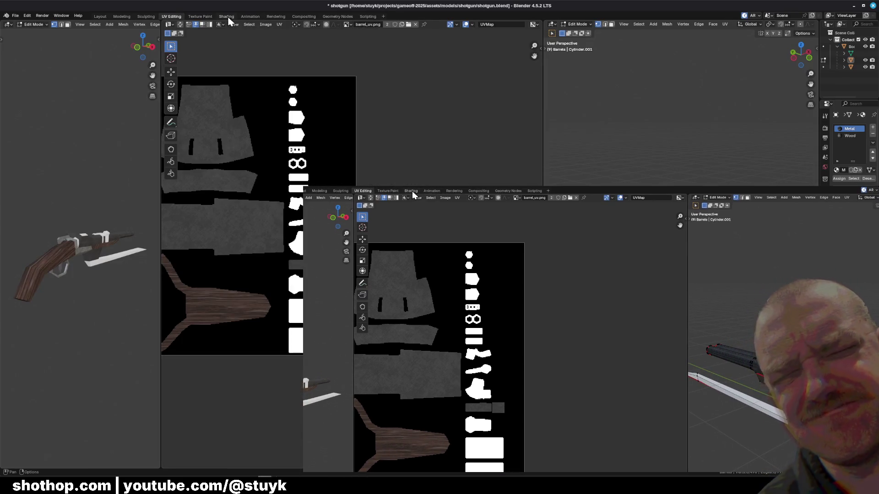
View the textured shotgun barrels from the side in the Shading workspace.
click(226, 16)
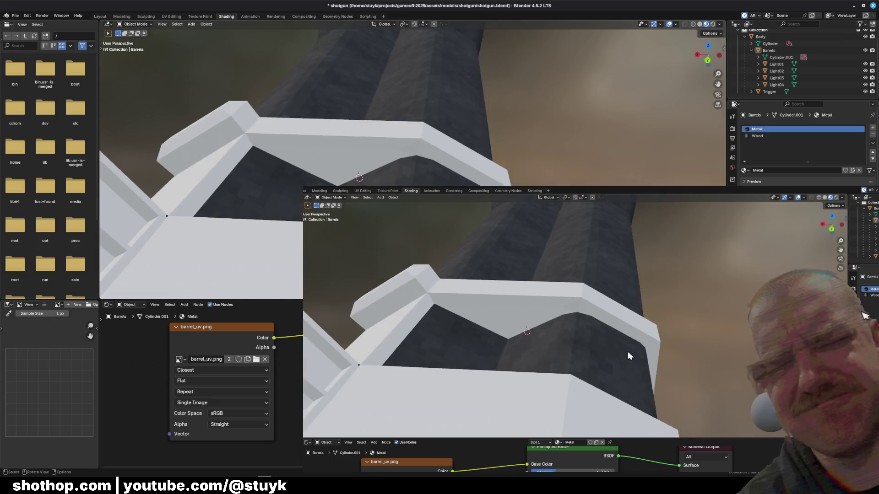
middle_drag(628, 355, 646, 375)
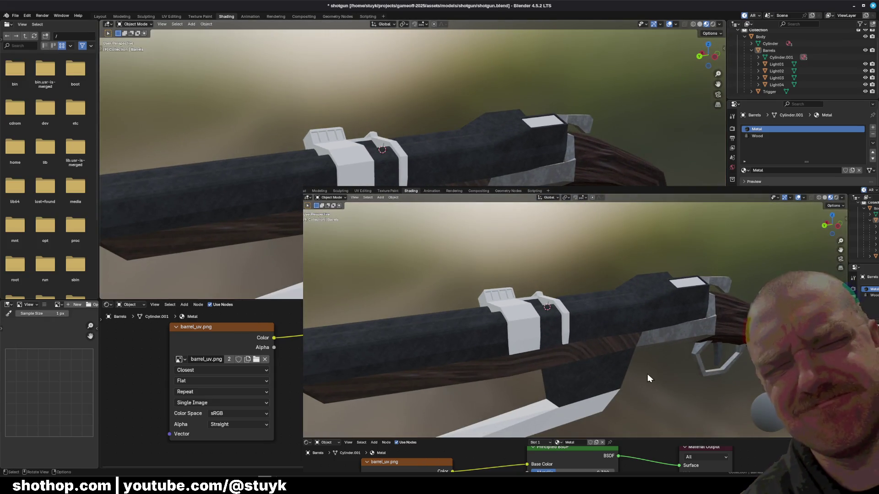
middle_drag(493, 228, 517, 179)
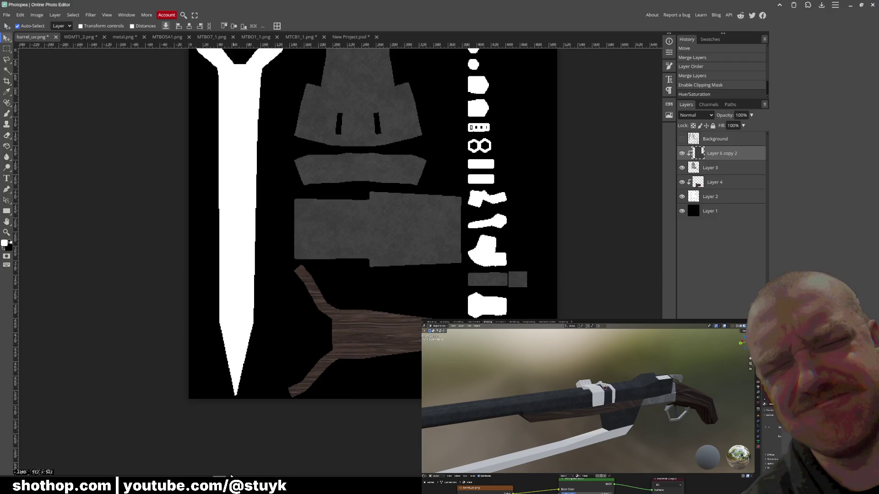
scroll(359, 229, up, 2)
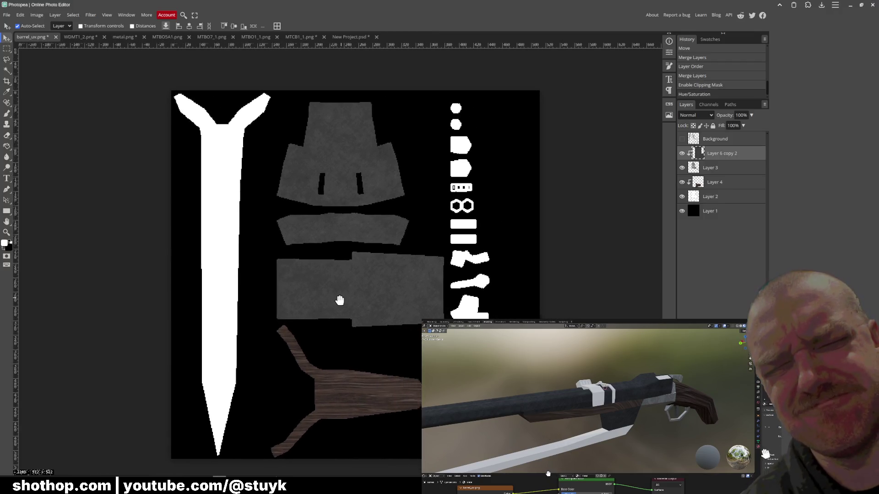
scroll(366, 298, up, 1)
scroll(385, 300, up, 1)
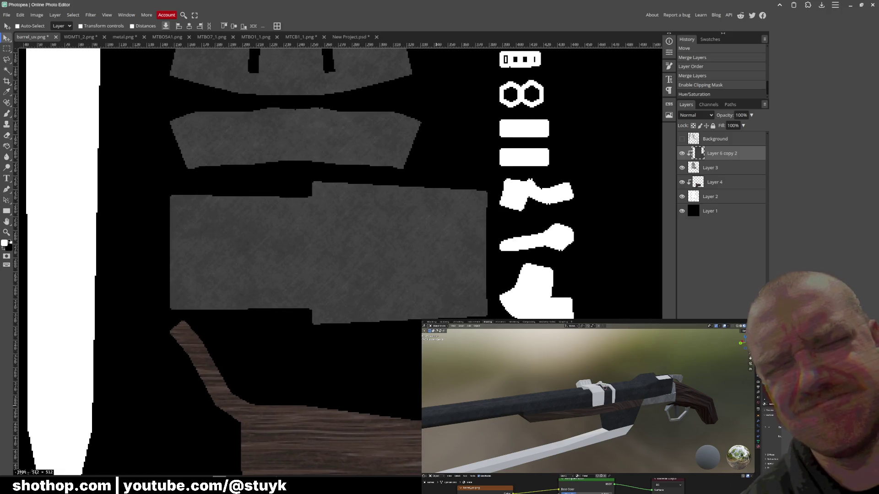
scroll(403, 373, down, 1)
scroll(470, 272, up, 1)
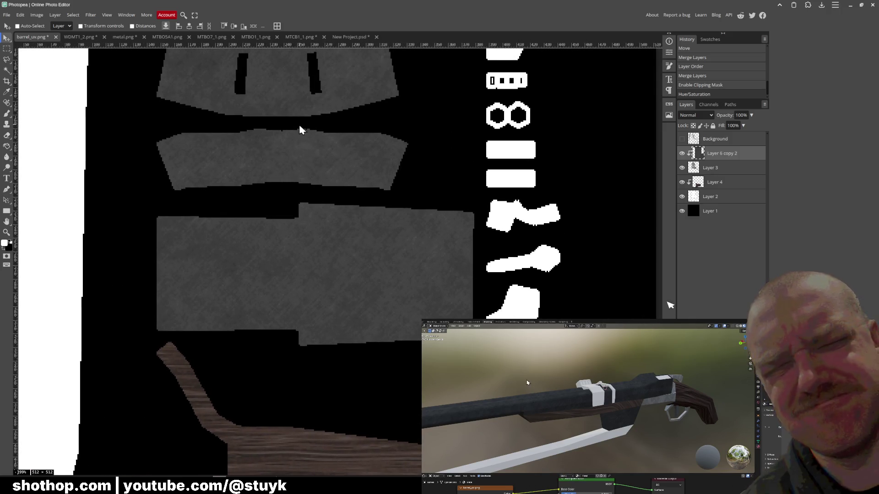
scroll(313, 337, down, 2)
scroll(314, 337, up, 1)
scroll(450, 128, up, 2)
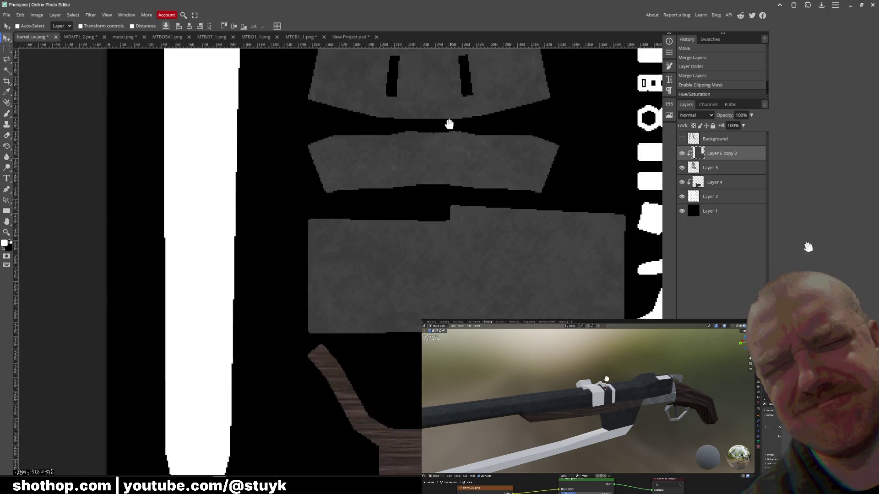
Pan across barrel_uv.png to check the other UV pieces, then return to Blender.
drag(449, 128, 401, 115)
scroll(291, 143, down, 1)
scroll(289, 176, up, 1)
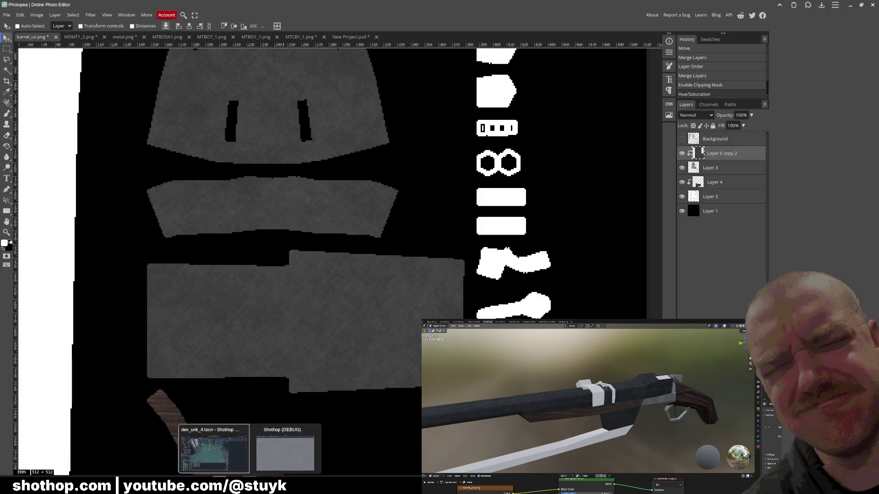
click(264, 450)
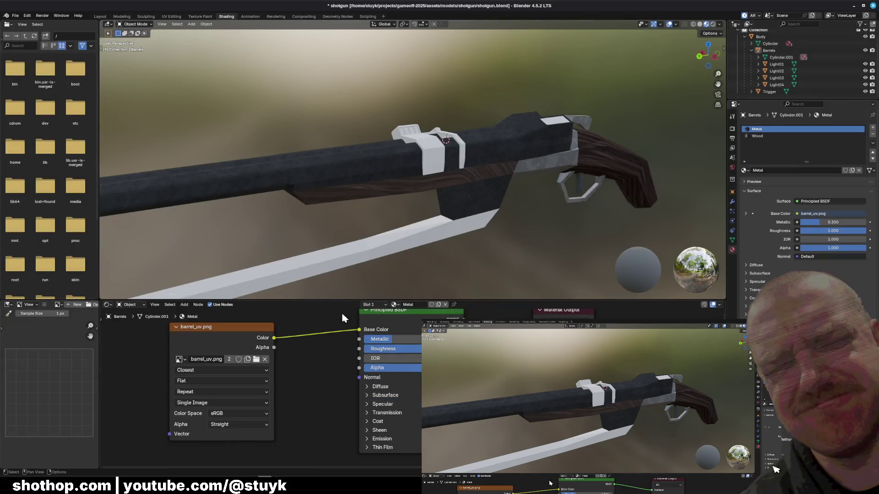
Set the barrel material's Principled BSDF Metallic to 0.9, undoing a stray 0.1 entry.
middle_drag(342, 250, 308, 251)
click(412, 338)
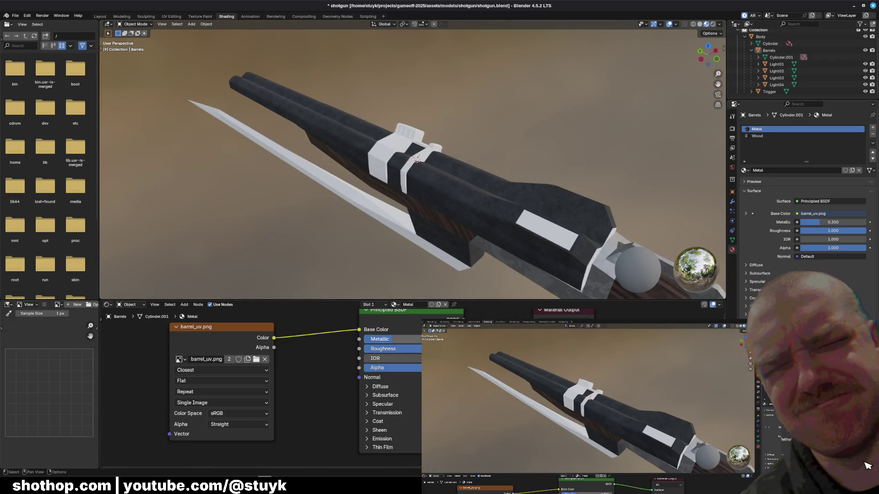
text(01)
key(Return)
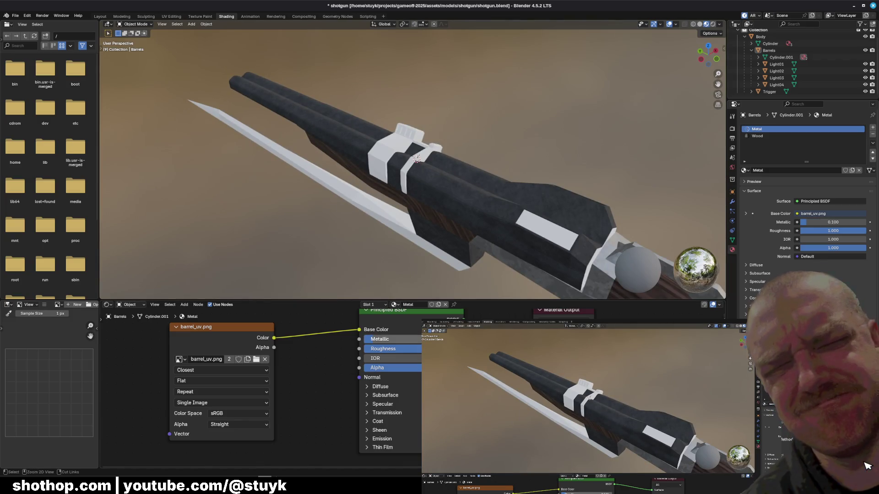
key(ctrl+z)
click(415, 339)
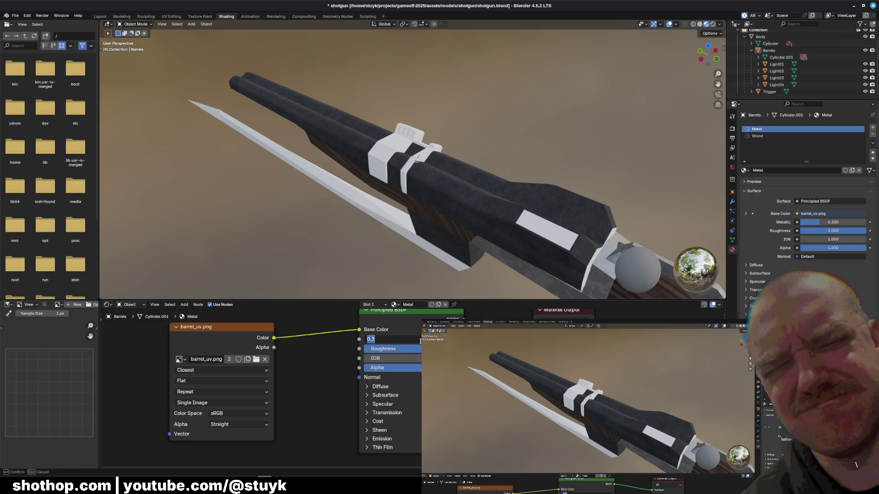
text(.9)
key(Return)
Bring up the Godot editor and run the game to test the shotgun.
middle_drag(463, 215, 521, 199)
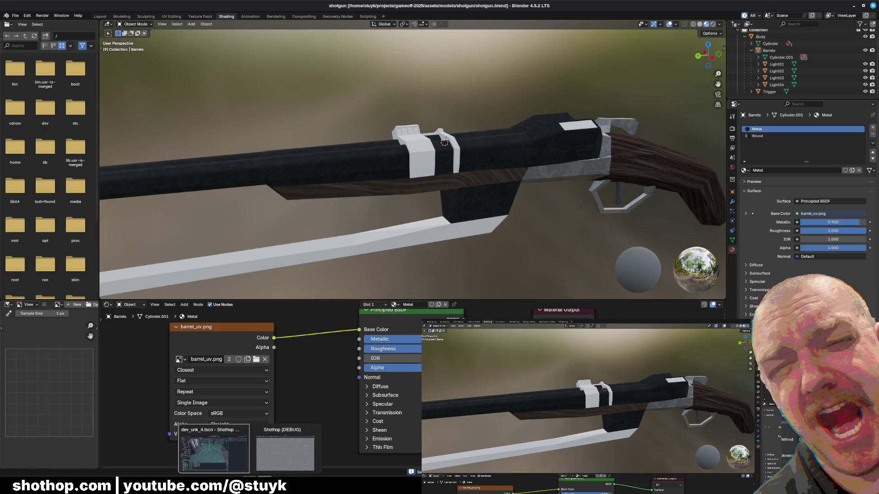
key(alt+Tab)
click(800, 19)
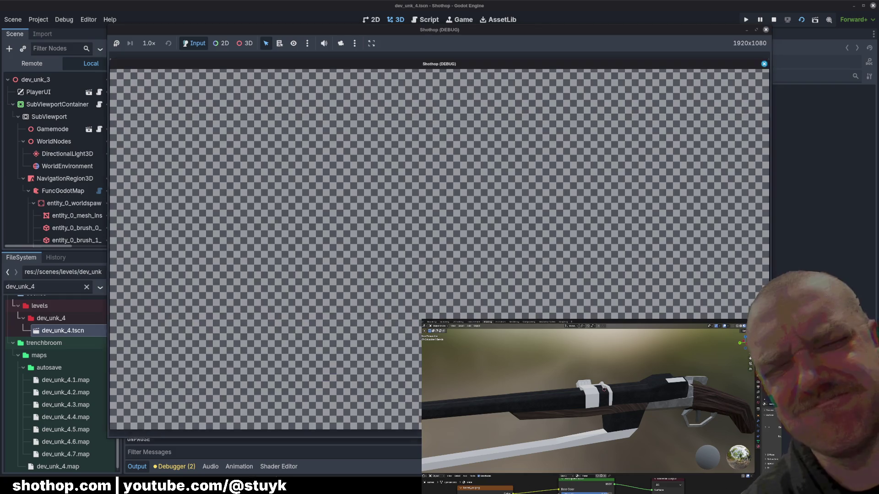
key(w)
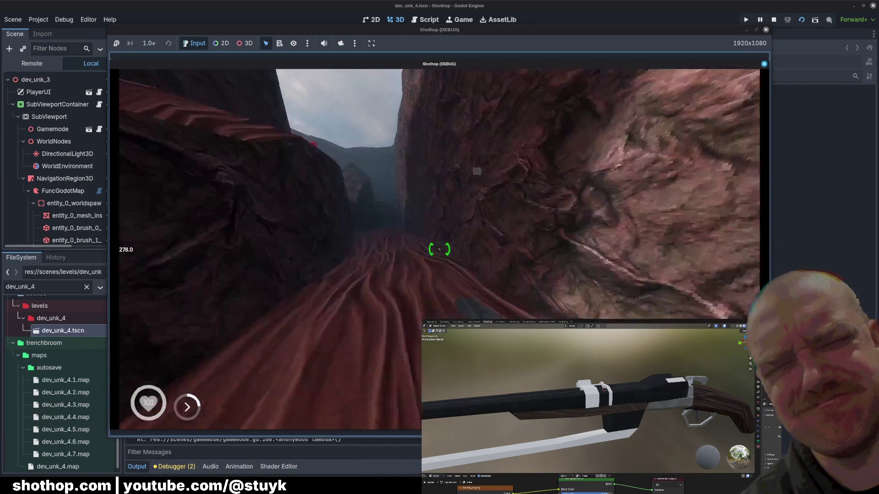
key(w)
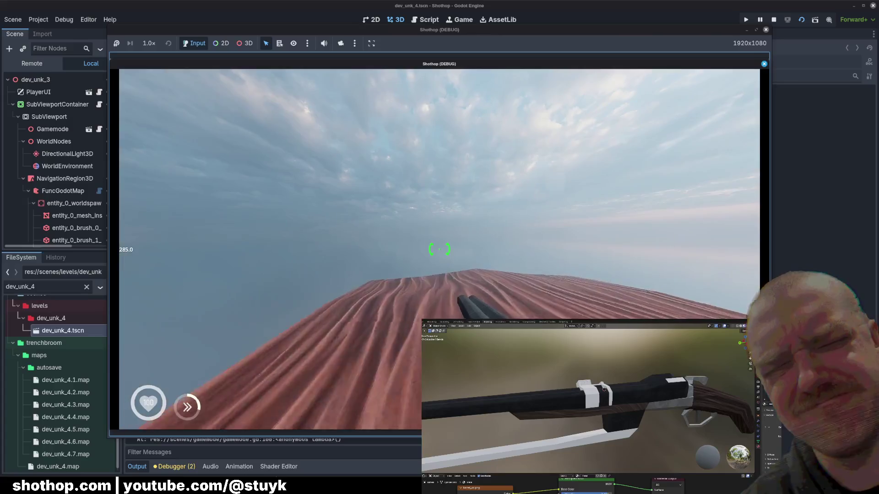
key(w)
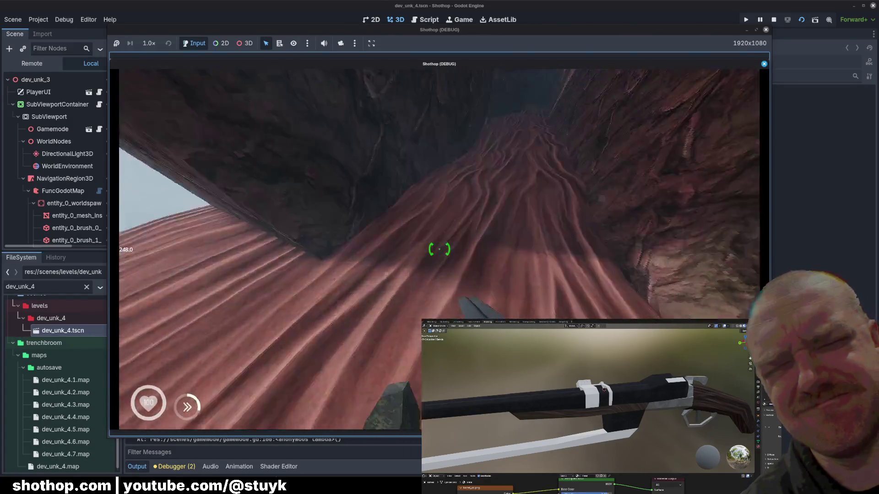
key(Escape)
key(F8)
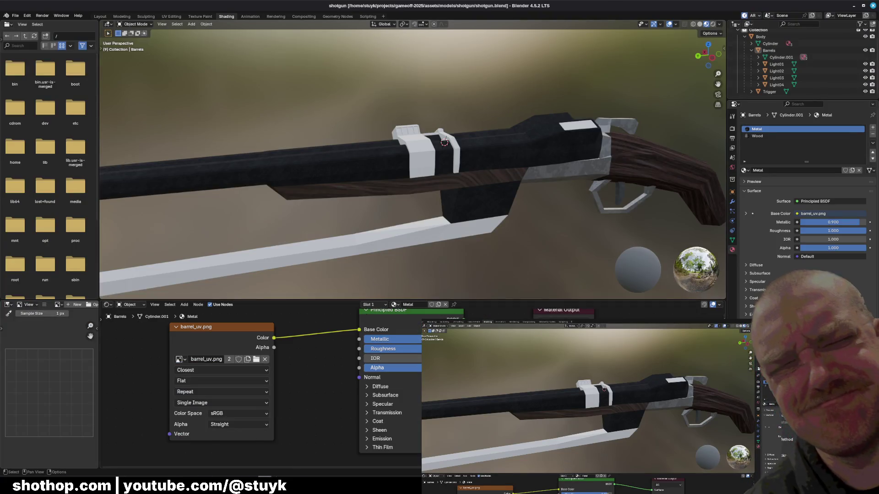
click(385, 358)
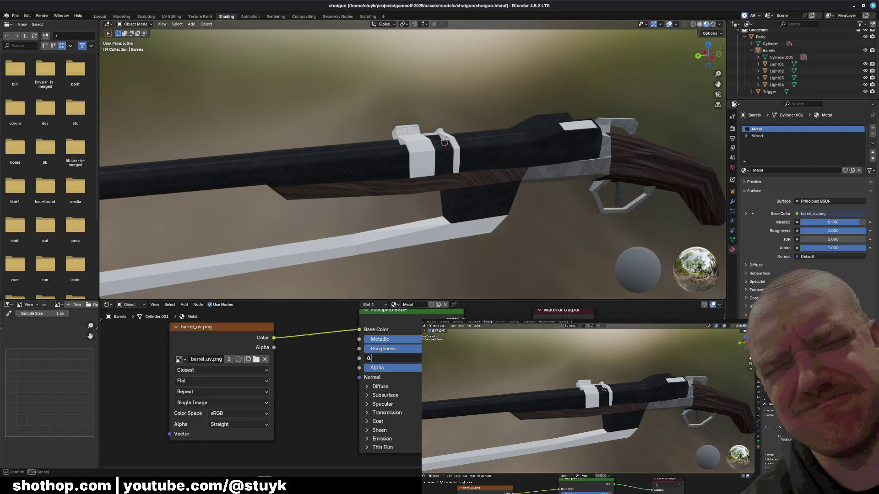
text(.1)
Give the barrel material IOR 1.1 and Metallic 0.2, save shotgun.blend, and switch to Godot.
key(Return)
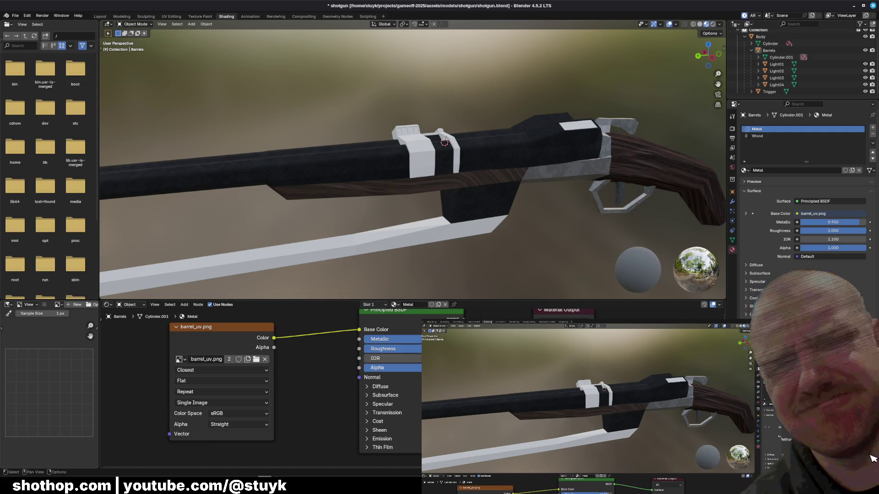
click(384, 339)
text(.2)
key(Return)
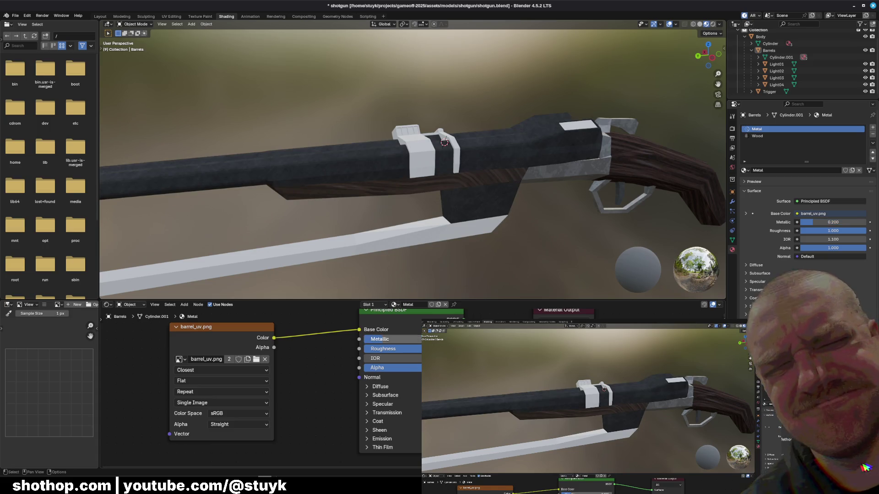
middle_drag(432, 197, 405, 335)
key(ctrl+s)
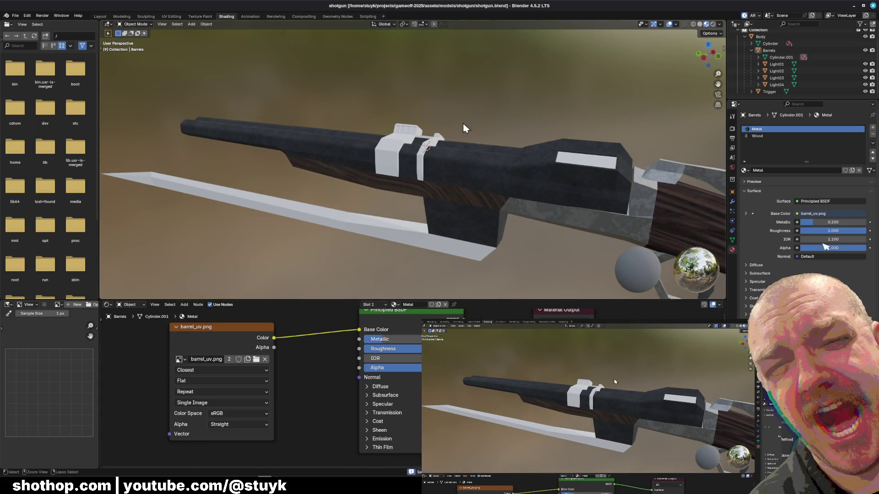
click(853, 5)
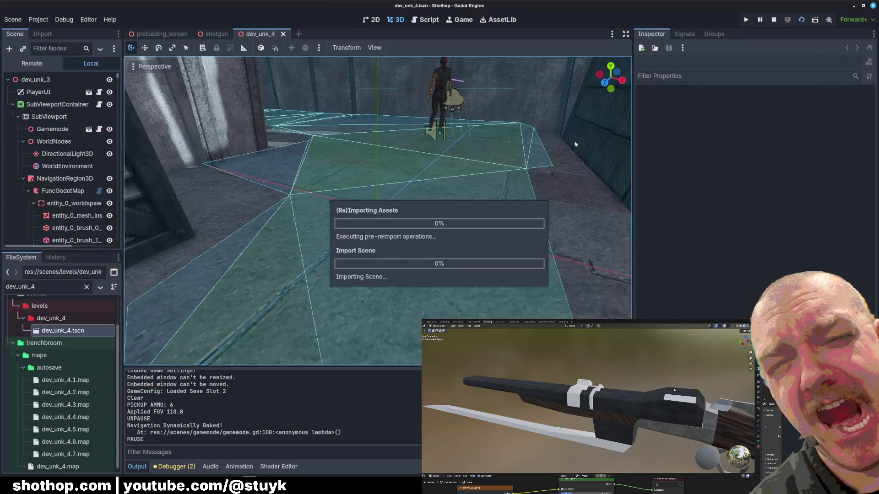
Run the Godot level, walk forward into the canyon, pause, and return to the Blender material.
click(801, 20)
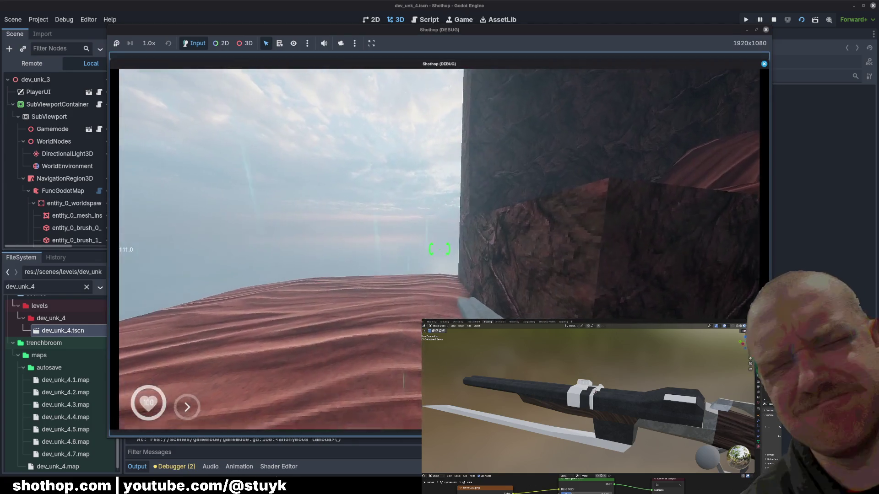
key(w)
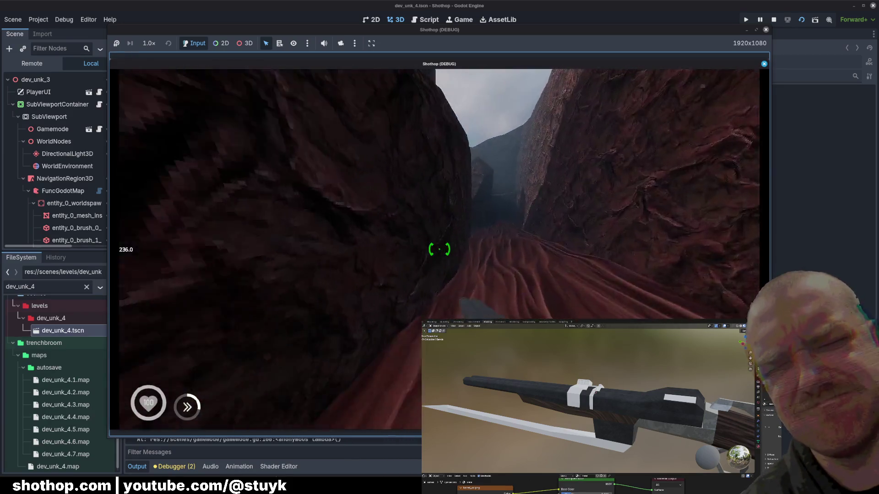
key(Escape)
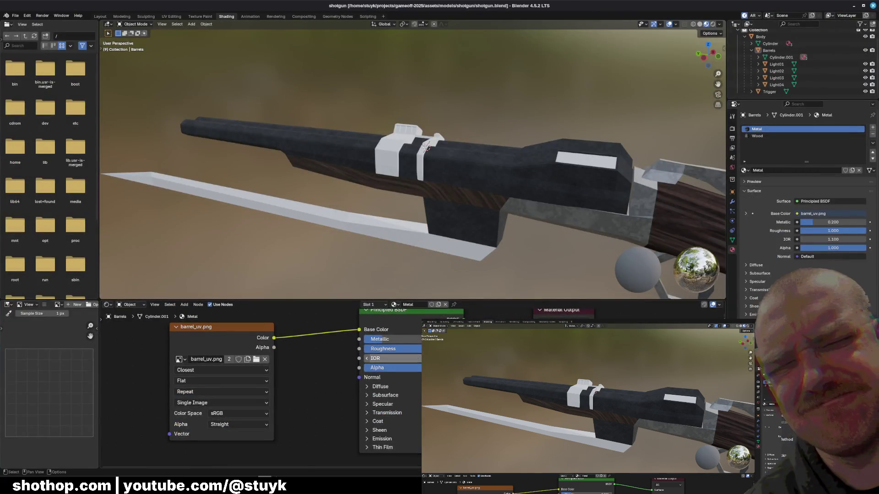
click(416, 360)
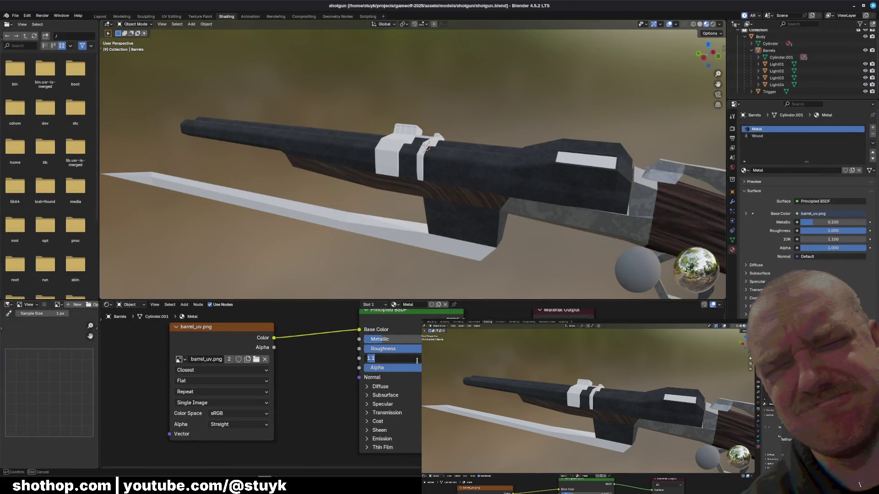
text(1)
Keep IOR at 1.0 and inspect the Sheen and Coat settings of the shader without changing them.
key(Return)
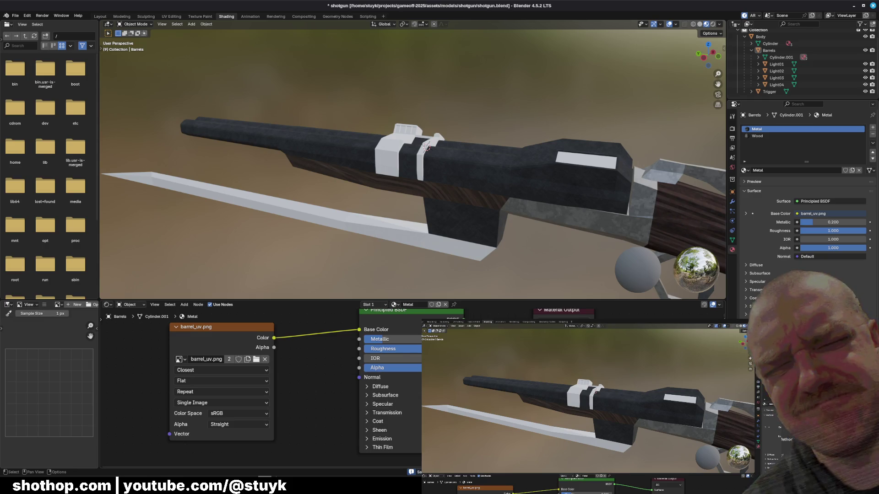
click(378, 431)
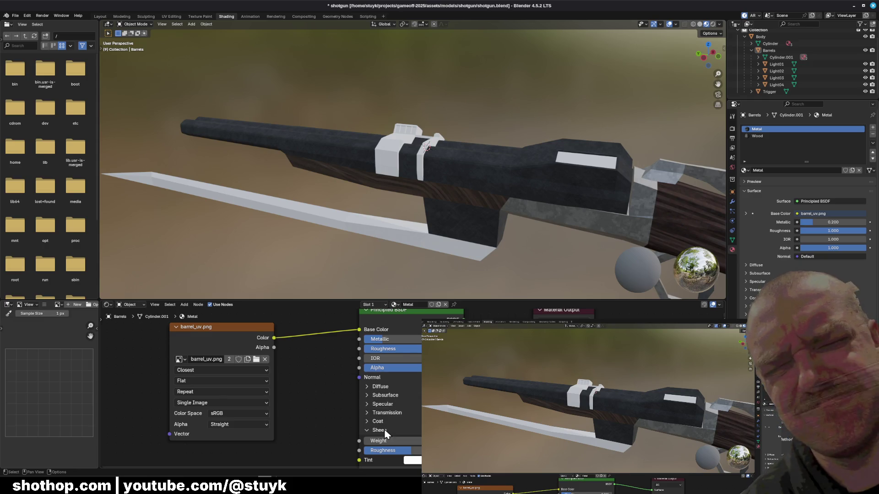
click(384, 429)
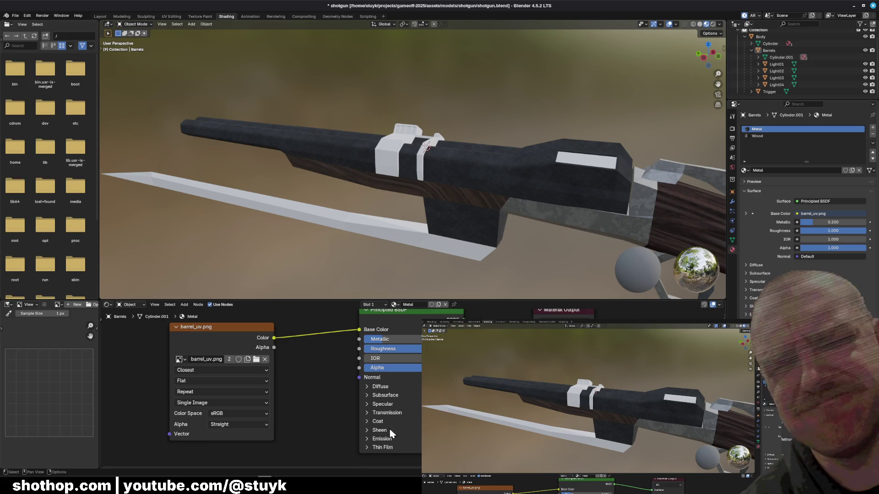
click(380, 423)
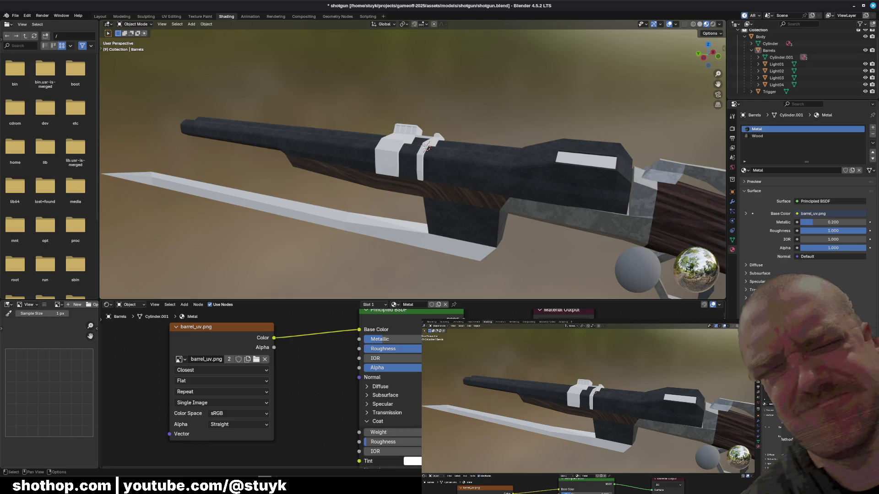
click(374, 451)
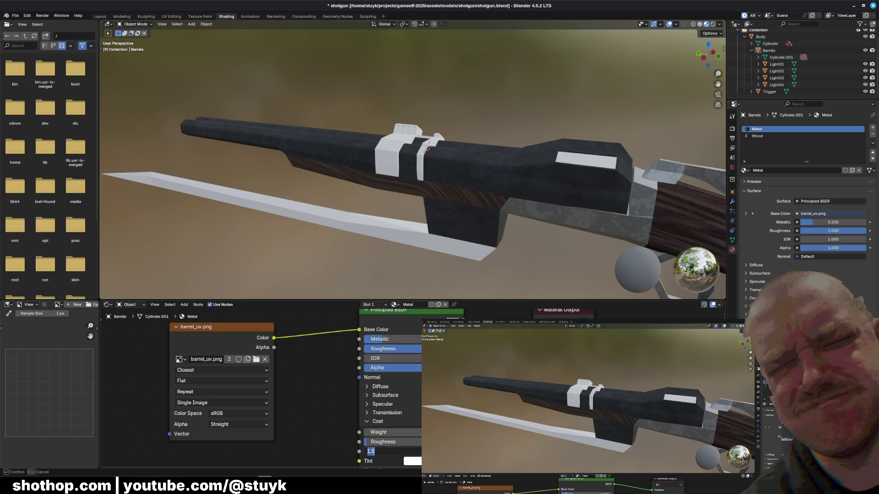
key(Return)
mouse_move(385, 451)
middle_down()
mouse_move(377, 431)
mouse_move(400, 435)
middle_up()
click(384, 404)
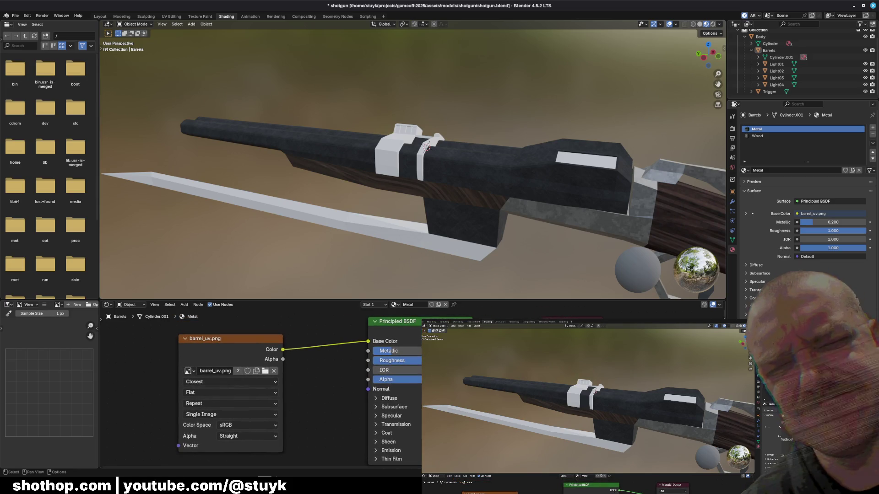
Lower the Metal material's Roughness to 0.5, save the file, and bring up the paused game.
click(392, 361)
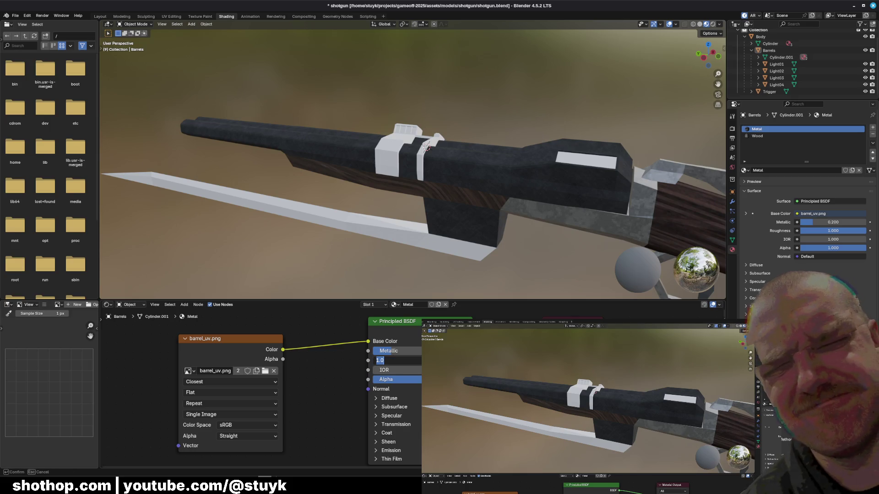
text(0.500)
key(Return)
key(ctrl+s)
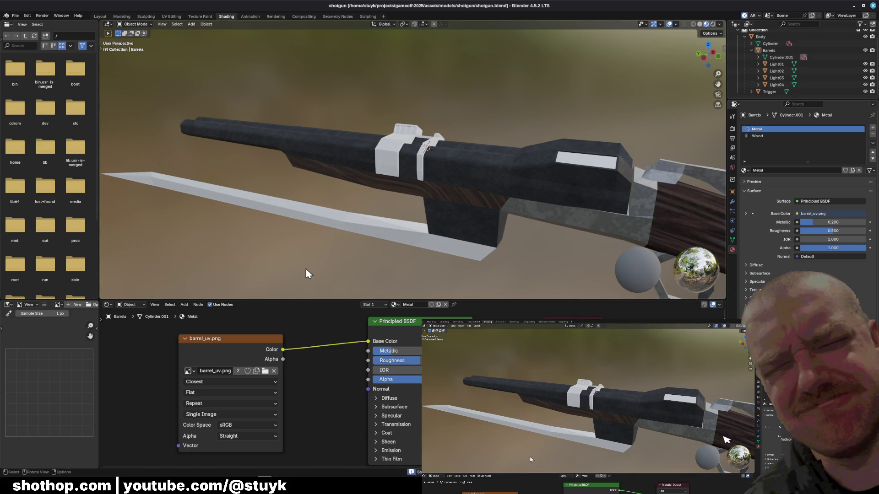
key(alt+Tab)
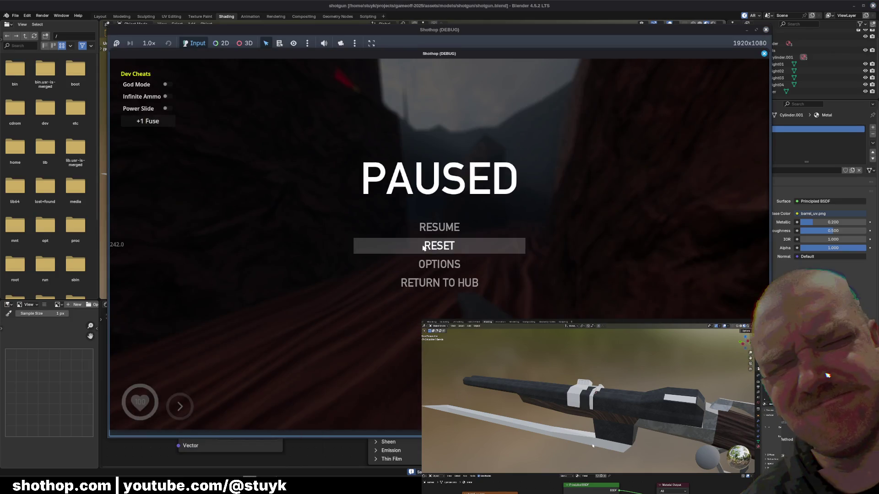
Stop and relaunch the Godot game with the rougher barrel, pause it, and return to Blender.
click(423, 248)
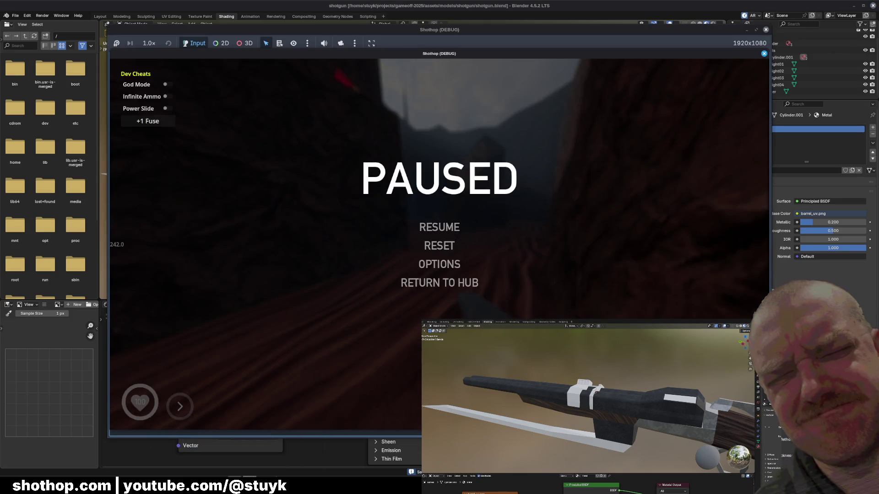
click(763, 53)
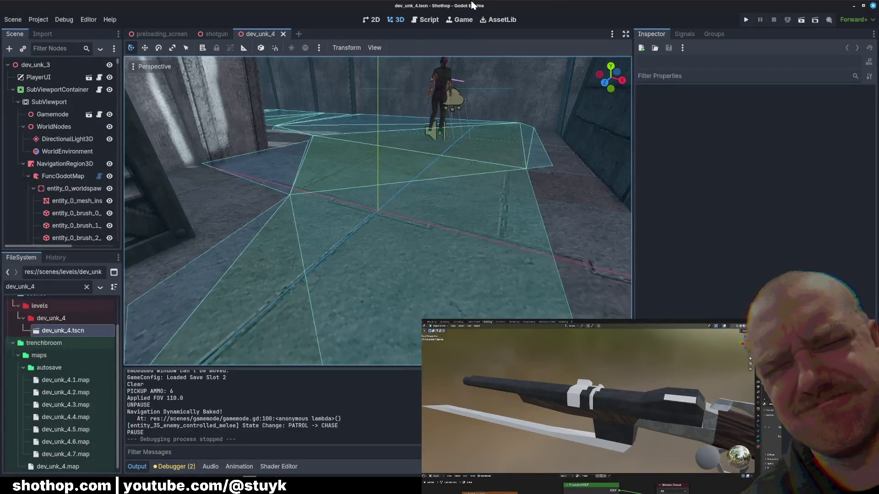
click(801, 21)
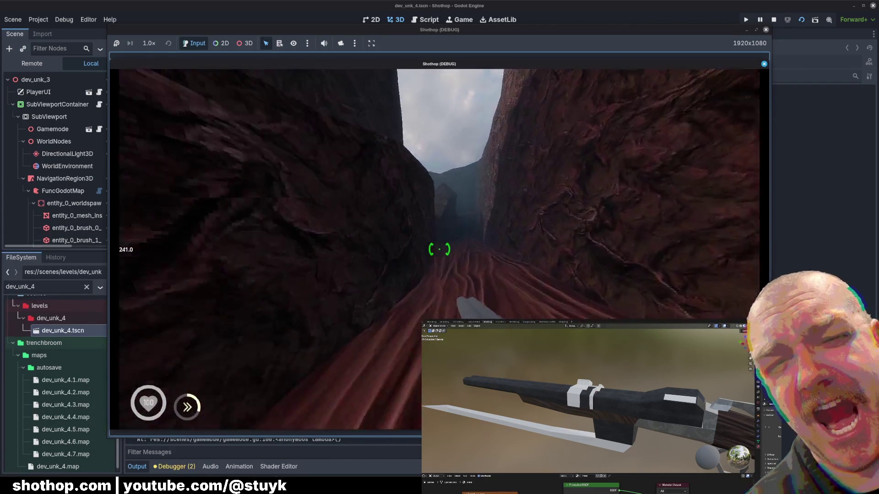
key(Escape)
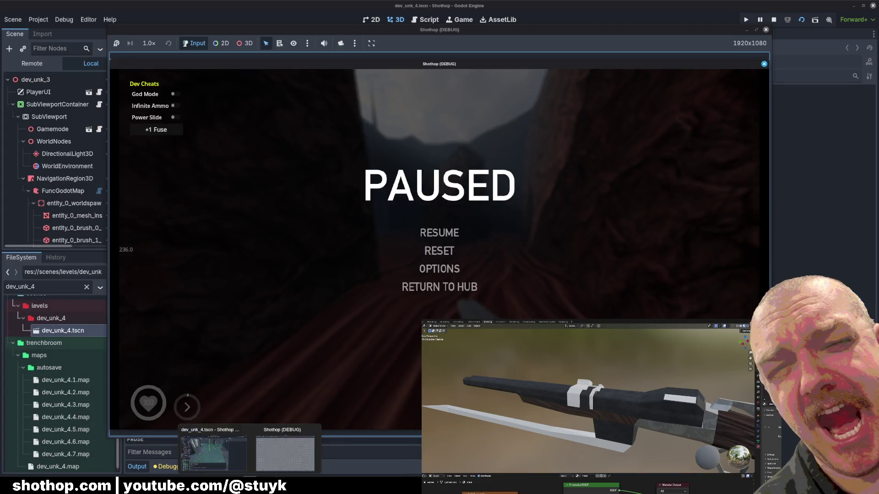
key(alt+Tab)
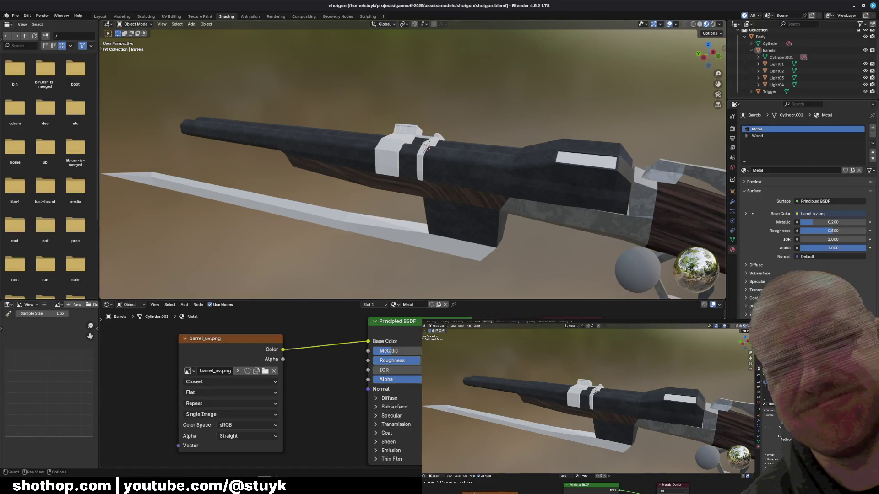
Try IOR 1.1 on the Metal material, save, then reset it to 1.0.
double_click(395, 370)
key(Return)
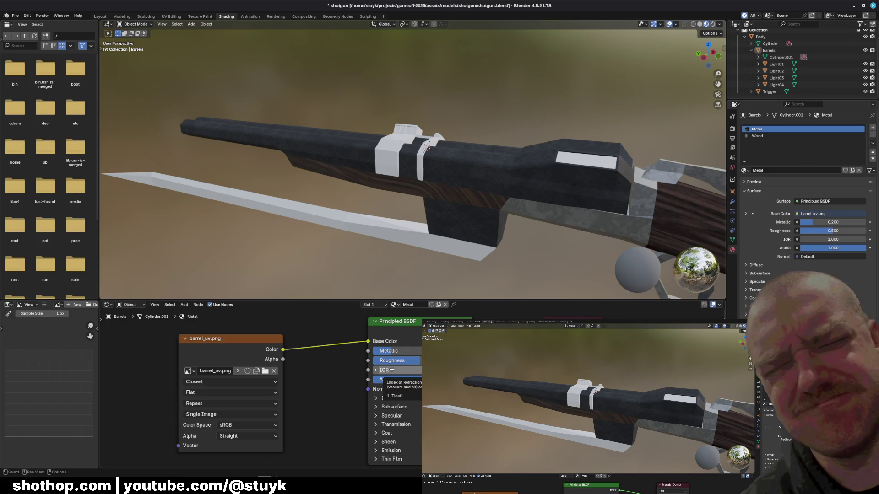
click(391, 370)
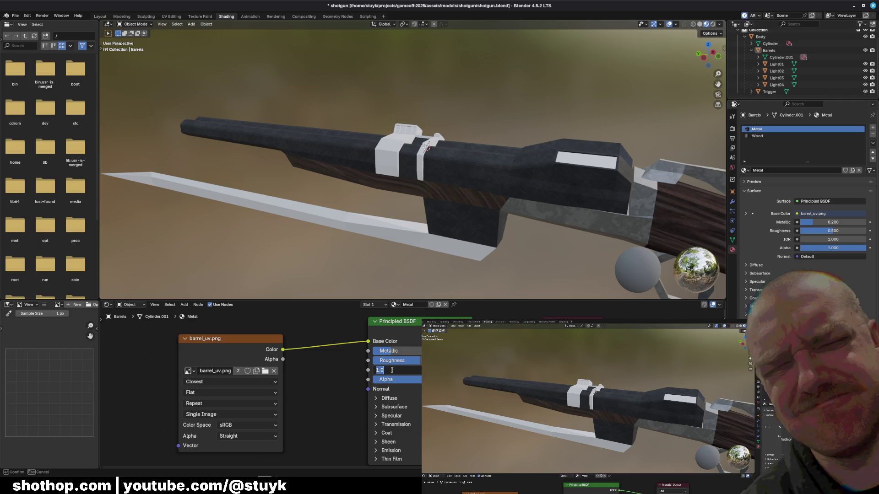
key(Return)
key(ctrl+s)
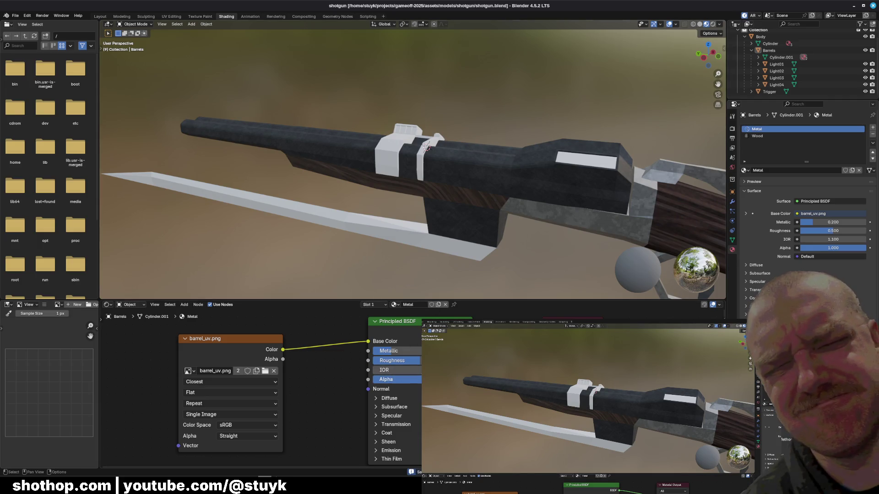
click(375, 370)
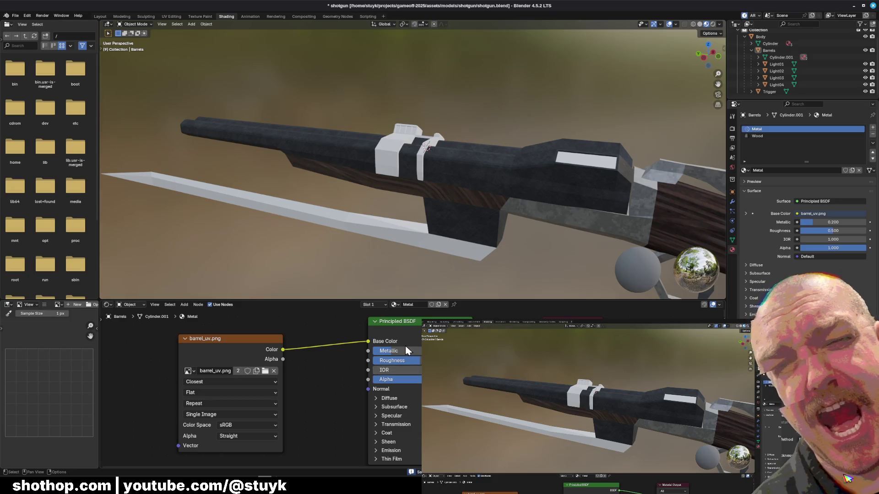
Raise Roughness to 0.75, save the shotgun file, and stop the paused Godot game.
click(392, 361)
text(.75)
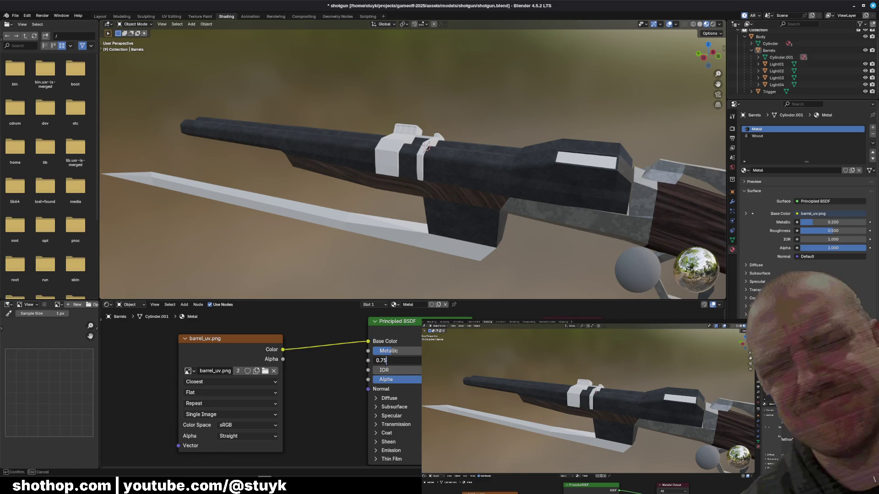
key(Return)
key(ctrl+s)
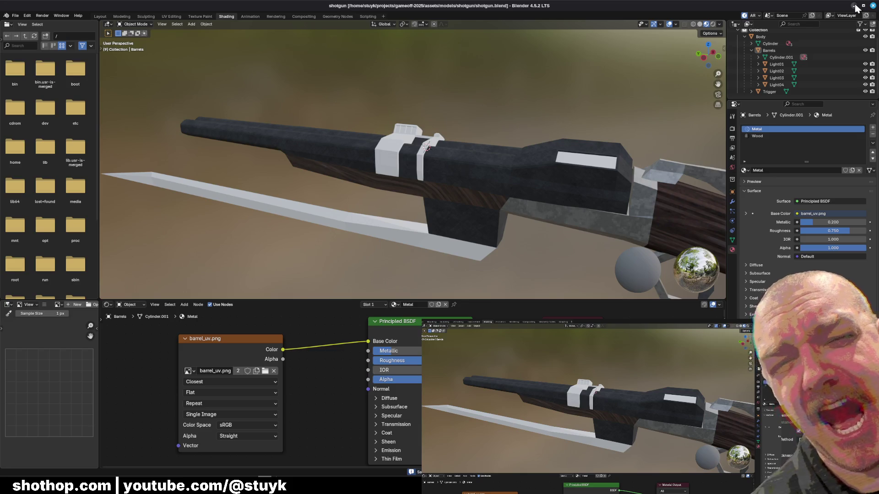
click(854, 7)
click(774, 20)
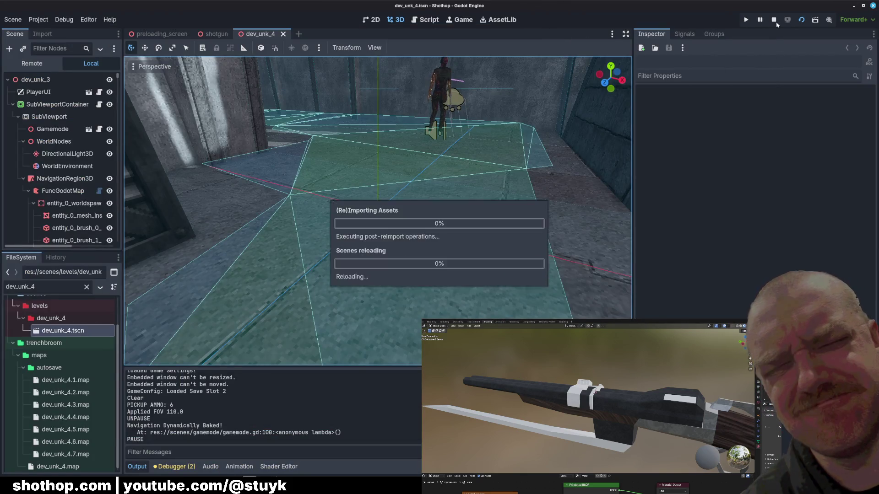
Relaunch the Godot level with the reimported shotgun, walk forward, and pause.
click(796, 23)
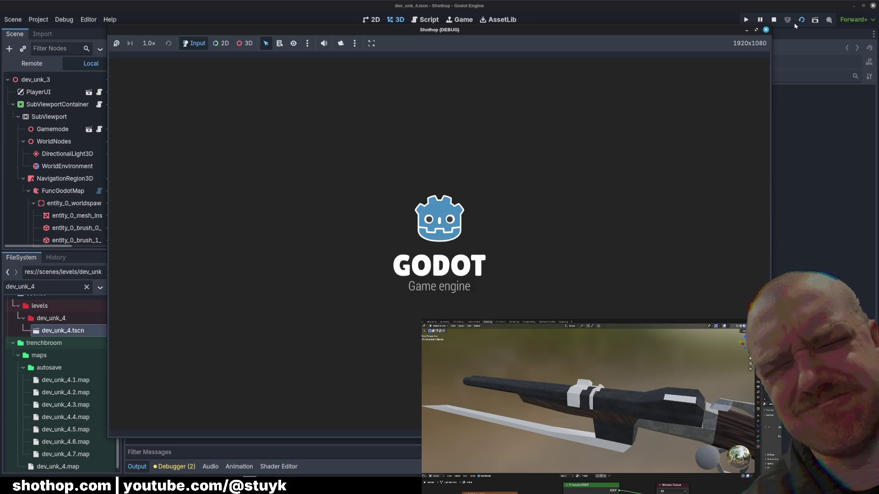
key(w)
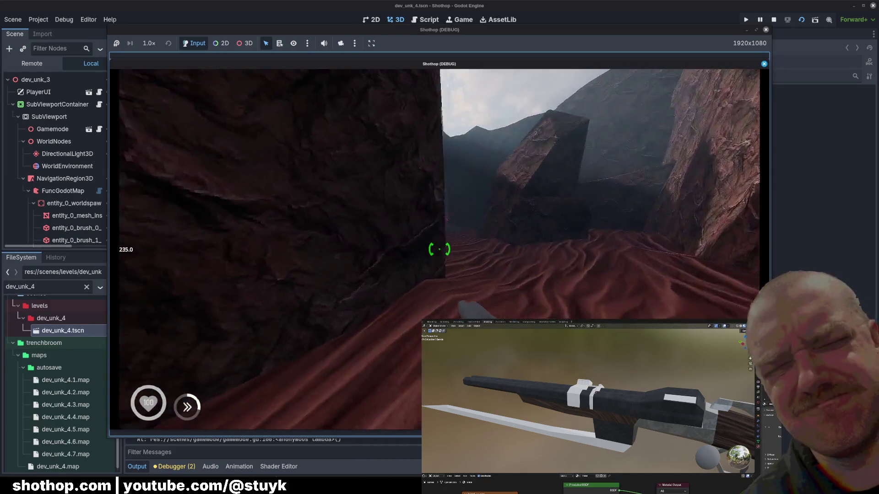
key(Escape)
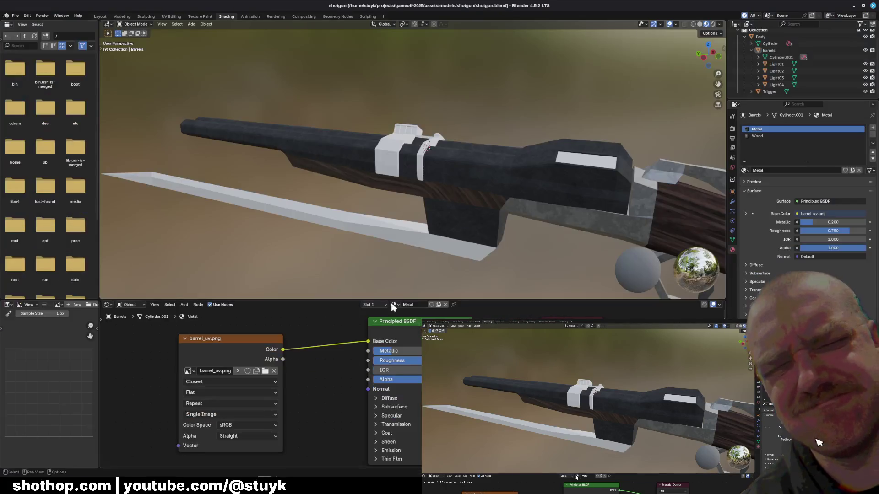
text(.5)
Set the barrel Metallic to 0.5, save, and hide Blender to return to Godot.
key(Return)
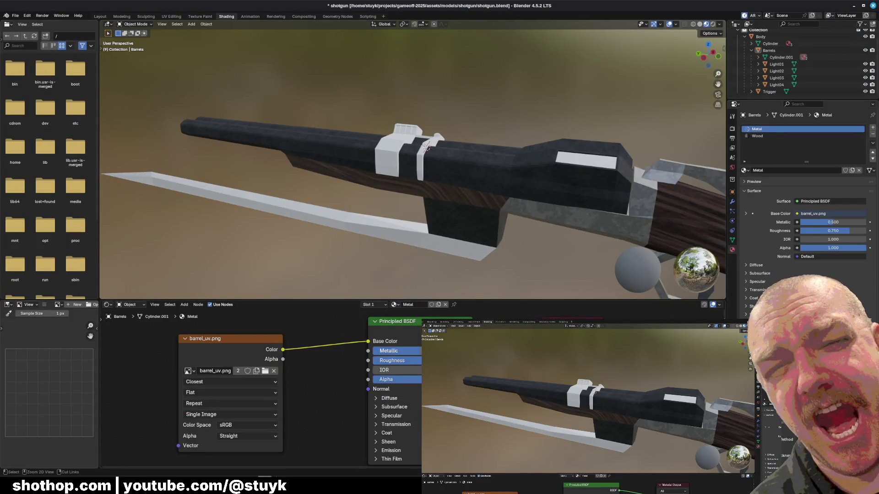
key(ctrl+s)
click(863, 7)
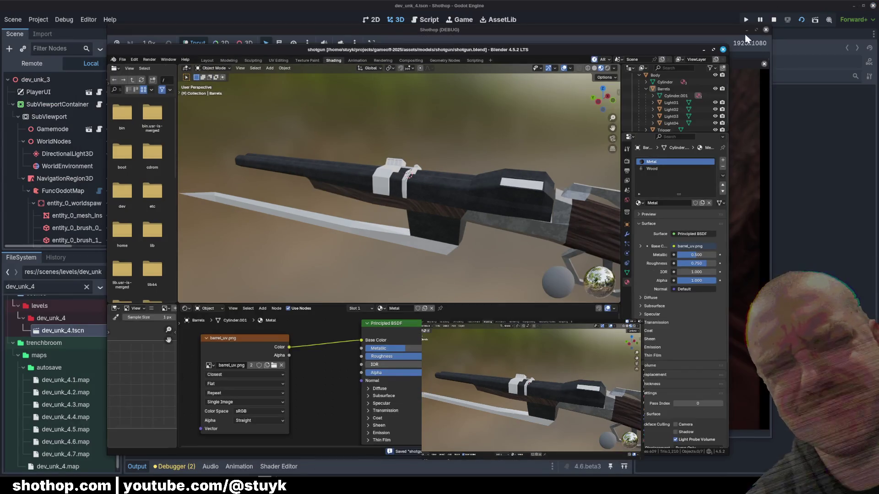
click(703, 50)
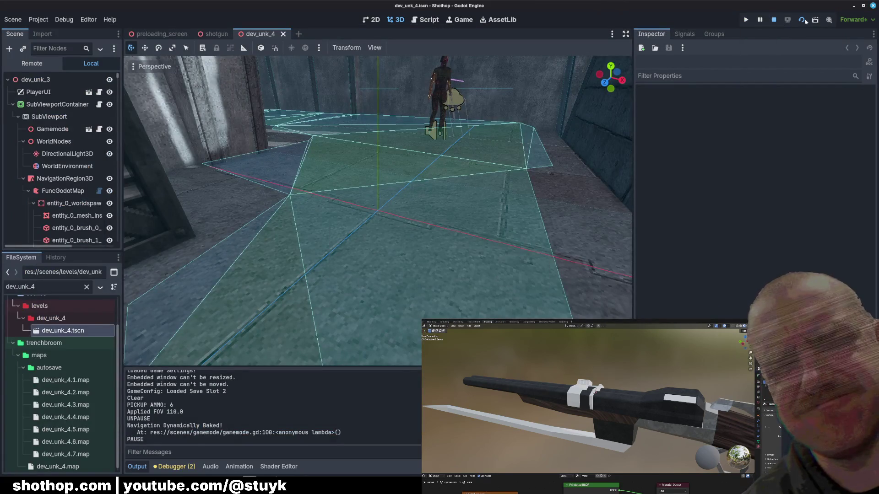
Restart the game with reimported assets and advance through the canyon to the tower door, shooting the enemy.
click(745, 20)
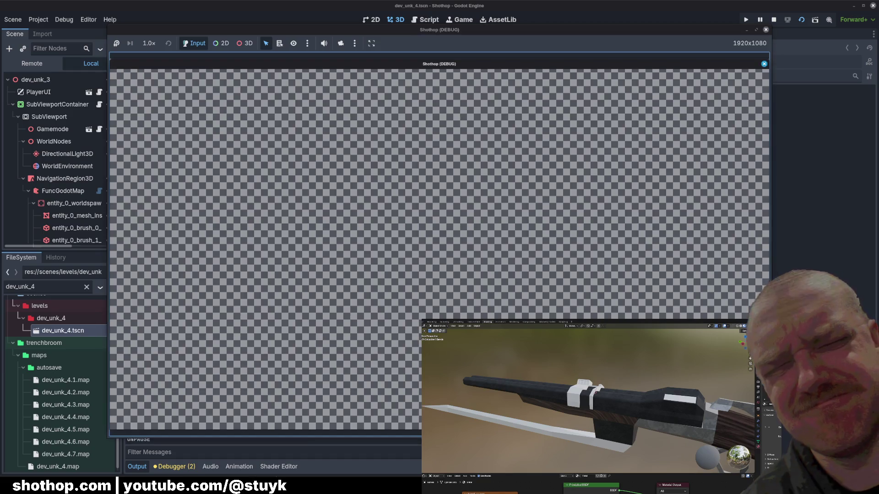
key(w)
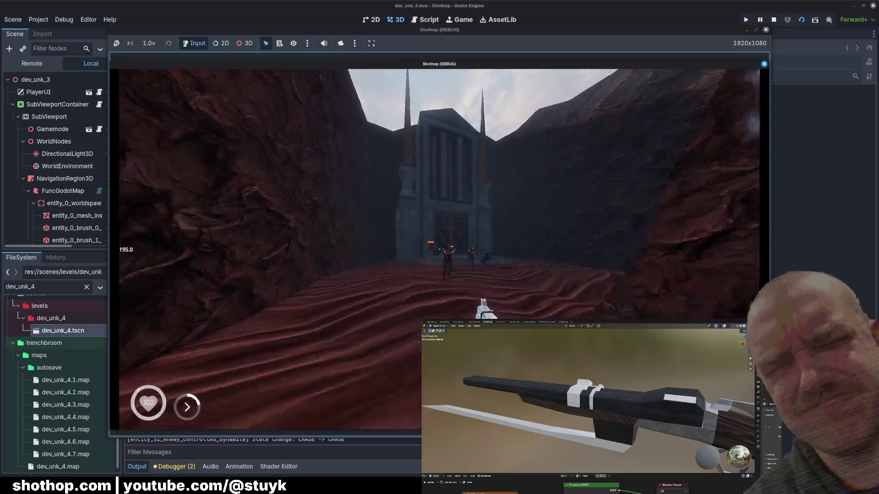
click(439, 249)
key(w)
click(440, 249)
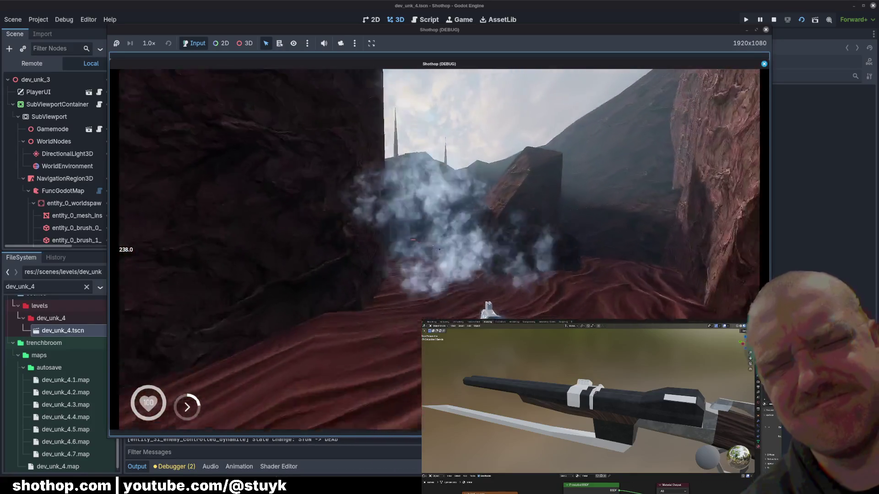
key(w)
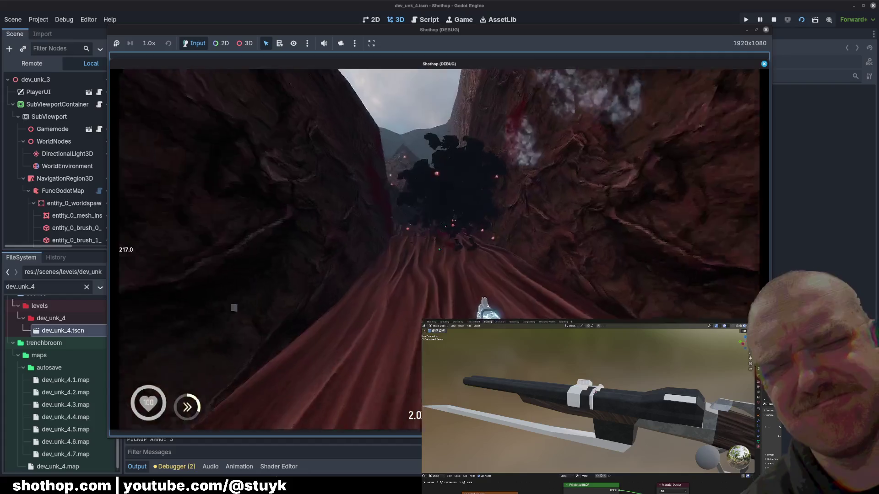
key(w)
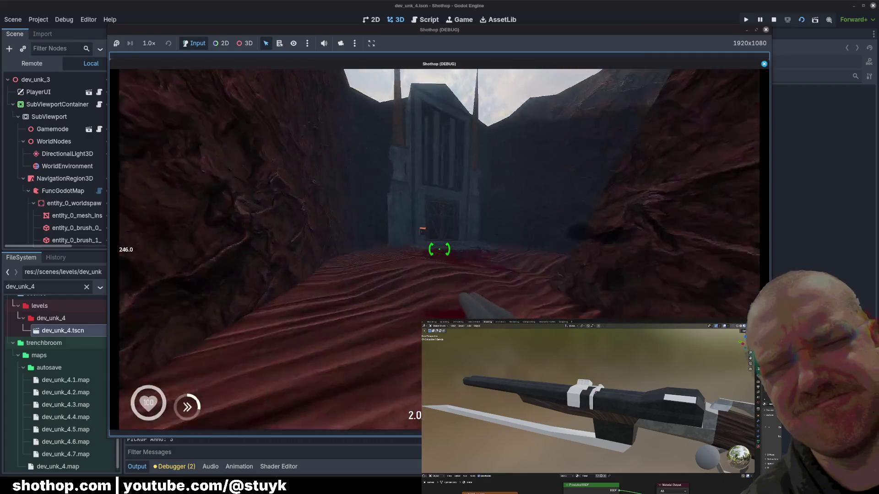
key(w)
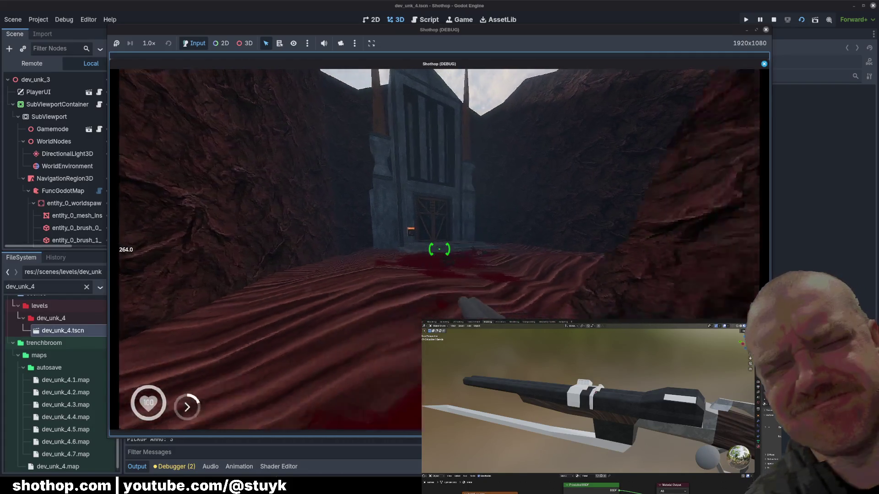
key(w)
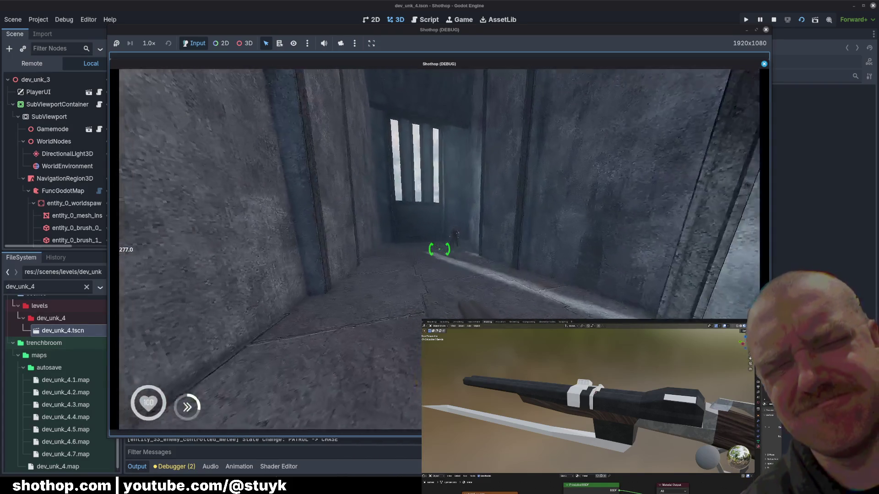
Shoot the corridor enemy, then pause and stop the game to return to the level editor.
key(Escape)
key(Escape)
click(440, 249)
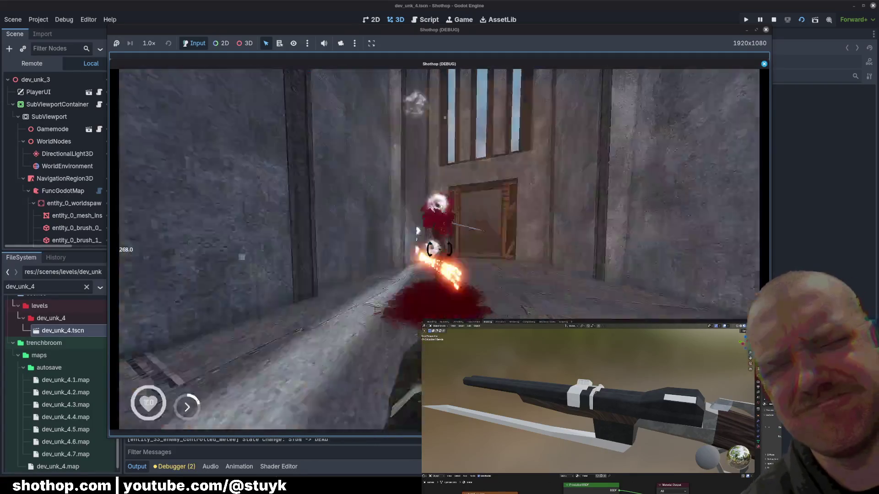
key(w)
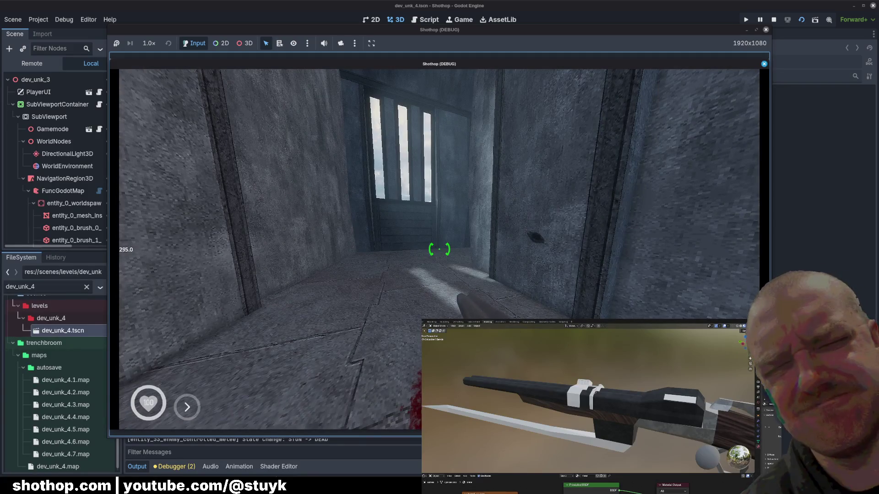
key(Escape)
key(F8)
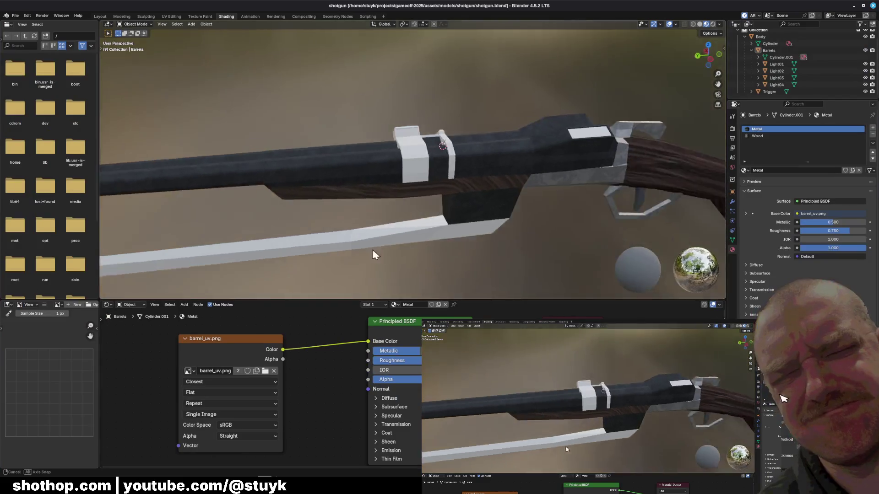
Enter Edit Mode on the barrels and select the small face beside the sleeve opening.
middle_drag(373, 251, 406, 219)
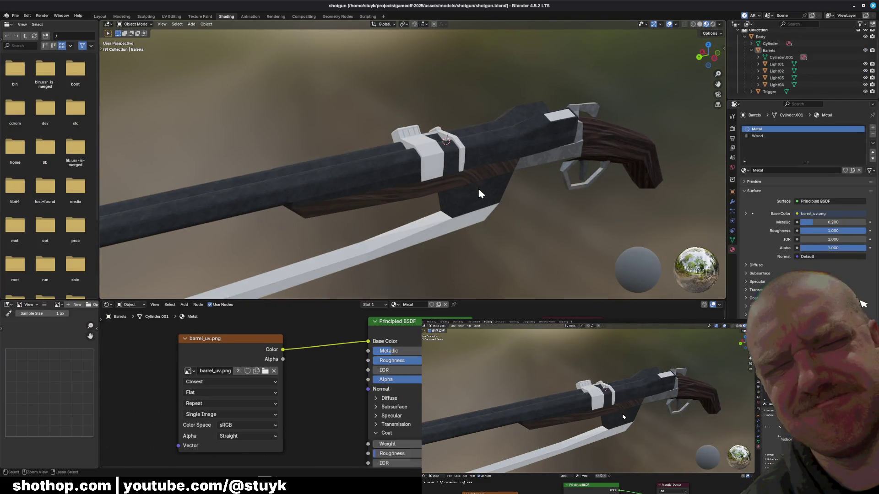
key(Tab)
key(1)
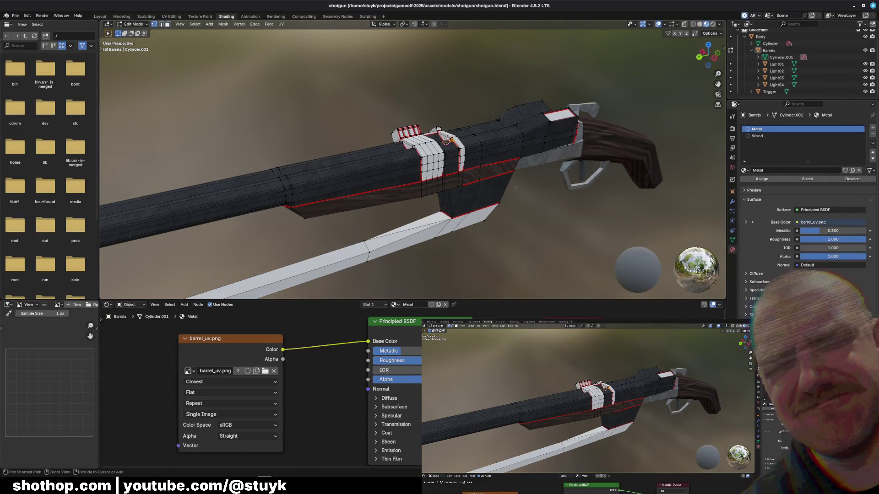
mouse_move(515, 186)
middle_down()
mouse_move(508, 205)
mouse_move(451, 167)
middle_up()
scroll(450, 167, up, 2)
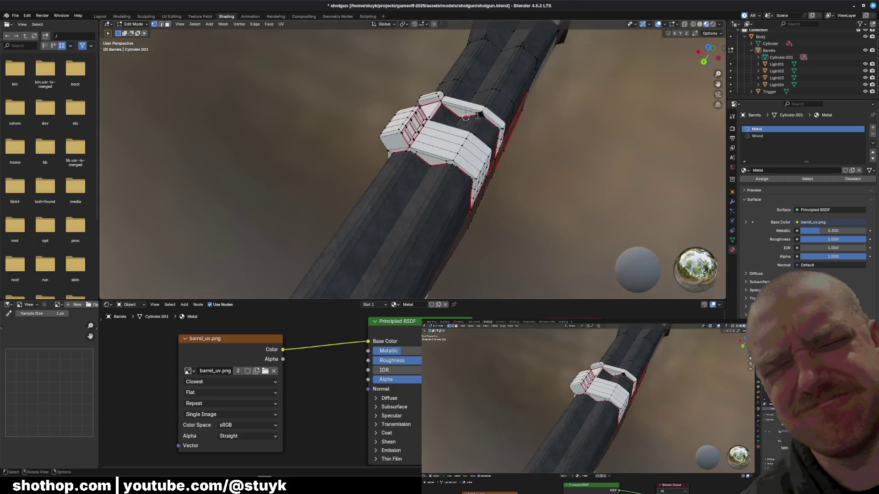
scroll(450, 167, up, 3)
scroll(451, 167, up, 2)
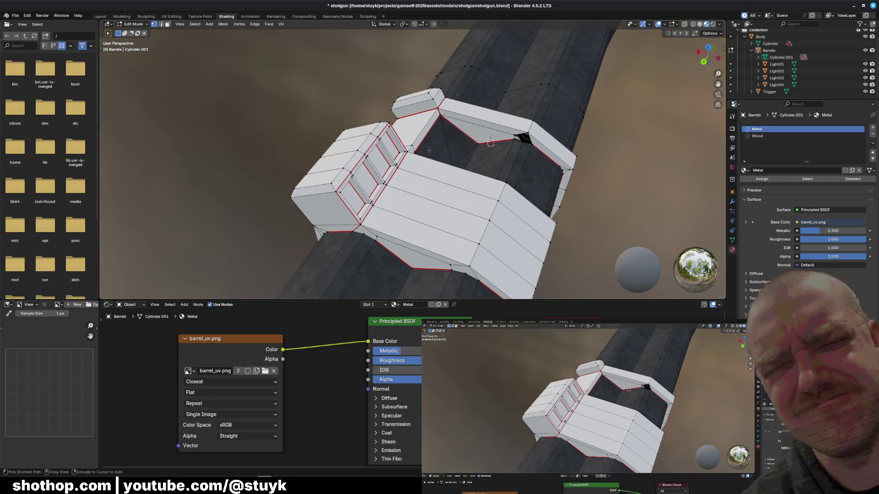
click(27, 16)
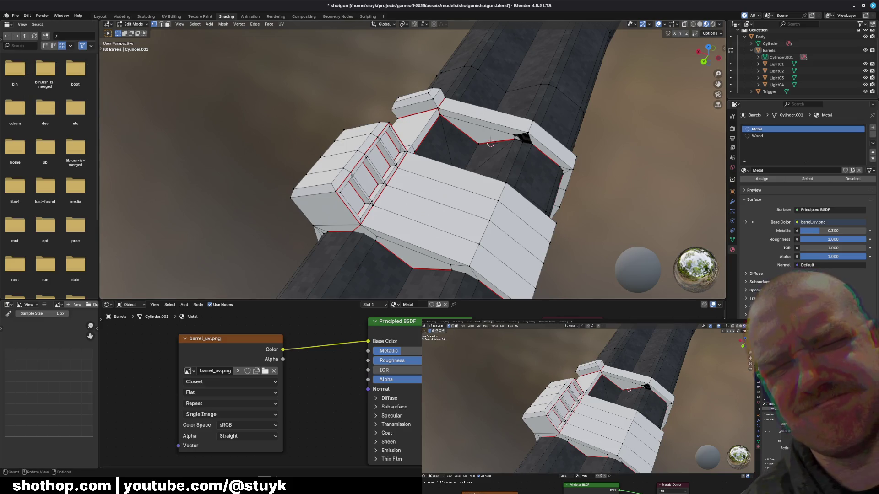
middle_drag(412, 138, 392, 103)
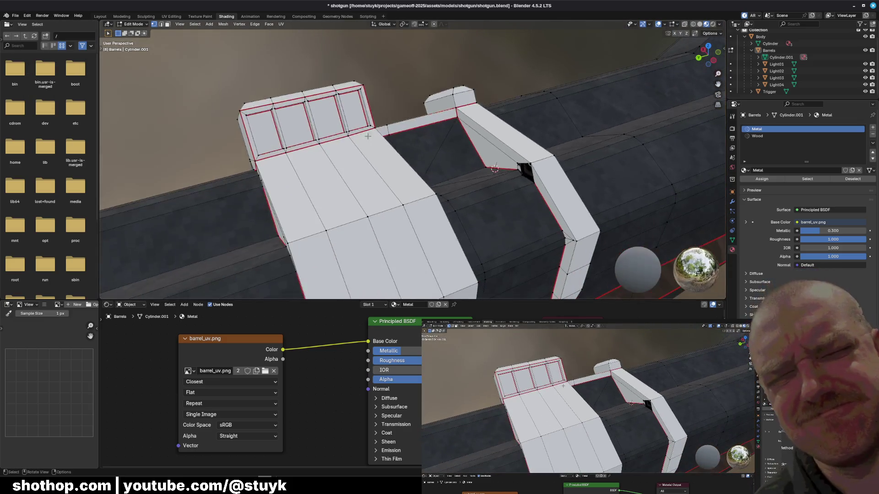
click(522, 168)
scroll(386, 74, down, 4)
middle_drag(385, 74, 471, 136)
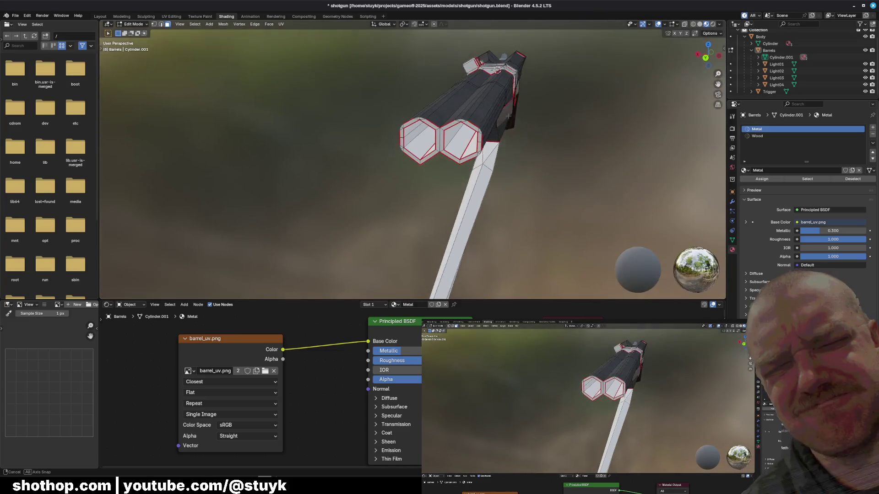
scroll(471, 136, up, 2)
scroll(471, 136, up, 3)
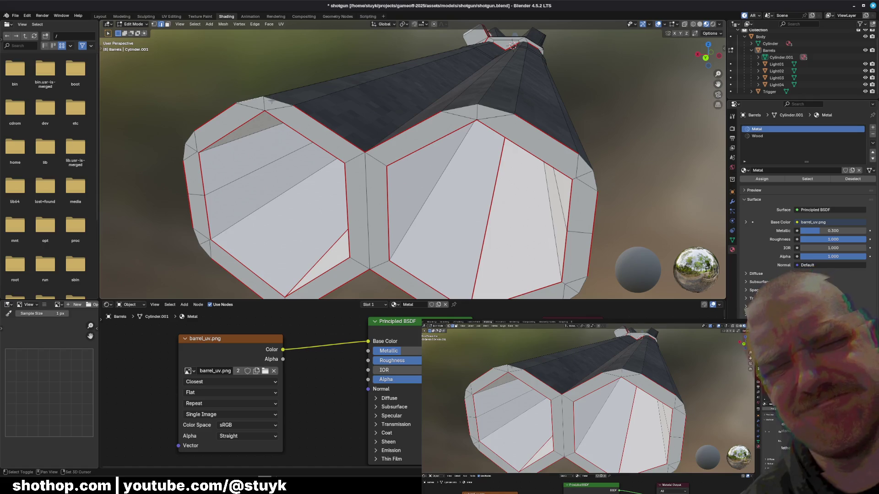
right_click(472, 103)
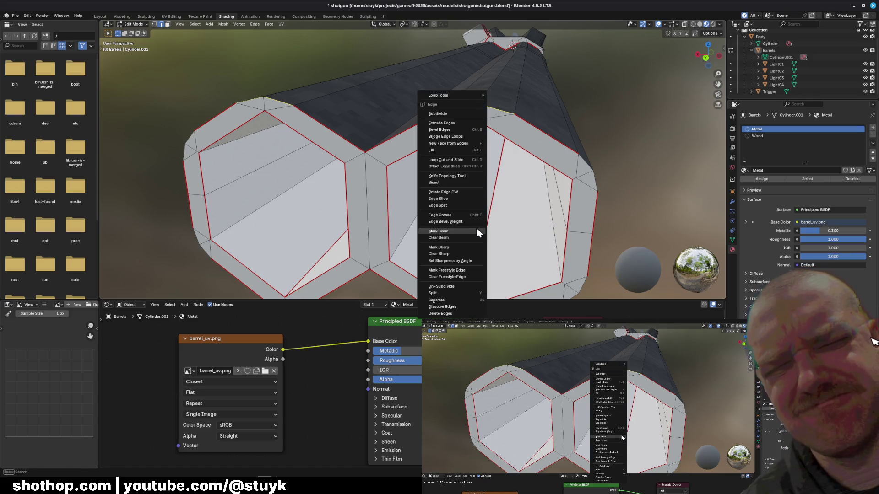
key(Escape)
scroll(475, 227, down, 5)
Mark the edges around the cover opening as UV seams and select the small triangular face.
middle_drag(602, 170, 444, 162)
scroll(445, 162, up, 3)
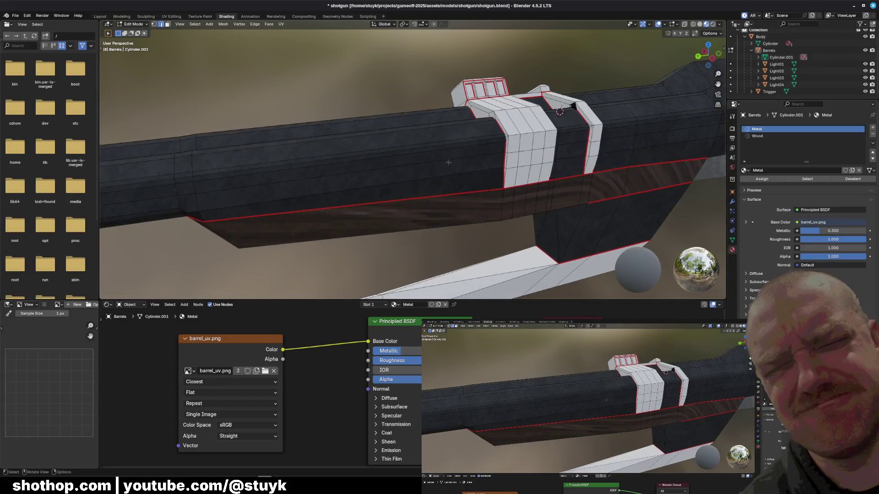
middle_drag(525, 139, 345, 244)
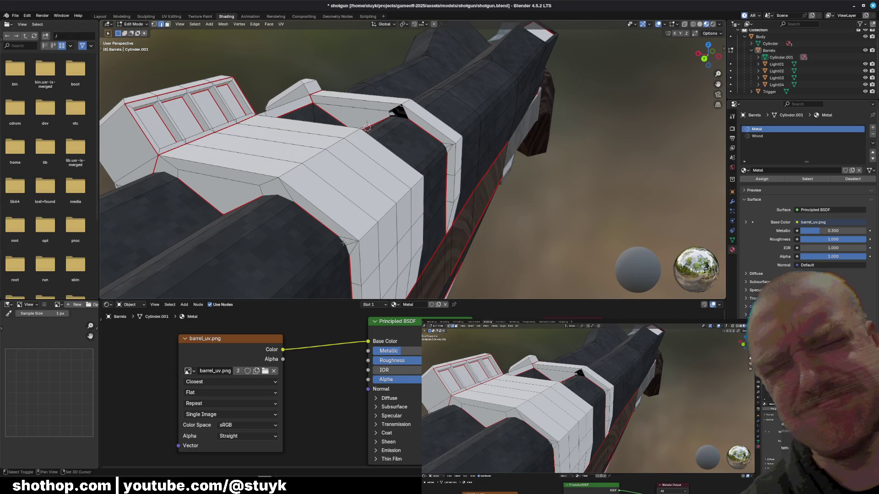
middle_drag(286, 241, 440, 204)
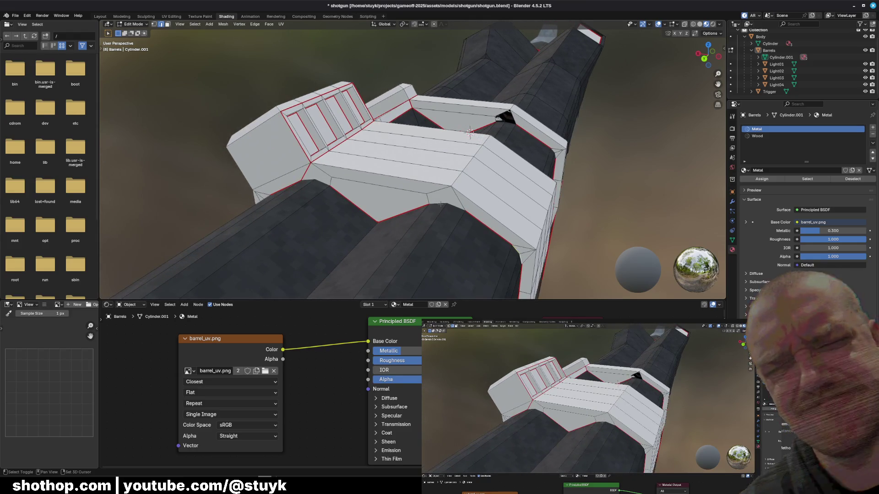
right_click(317, 179)
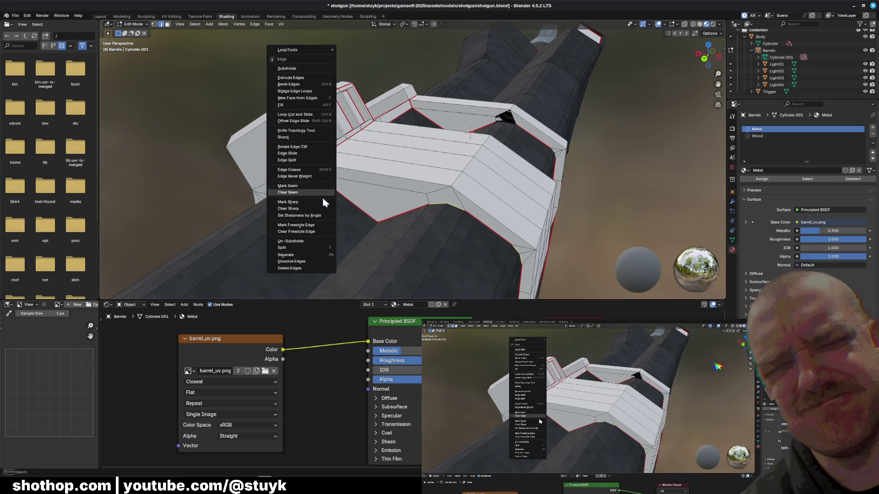
click(310, 190)
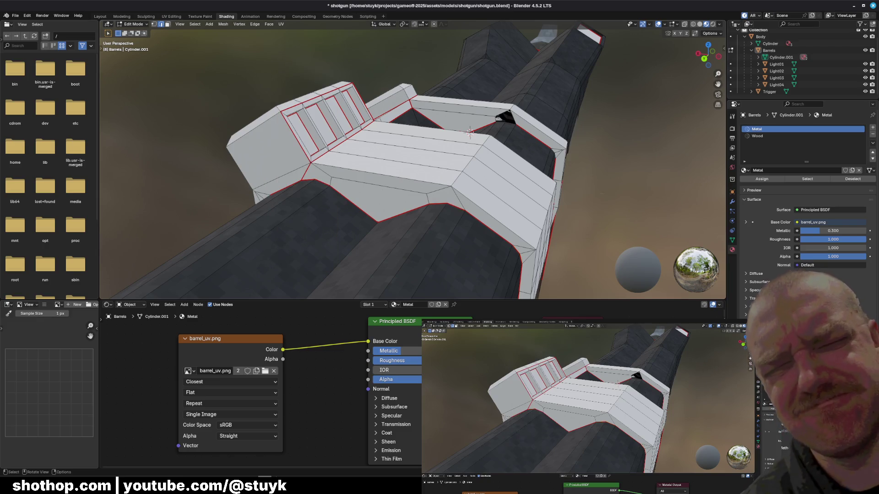
scroll(368, 186, up, 3)
scroll(368, 186, up, 2)
scroll(369, 187, up, 2)
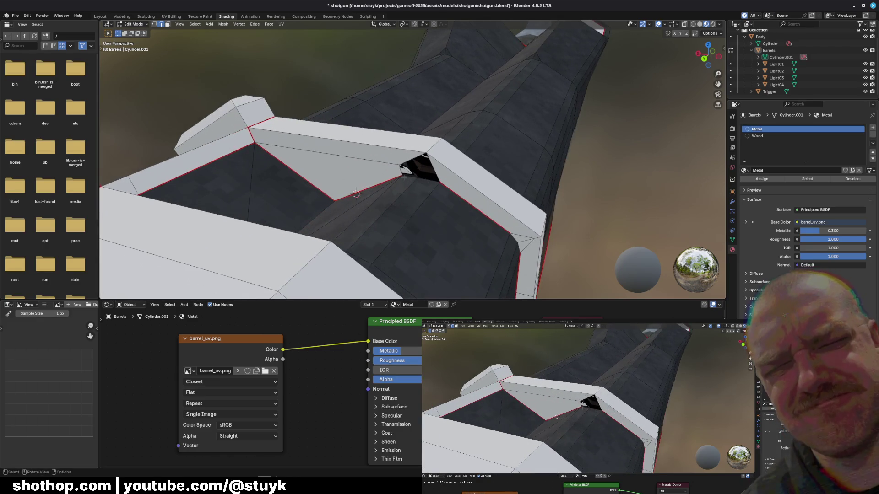
click(423, 180)
right_click(446, 187)
click(448, 188)
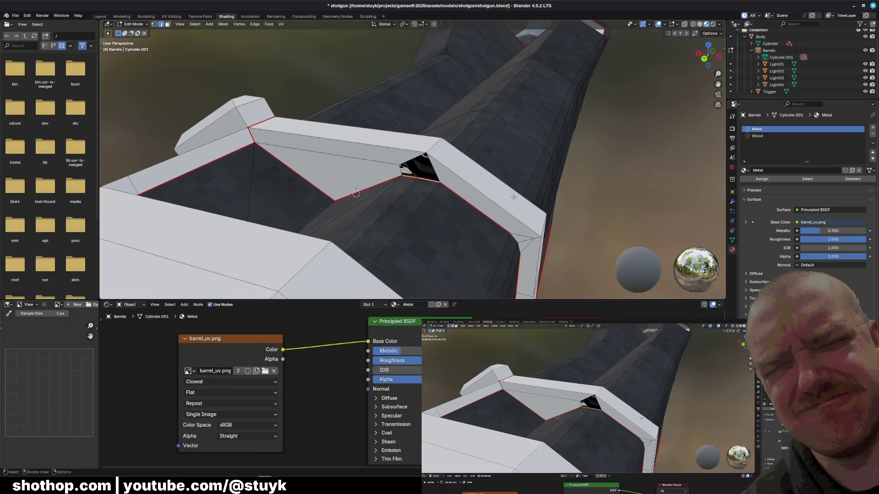
scroll(356, 194, down, 1)
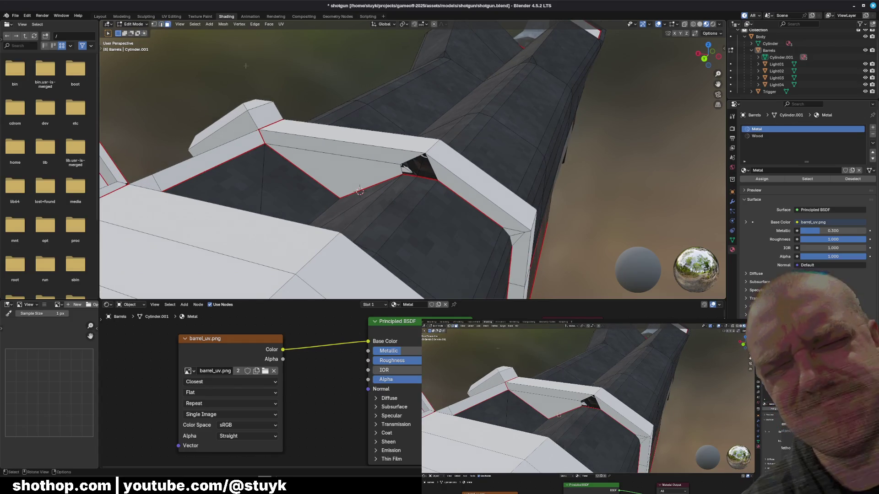
click(412, 168)
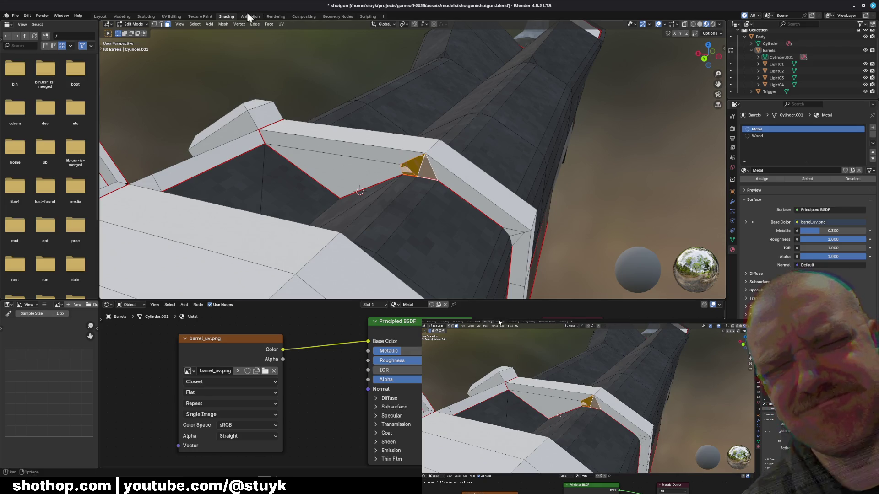
click(172, 16)
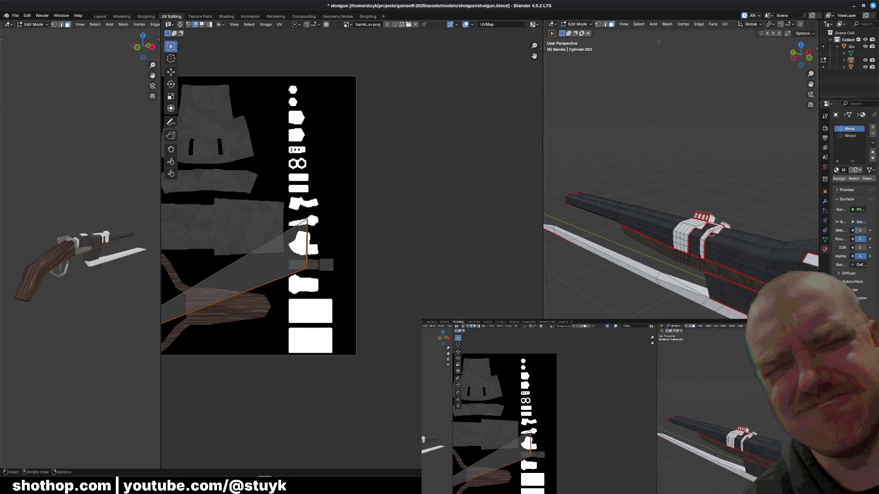
Unwrap the triangular face, scale its UV island down and place it on a white texture patch.
click(725, 25)
click(738, 33)
scroll(412, 171, down, 2)
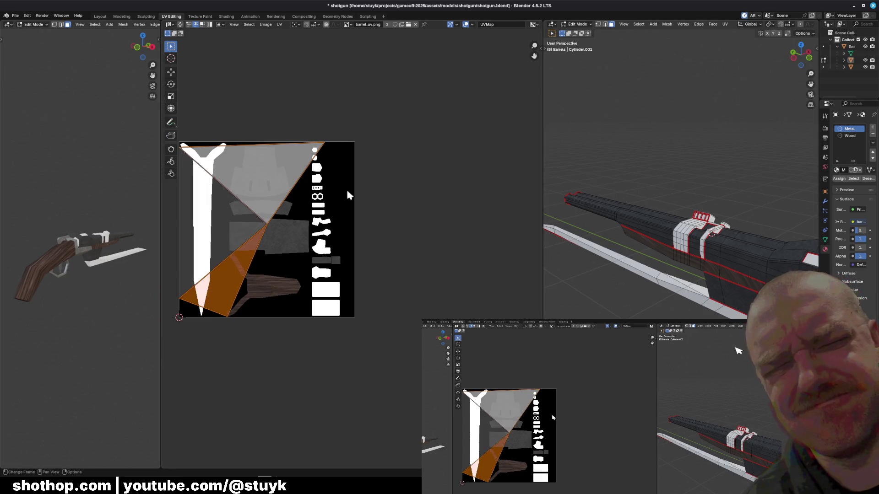
key(s)
click(255, 238)
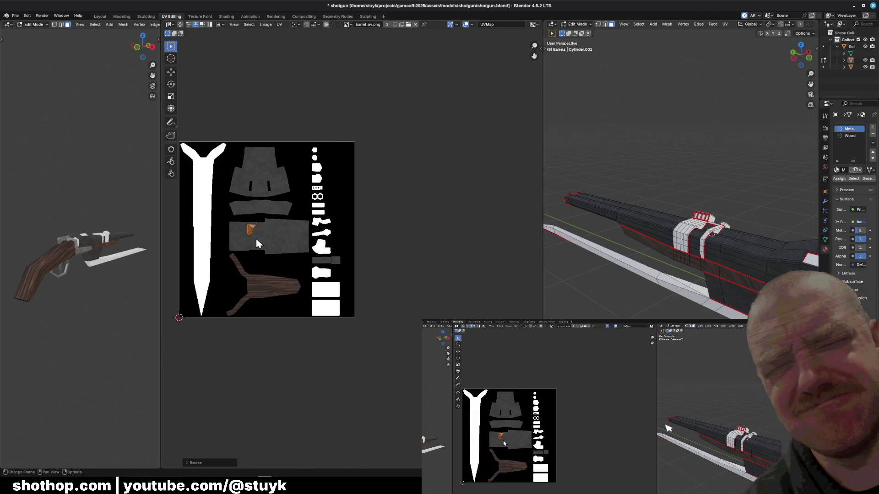
key(g)
click(337, 308)
click(433, 277)
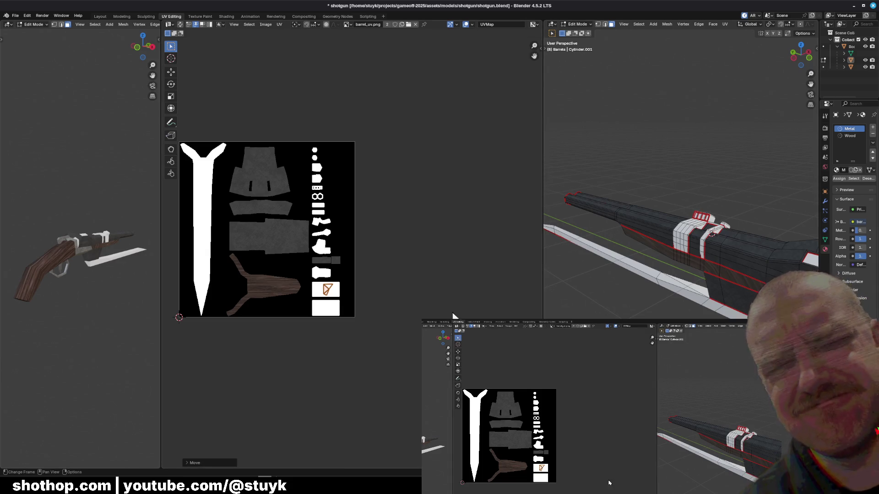
scroll(679, 206, up, 3)
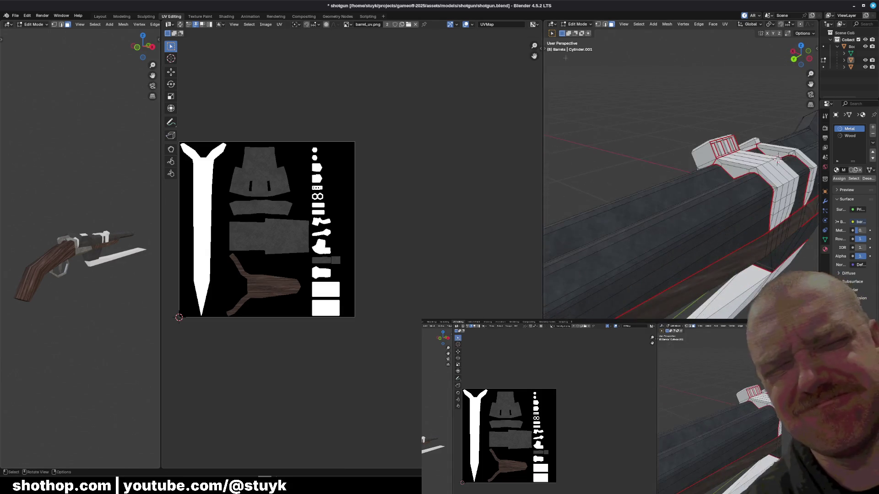
Check the filled notch in the Shading workspace, save the shotgun file and switch to Photopea.
key(Tab)
mouse_move(600, 89)
middle_down()
mouse_move(680, 162)
mouse_move(673, 181)
mouse_move(685, 226)
mouse_move(680, 220)
middle_up()
click(226, 16)
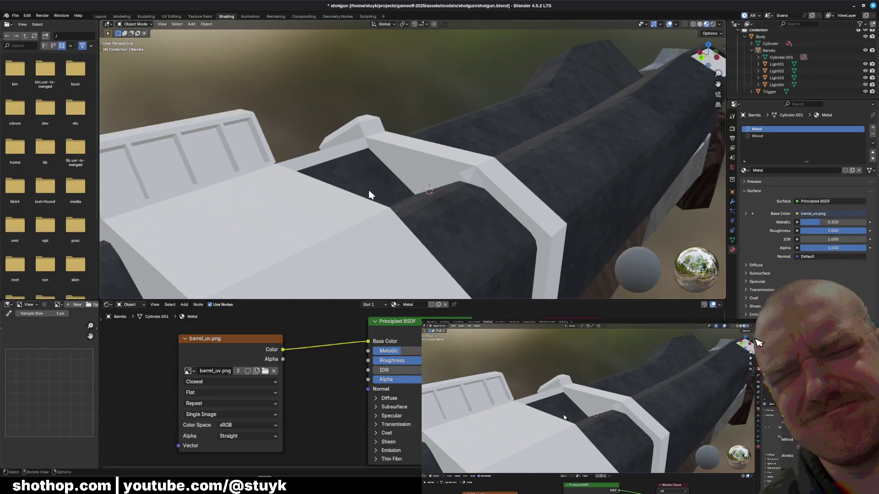
mouse_move(368, 195)
middle_down()
mouse_move(449, 203)
mouse_move(410, 188)
mouse_move(412, 207)
mouse_move(385, 183)
middle_up()
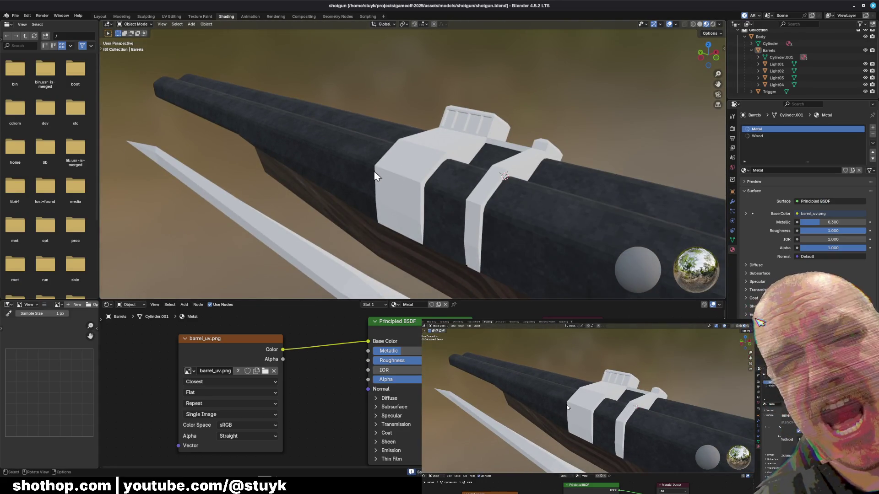
key(ctrl+s)
key(alt+Tab)
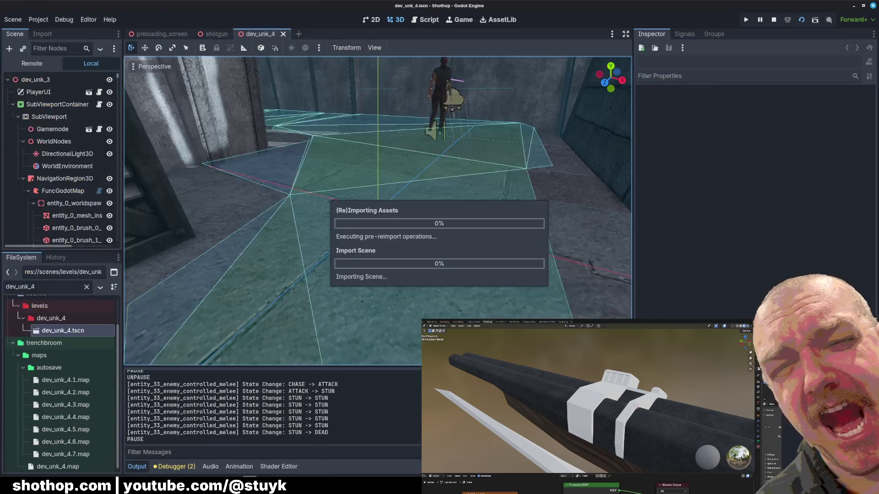
key(alt+Tab)
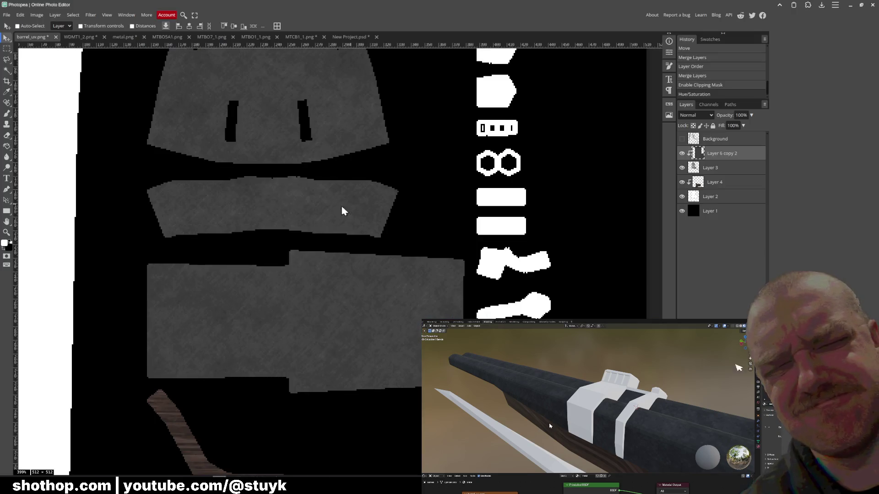
scroll(340, 299, up, 2)
scroll(345, 294, up, 1)
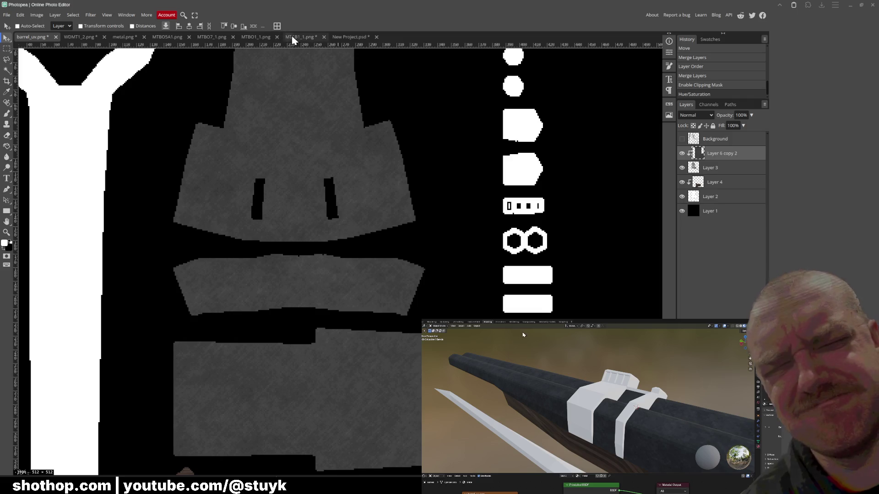
Restore and copy the whole dark texture from New Project.psd, then go to barrel_uv.png.
click(167, 37)
click(350, 36)
key(ctrl+a)
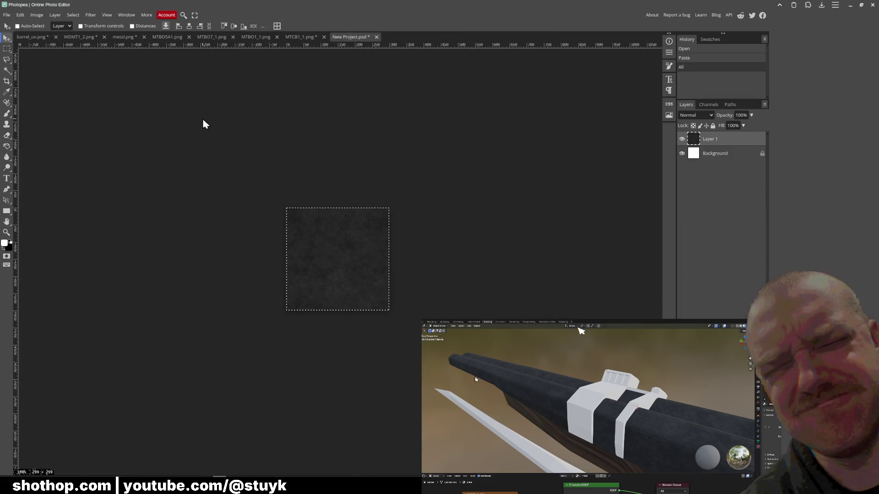
key(ctrl+z)
key(ctrl+z)
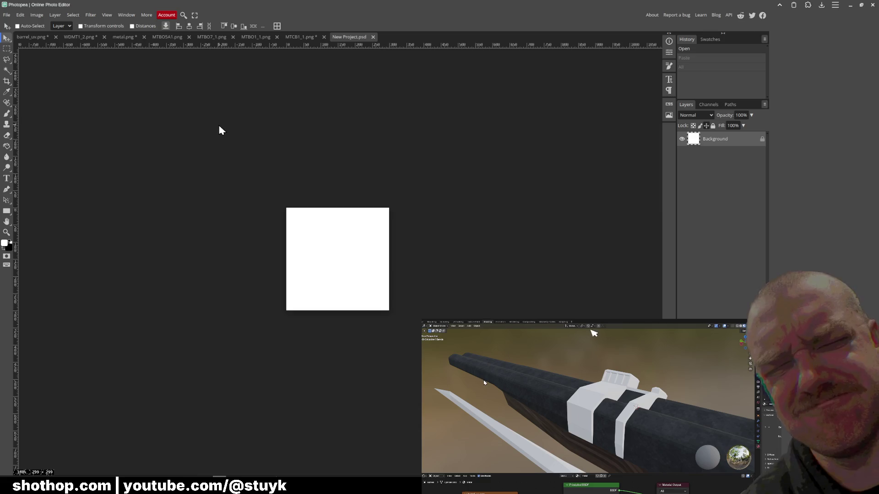
click(20, 15)
click(36, 41)
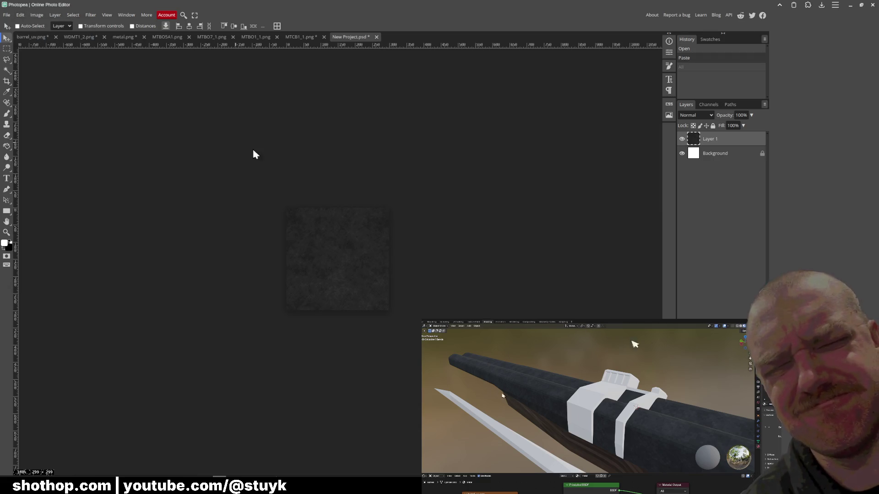
key(ctrl+a)
click(33, 36)
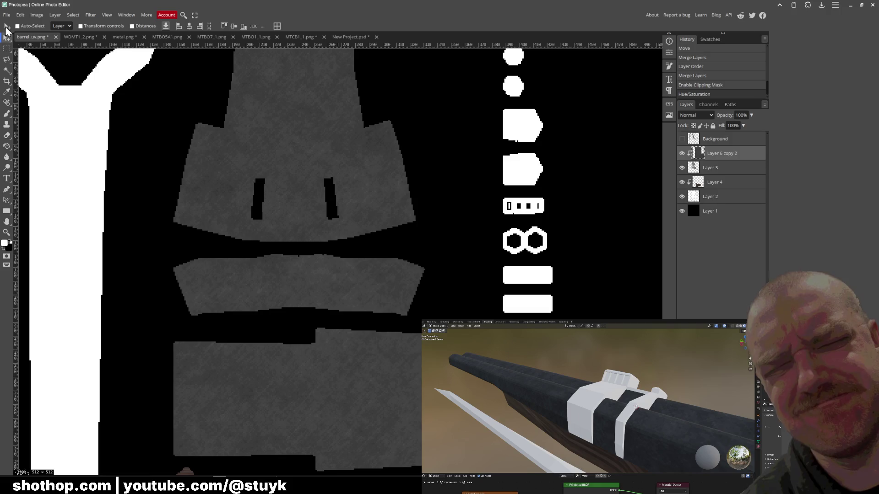
Paste the dark texture above the UV shapes, clip it to them and Alt-drag an offset duplicate.
key(ctrl+v)
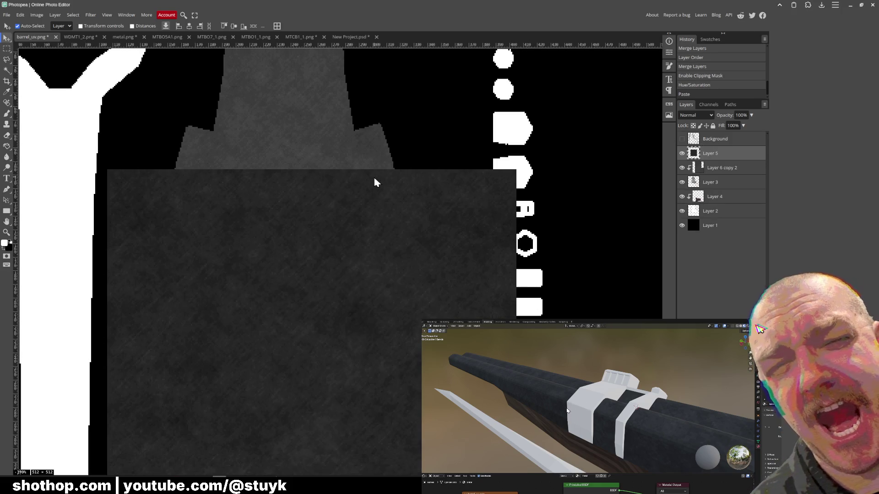
key(shift+Up)
key(shift+Up)
key(shift+Up)
key(shift+Up)
key(shift+Up)
right_click(704, 154)
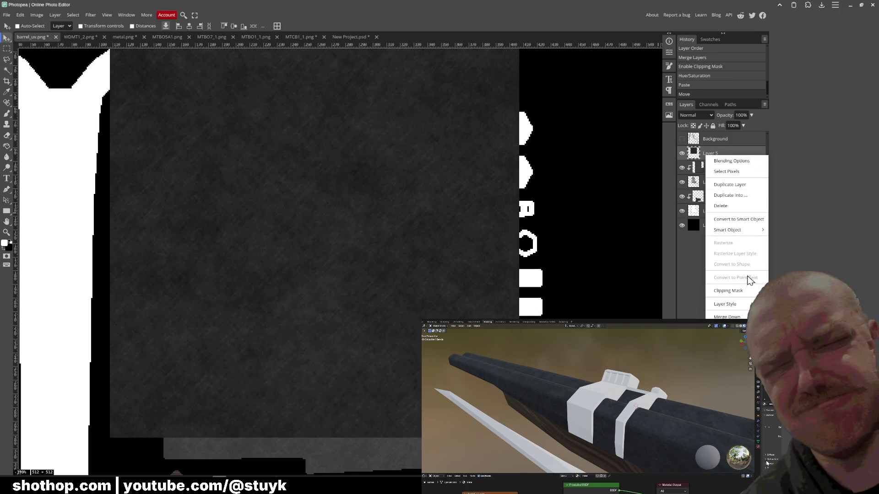
click(744, 292)
scroll(418, 214, down, 1)
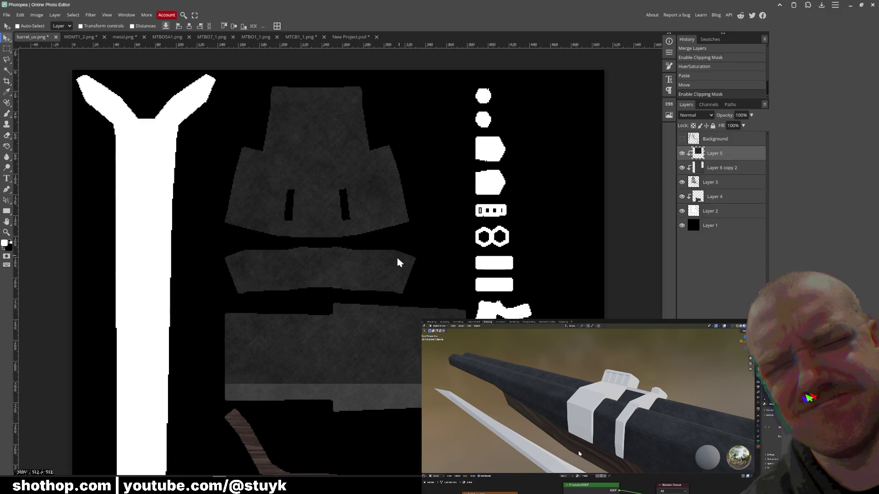
mouse_move(395, 238)
mouse_down()
mouse_move(398, 252)
mouse_move(414, 190)
mouse_up()
scroll(392, 258, down, 2)
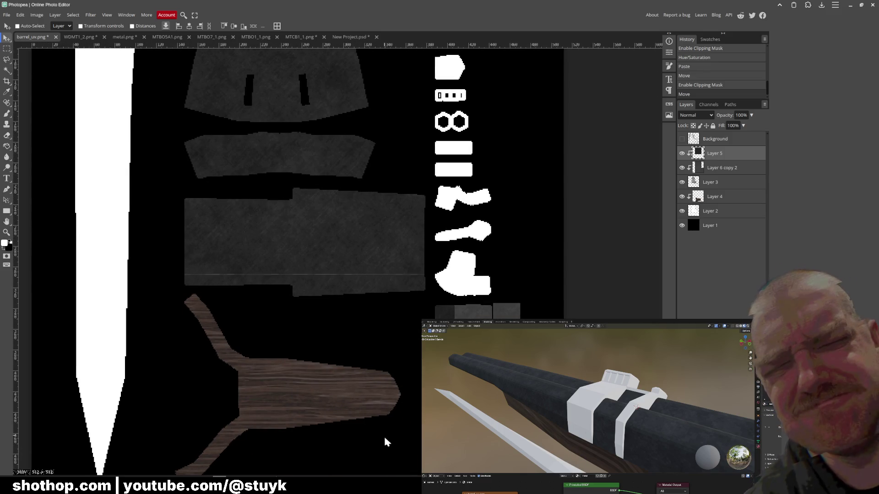
alt+drag(380, 434, 375, 385)
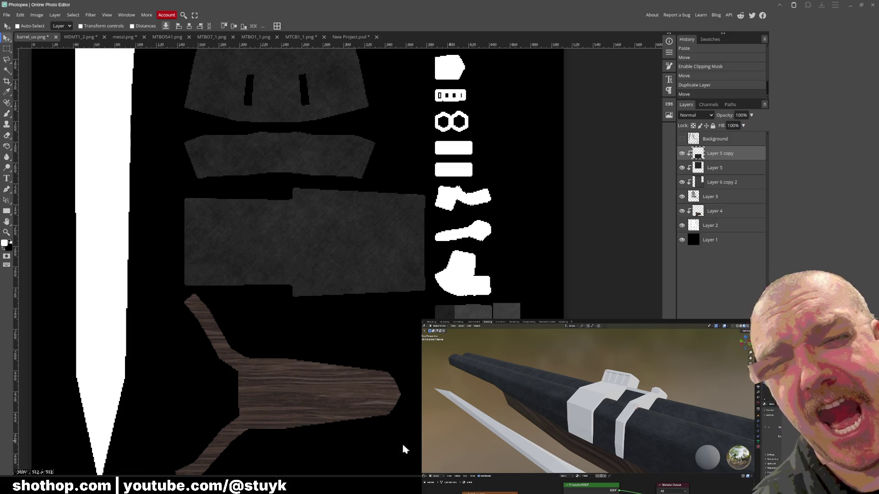
scroll(309, 291, left, 3)
Show the UV wireframe layer, try a white brush stroke on the barrel strip and undo it.
click(681, 139)
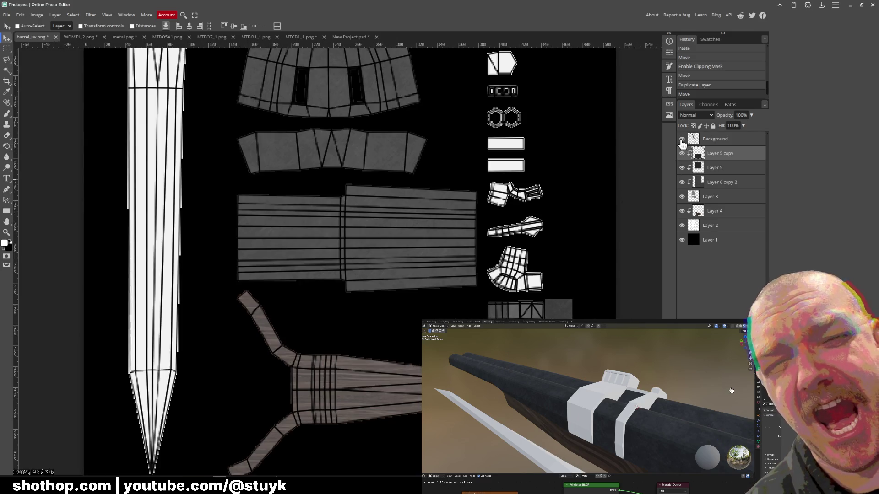
scroll(392, 287, up, 2)
scroll(392, 287, up, 2)
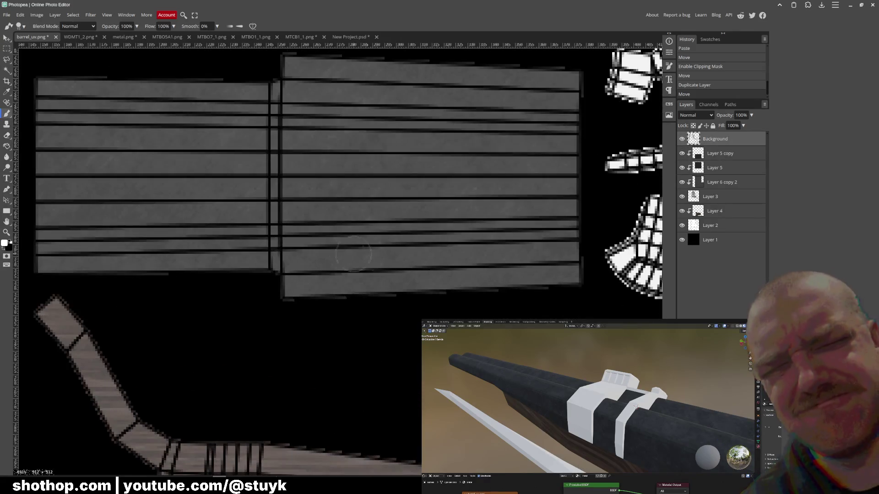
key(b)
drag(343, 225, 388, 221)
key(ctrl+z)
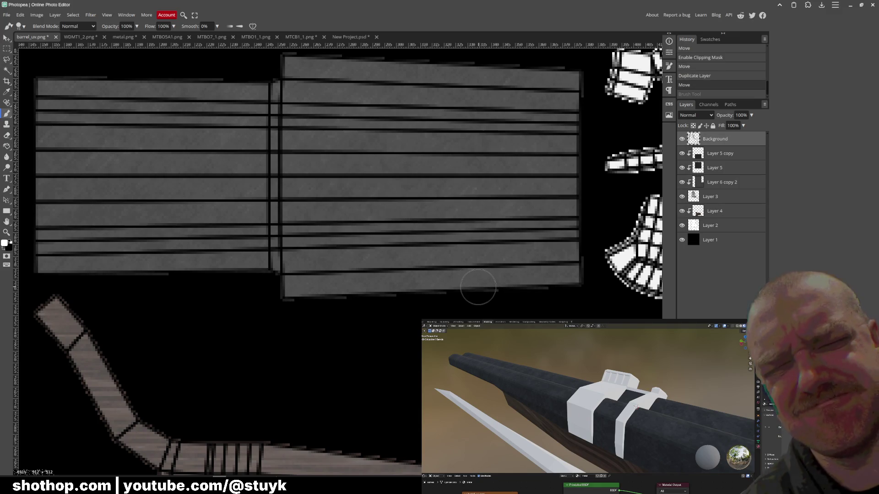
scroll(453, 165, up, 2)
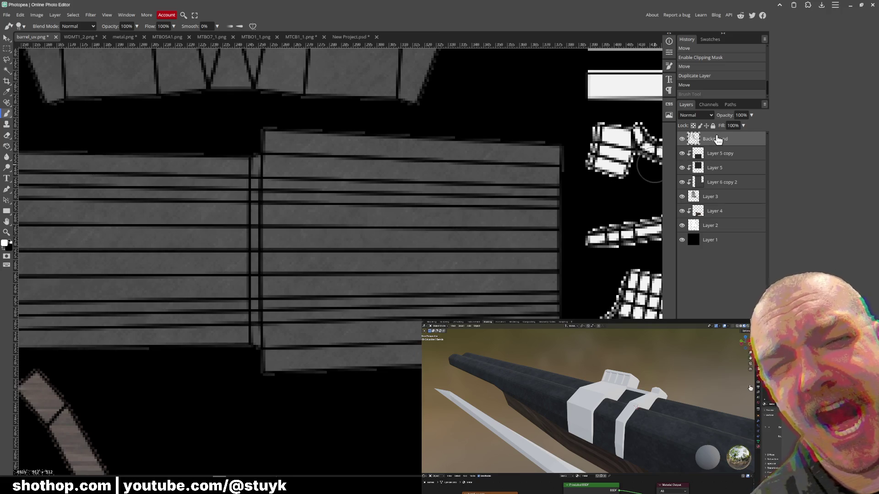
scroll(487, 198, down, 1)
scroll(487, 198, down, 1)
scroll(474, 199, down, 1)
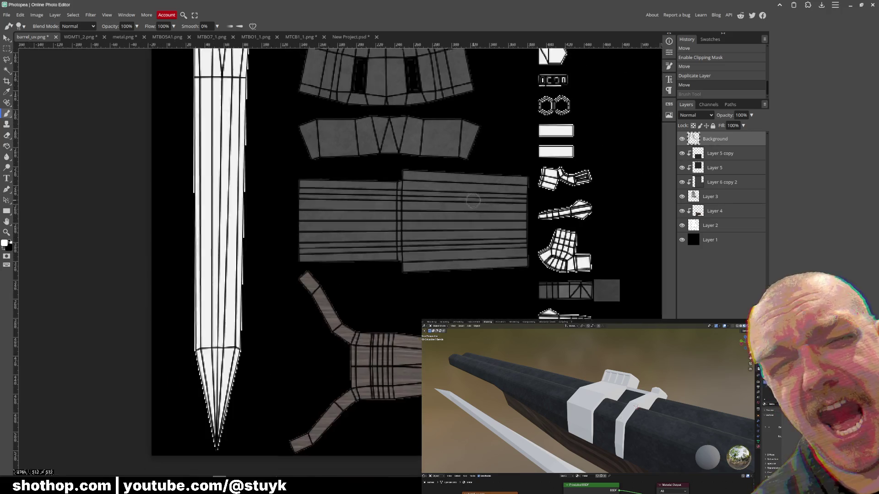
scroll(474, 199, down, 1)
scroll(583, 200, up, 1)
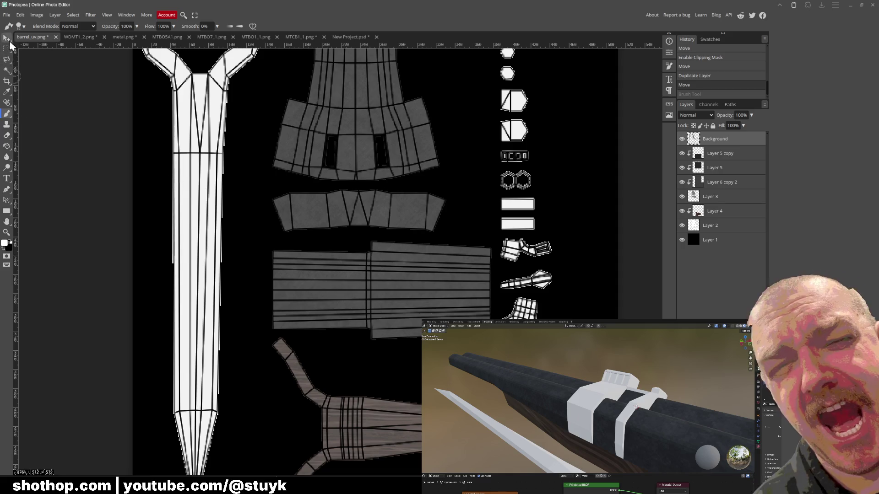
click(7, 37)
key(ctrl+v)
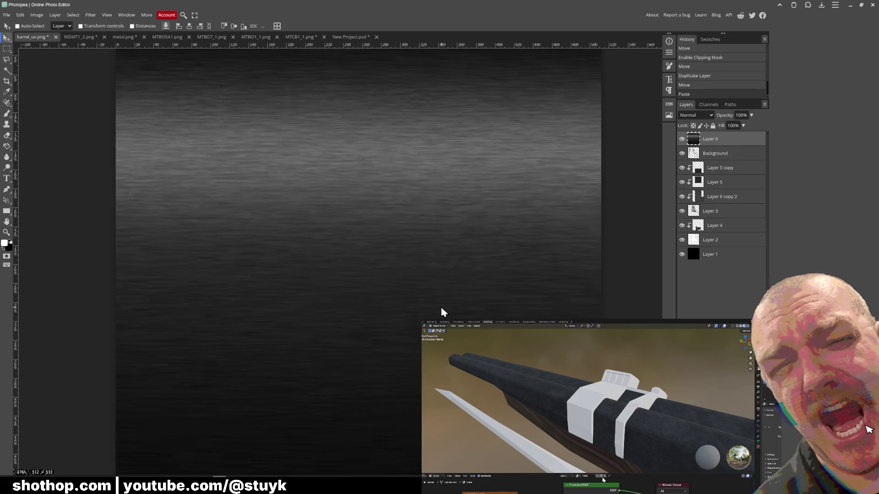
key(ctrl+z)
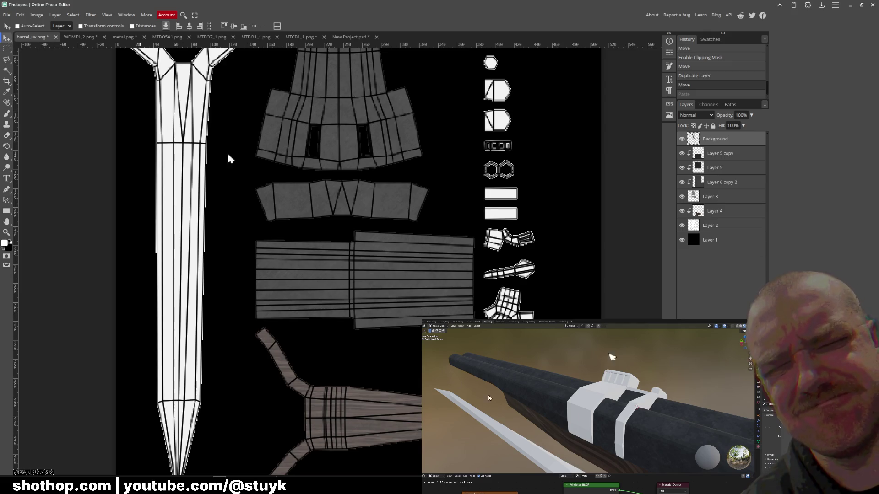
scroll(171, 131, down, 1)
Paste the brushed-metal texture, scale it to about a third and move it over the barrel strips.
click(726, 158)
key(ctrl+v)
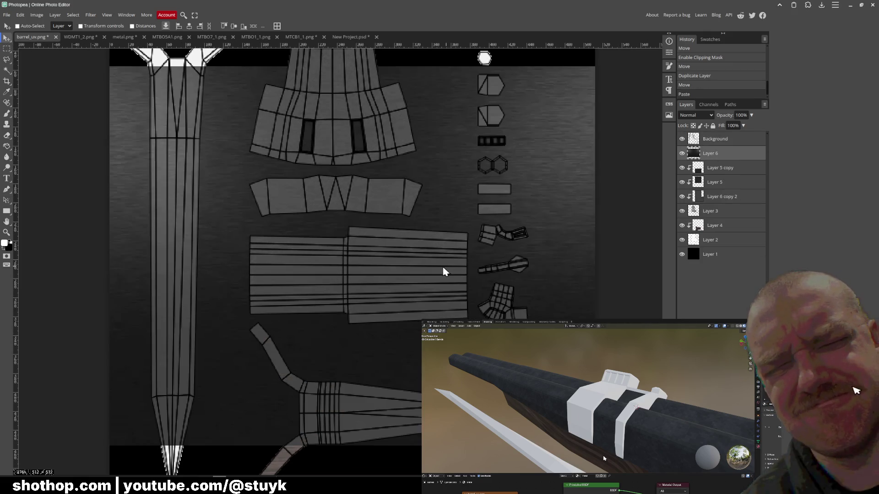
click(20, 15)
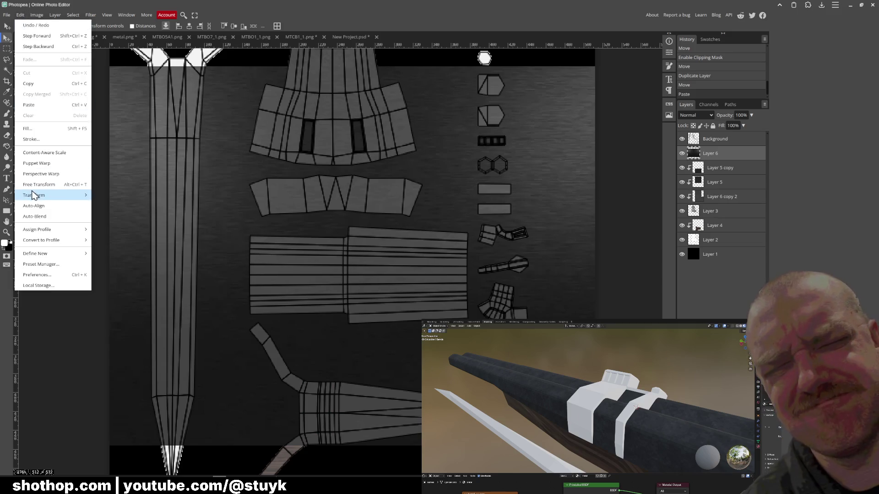
mouse_move(33, 195)
click(106, 208)
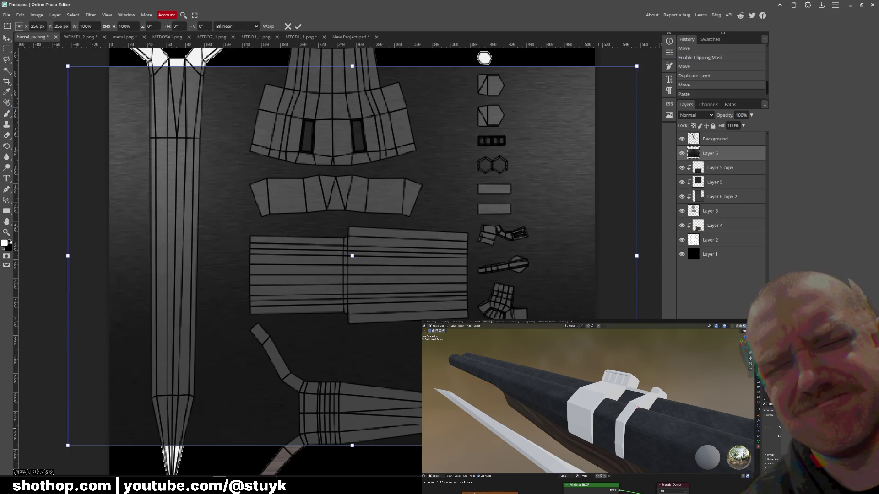
drag(638, 481, 285, 170)
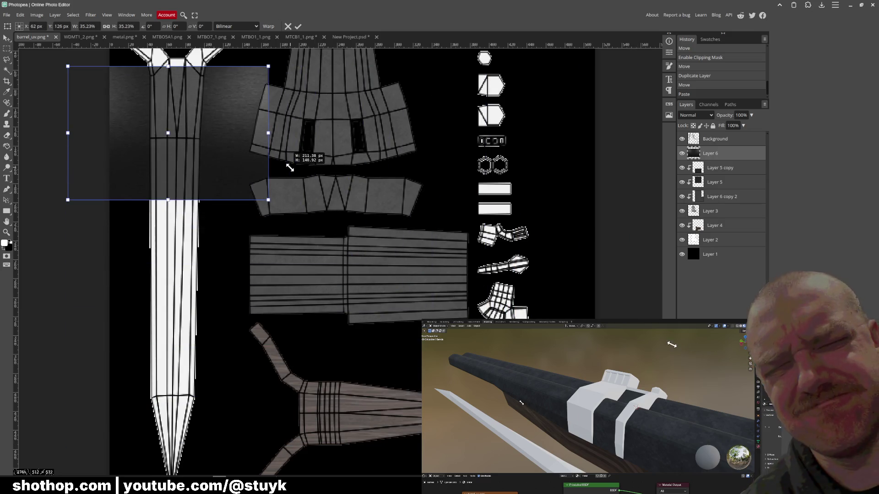
mouse_move(229, 174)
mouse_down()
mouse_move(428, 271)
mouse_move(423, 254)
mouse_up()
key(Return)
Hide the UV wireframe, clip the metal texture to the UV shapes and nudge it over the barrel strip.
right_click(713, 158)
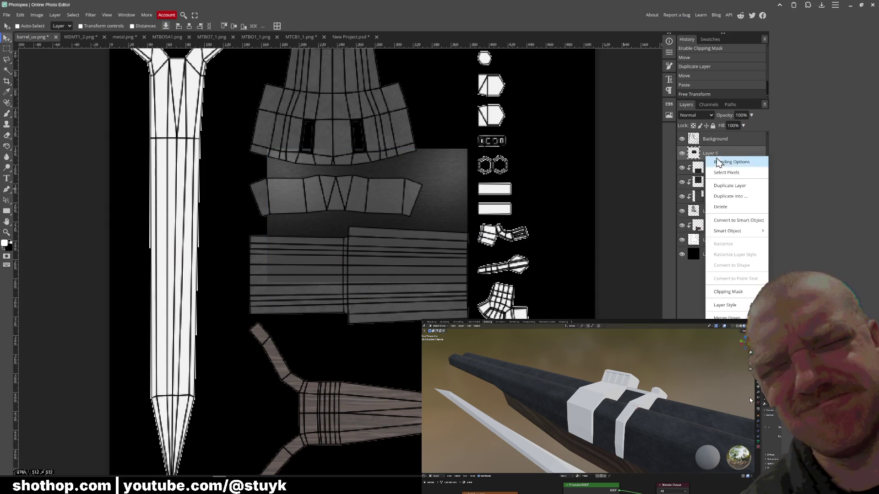
click(682, 139)
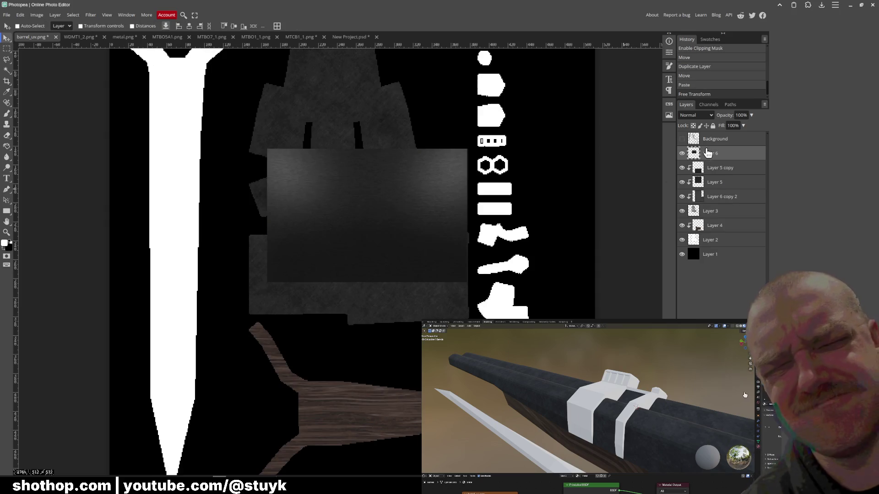
right_click(702, 149)
click(728, 283)
drag(511, 264, 405, 338)
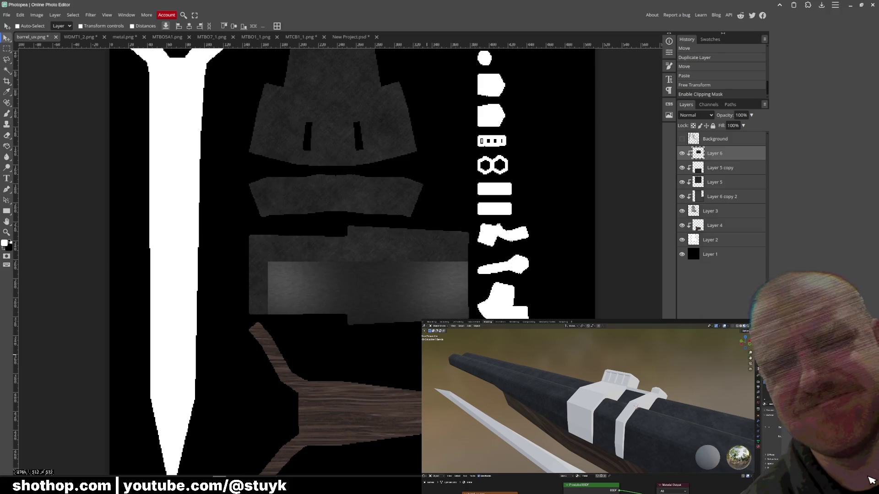
drag(405, 338, 409, 330)
drag(872, 472, 873, 484)
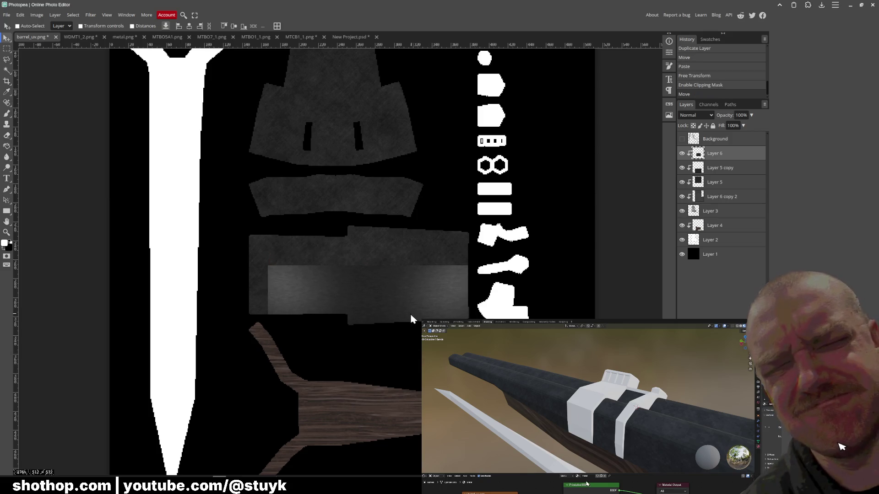
Duplicate the metal strip, flip the copy vertically and shift it into place below.
alt+drag(413, 256, 412, 202)
click(21, 15)
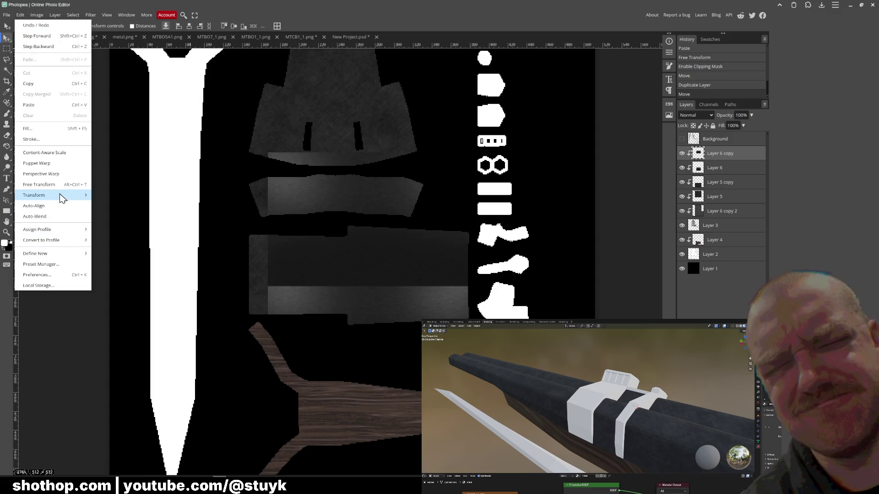
mouse_move(34, 195)
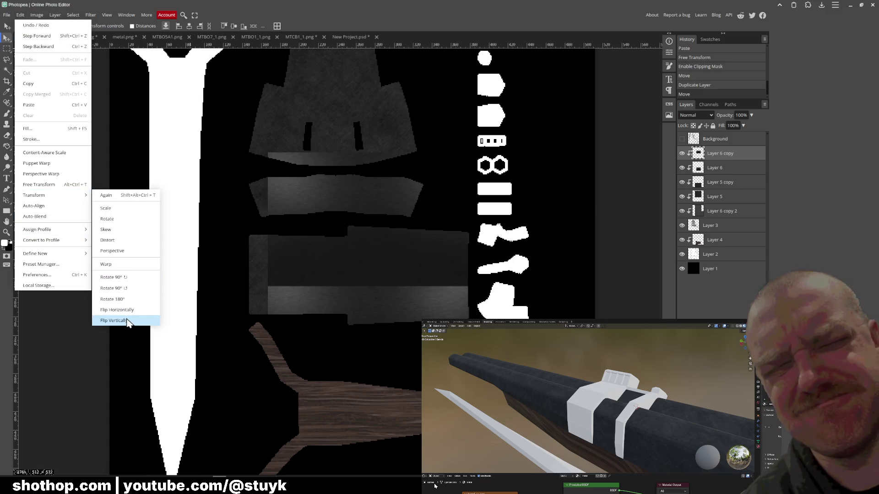
click(113, 321)
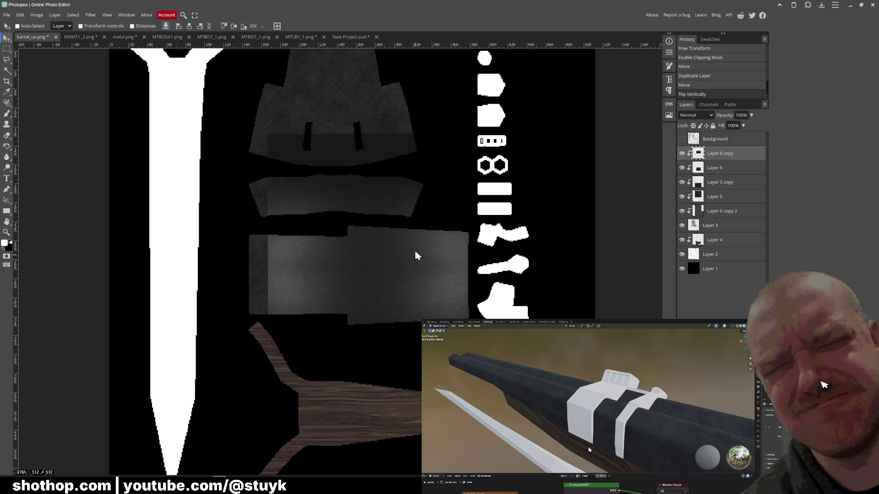
drag(413, 251, 415, 254)
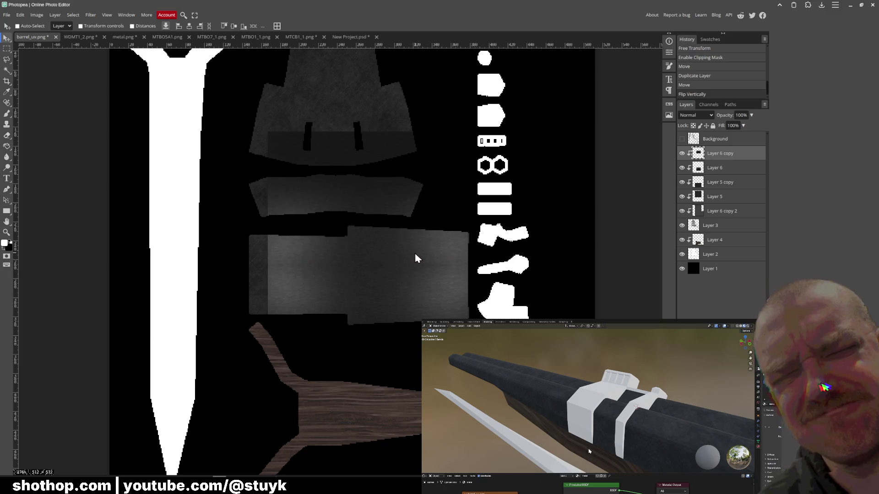
shift+click(728, 172)
right_click(728, 172)
click(736, 221)
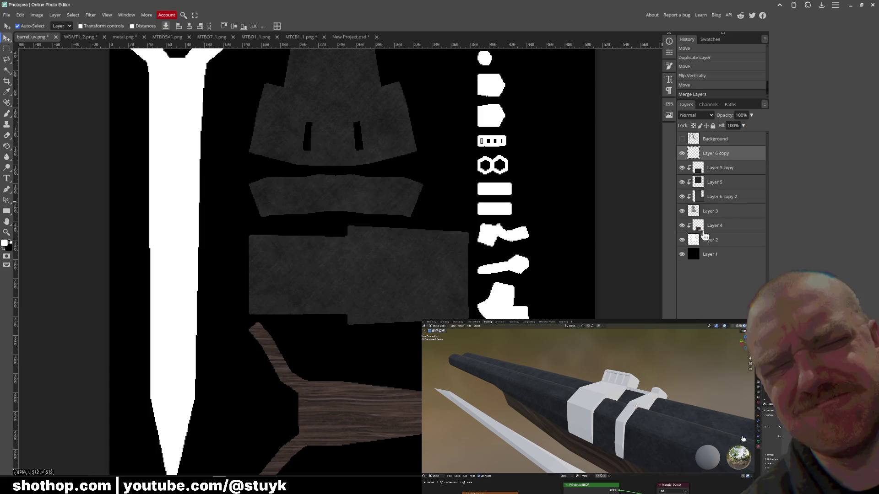
key(ctrl+z)
Release clipping on both metal layers, merge them and clip the merged texture to the barrel shapes.
right_click(722, 168)
click(738, 290)
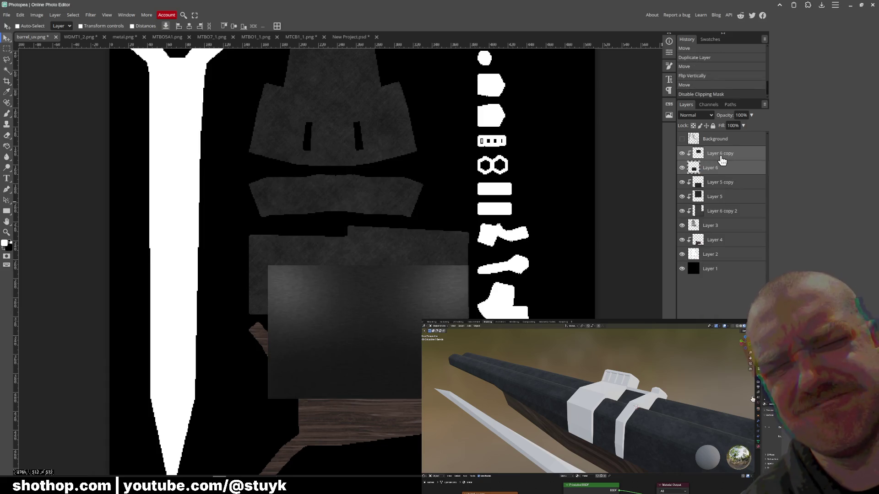
right_click(733, 227)
click(728, 291)
right_click(709, 171)
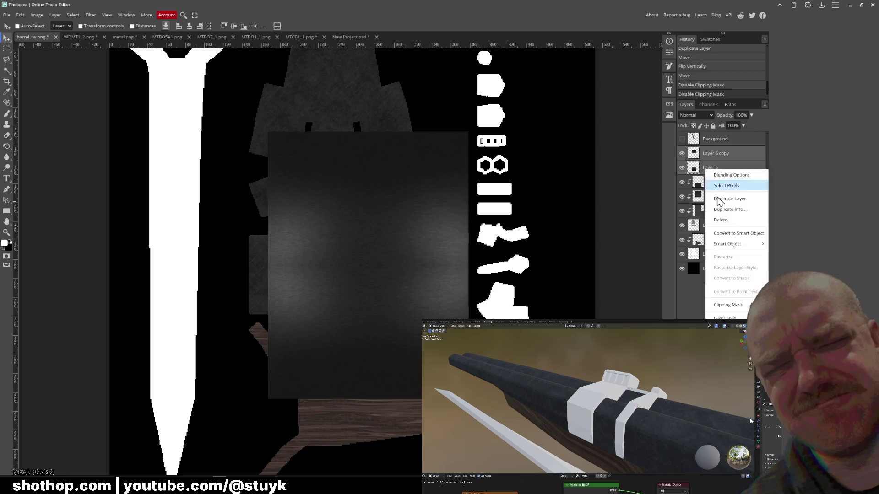
click(711, 152)
right_click(711, 153)
click(727, 294)
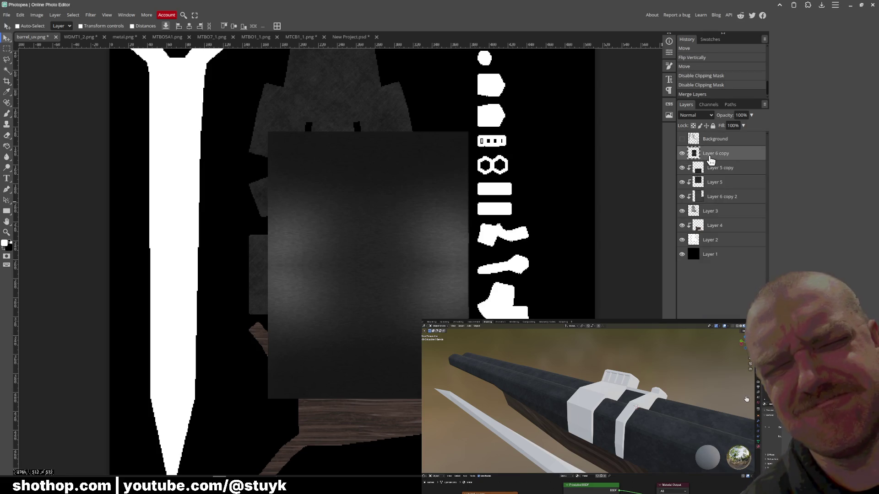
right_click(708, 154)
click(730, 288)
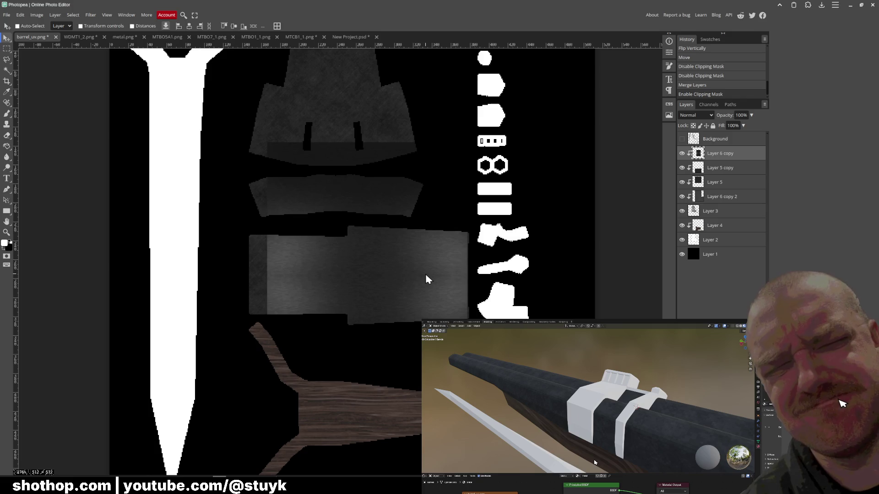
key(Right)
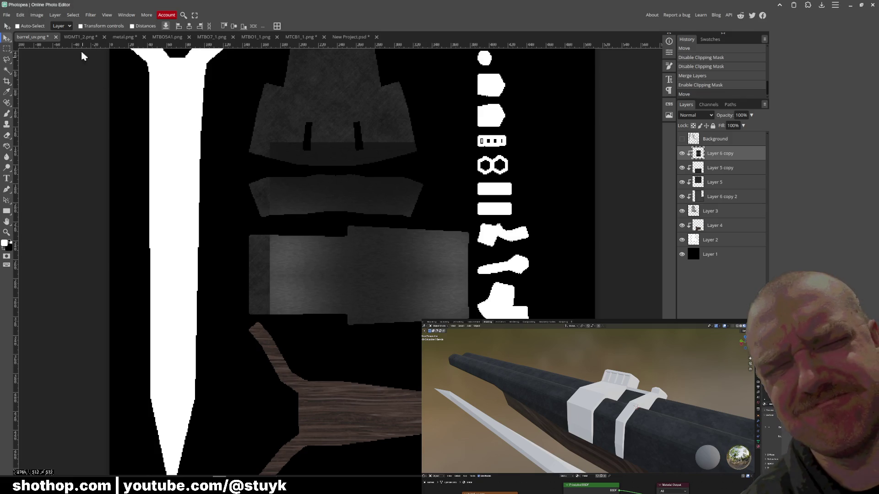
Export the layout as PNG replacing barrel_uv.png and switch to Blender.
click(6, 14)
click(73, 122)
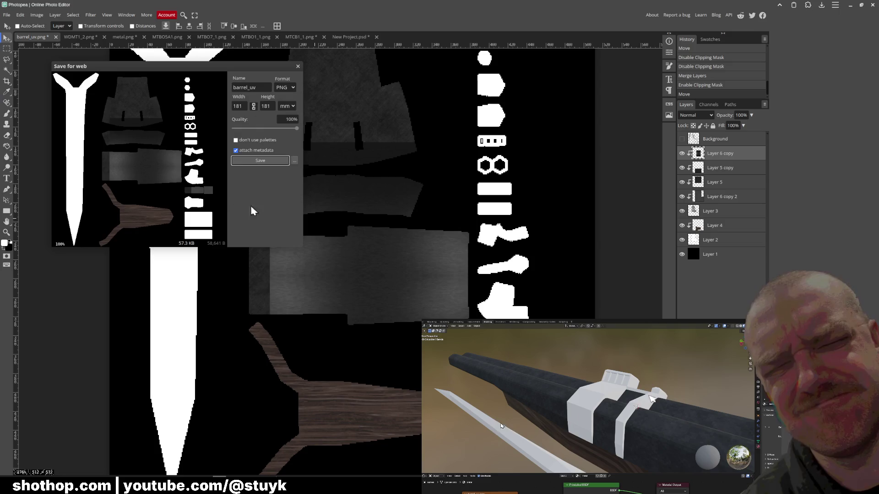
click(254, 161)
double_click(343, 111)
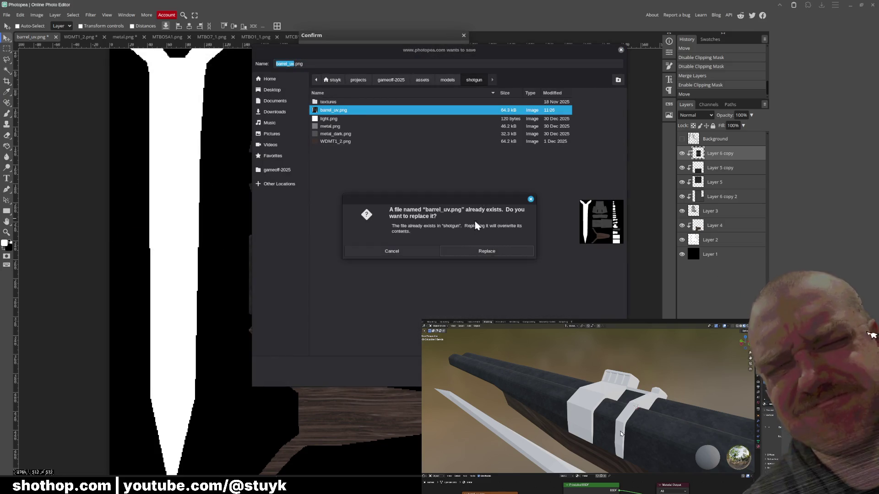
click(498, 254)
key(alt+Tab)
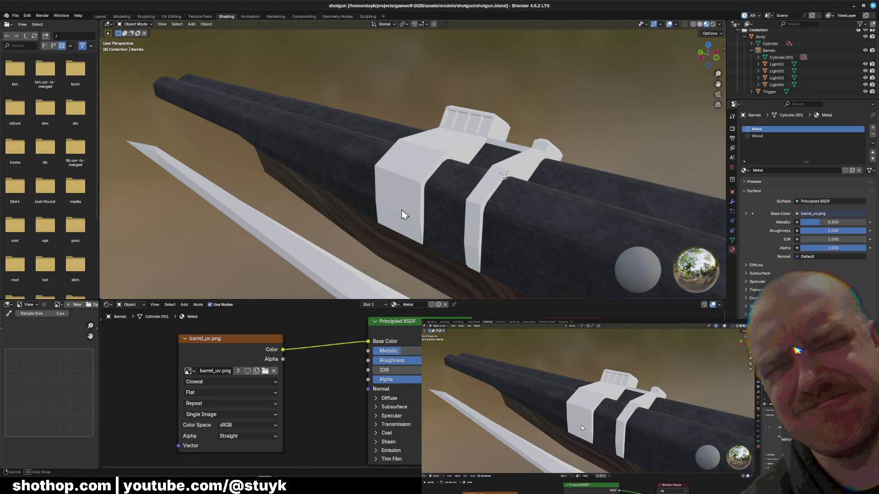
scroll(410, 213, up, 2)
scroll(409, 213, down, 3)
mouse_move(406, 211)
middle_down()
mouse_move(425, 228)
mouse_move(592, 182)
middle_up()
scroll(412, 189, up, 3)
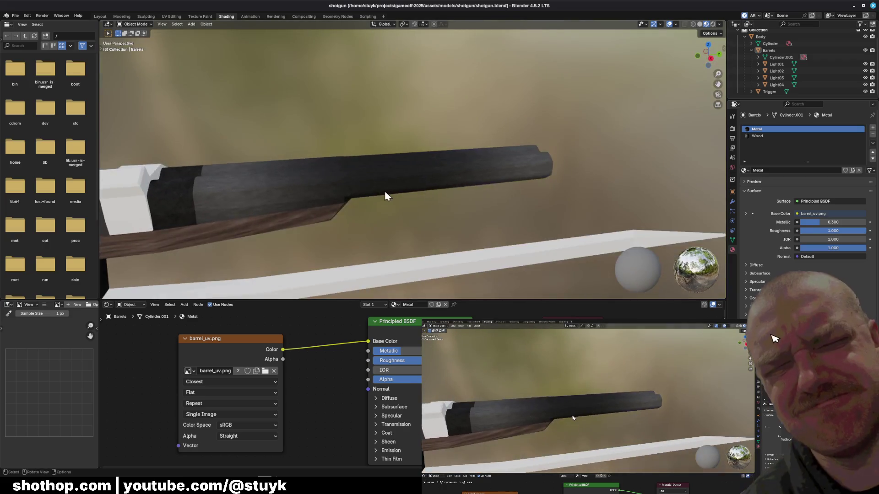
scroll(388, 190, up, 2)
scroll(394, 190, up, 2)
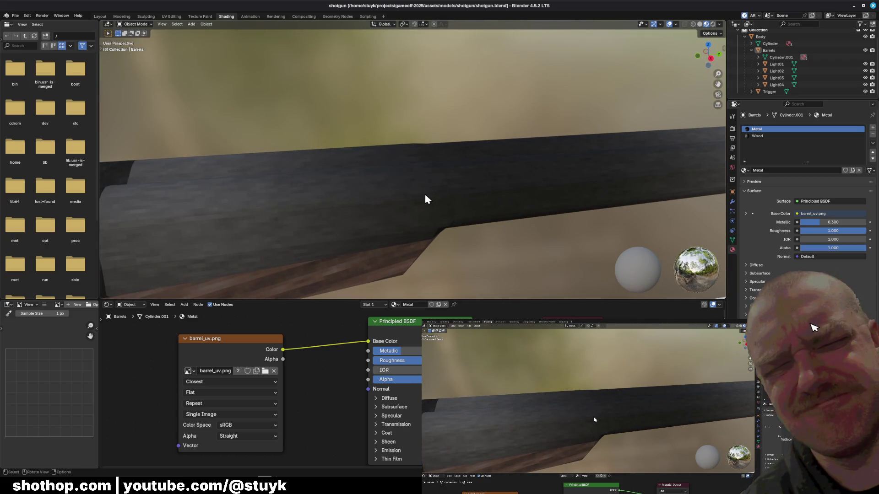
click(235, 382)
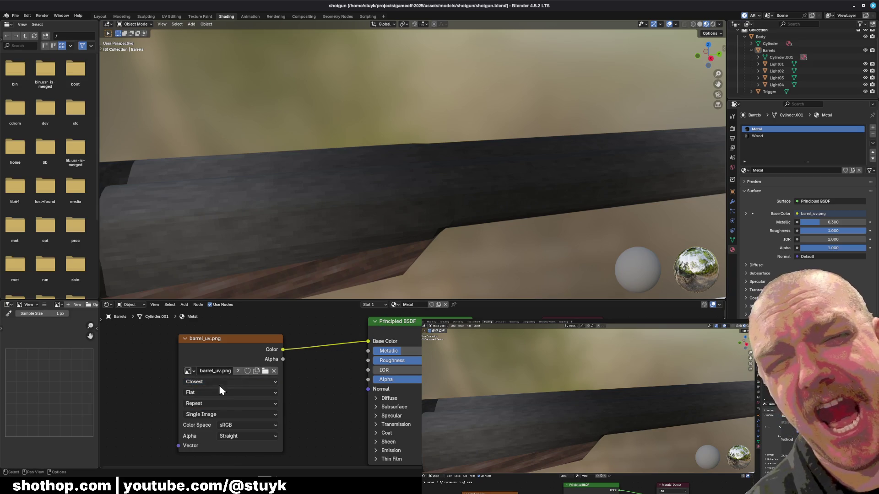
click(221, 397)
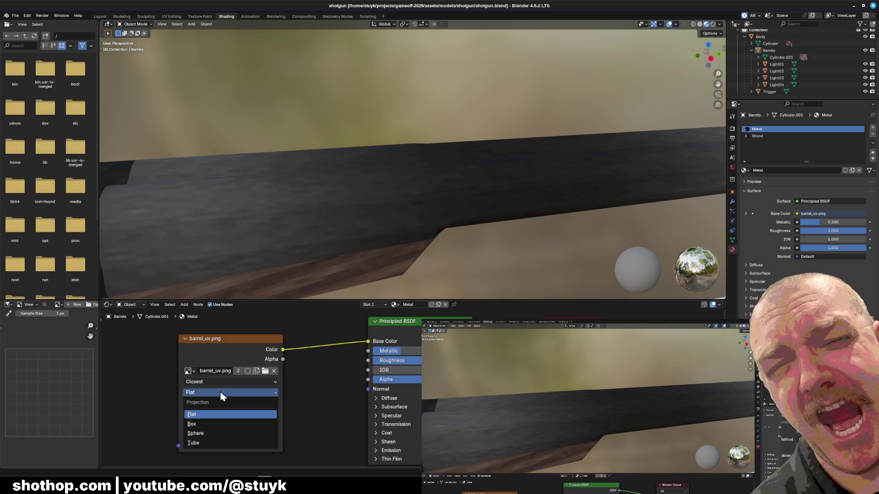
mouse_move(407, 230)
middle_down()
mouse_move(348, 217)
mouse_move(404, 219)
middle_up()
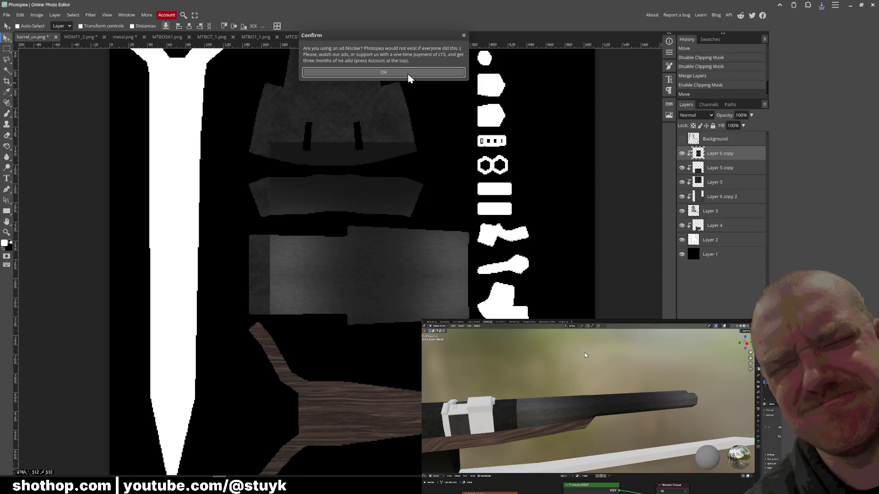
Dismiss the ad-blocker notice in Photopea.
click(409, 76)
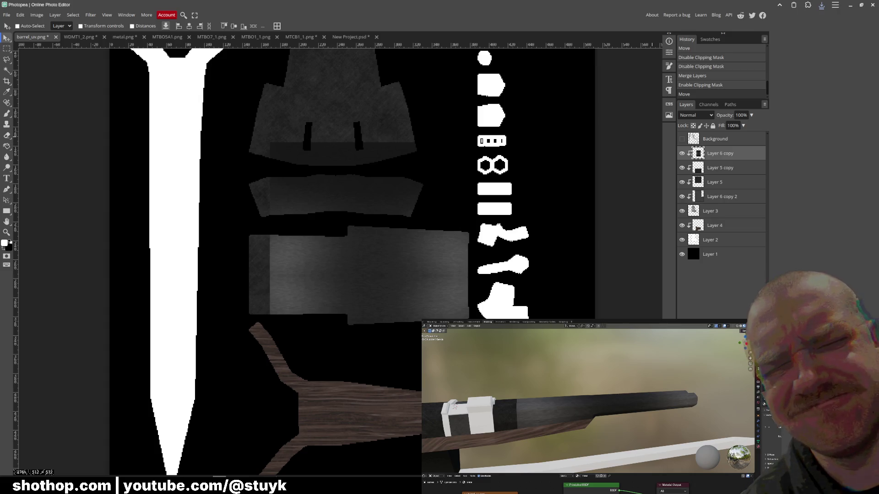
Delete the old texture layer, paste and shrink the grey metal texture, sharpen it and move it over the barrel square.
key(Delete)
key(ctrl+v)
click(21, 15)
mouse_move(34, 196)
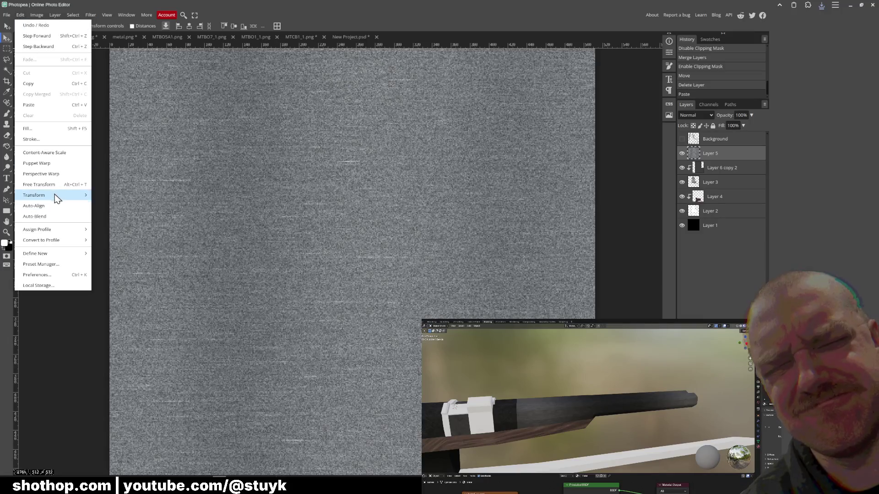
key(ctrl+0)
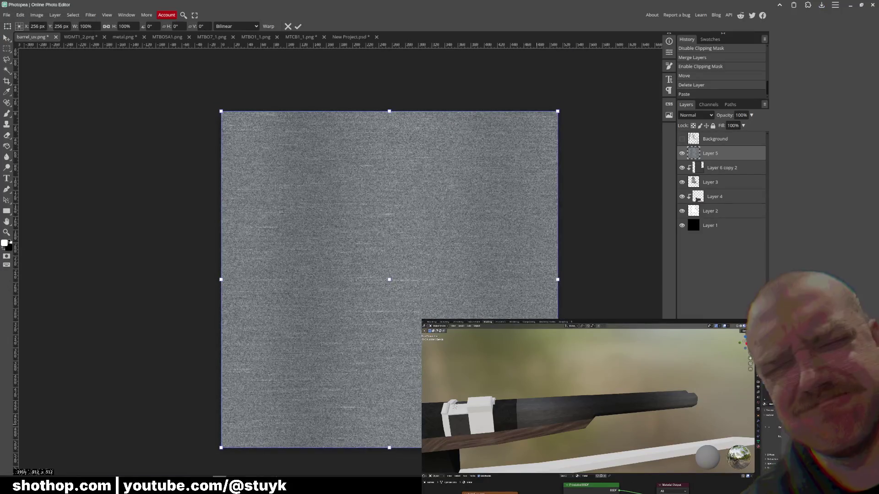
mouse_move(558, 451)
mouse_down()
mouse_move(300, 193)
mouse_move(388, 321)
mouse_move(378, 295)
mouse_move(349, 288)
mouse_up()
alt+scroll(388, 321, up, 2)
alt+scroll(388, 317, up, 1)
key(Return)
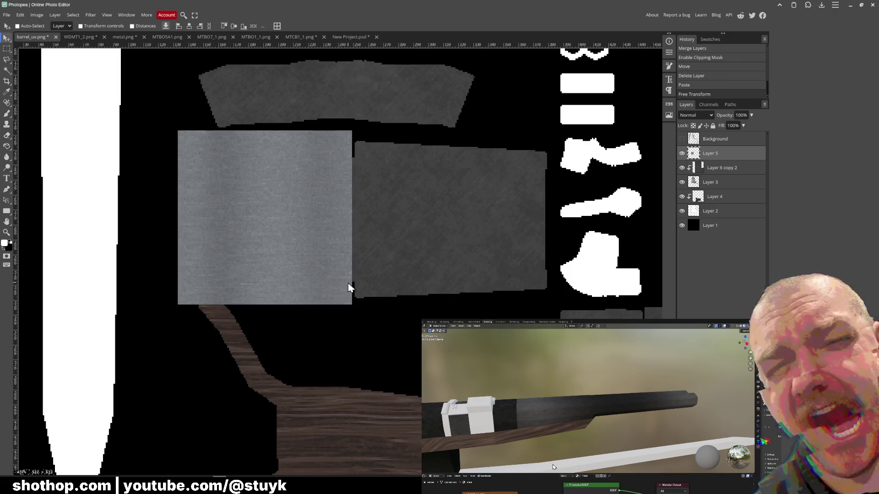
click(91, 15)
click(166, 169)
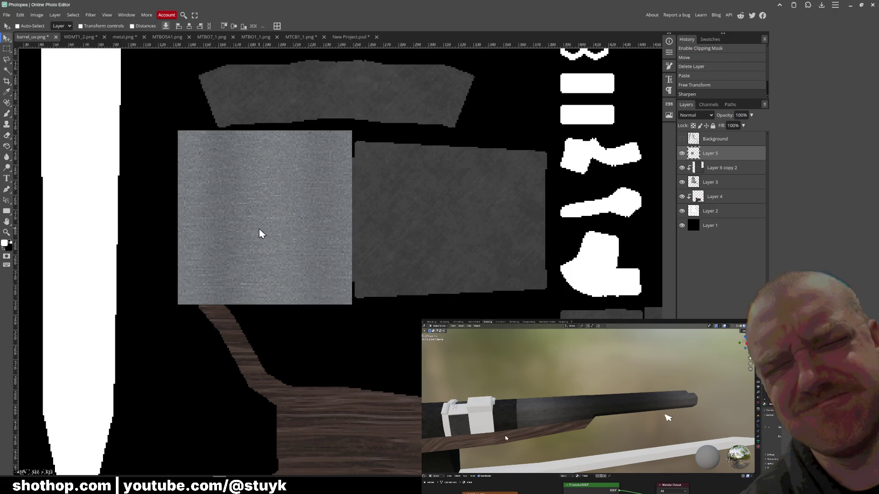
mouse_move(302, 215)
mouse_down()
mouse_move(494, 221)
mouse_move(298, 220)
mouse_up()
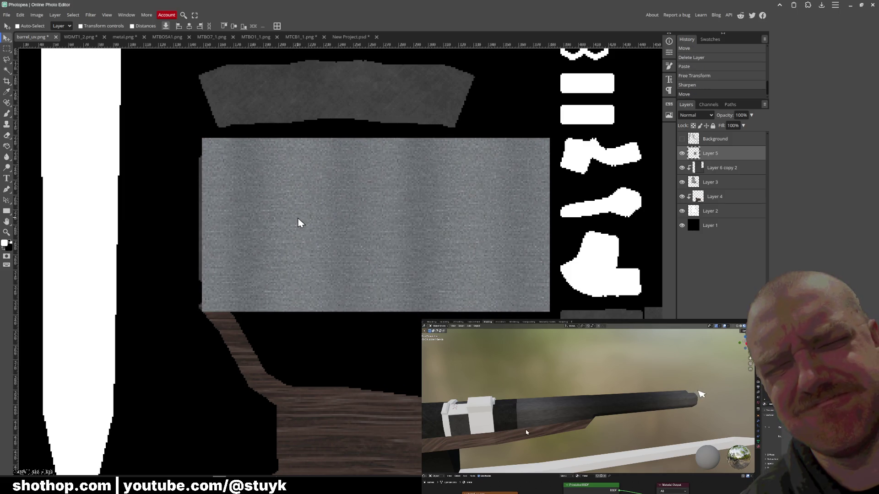
Merge the texture copies into one layer and clip it to the barrel islands.
right_click(720, 168)
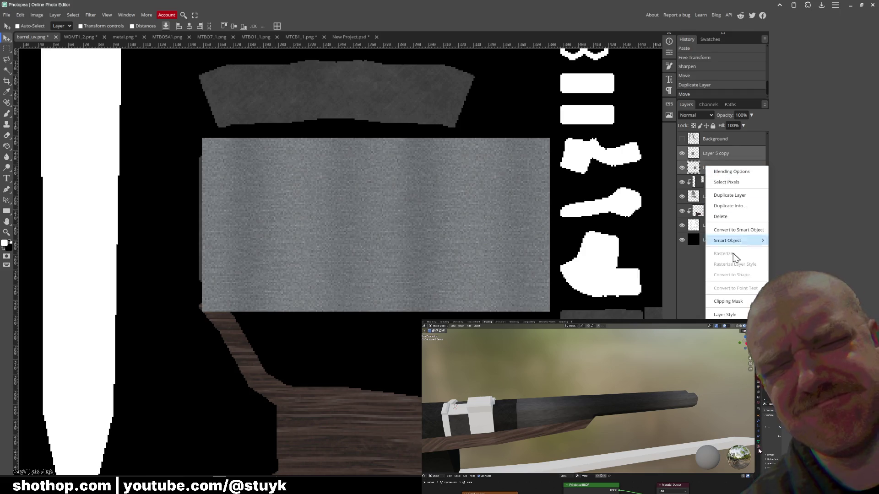
click(734, 207)
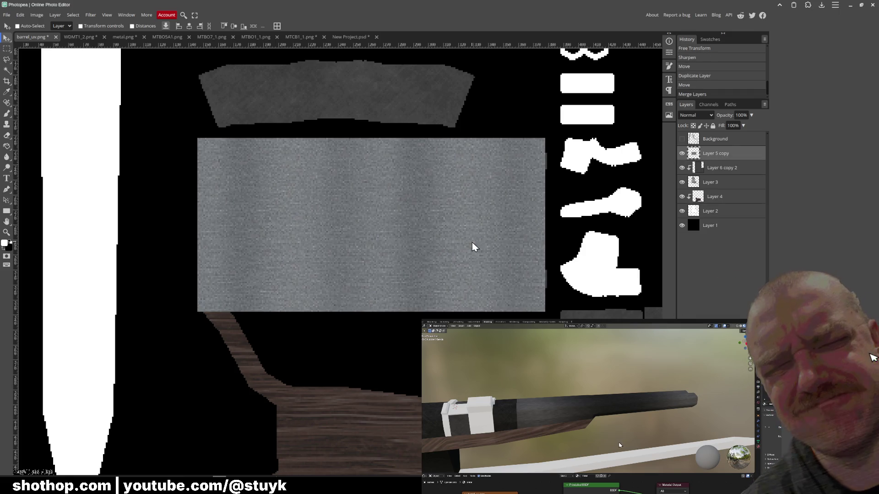
right_click(723, 161)
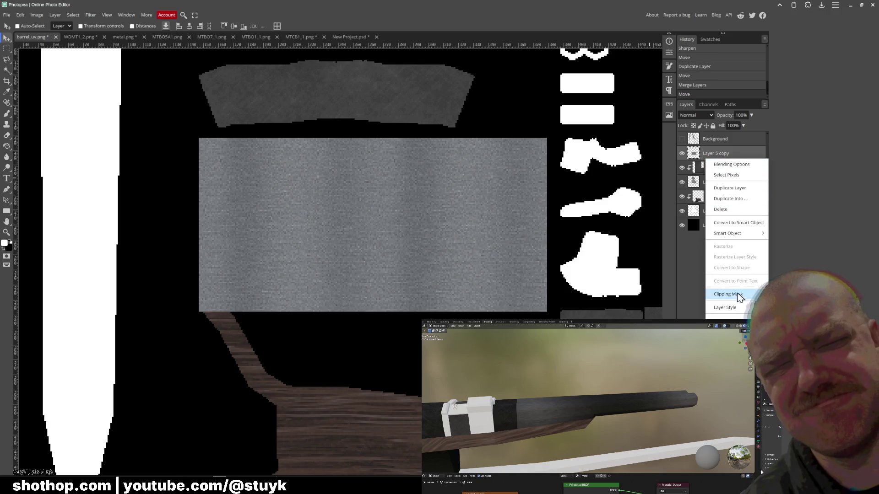
click(728, 293)
Export the layout as PNG replacing barrel_uv.png and inspect the retextured barrels in Blender.
click(6, 16)
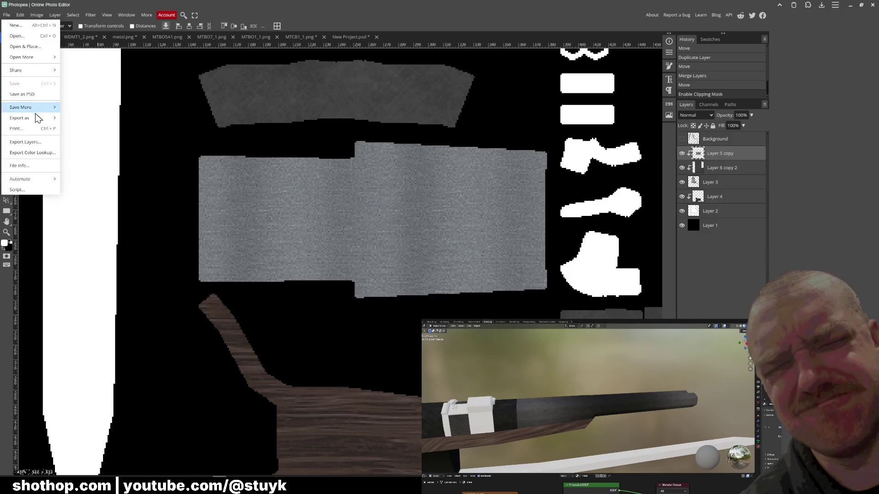
click(72, 120)
click(252, 162)
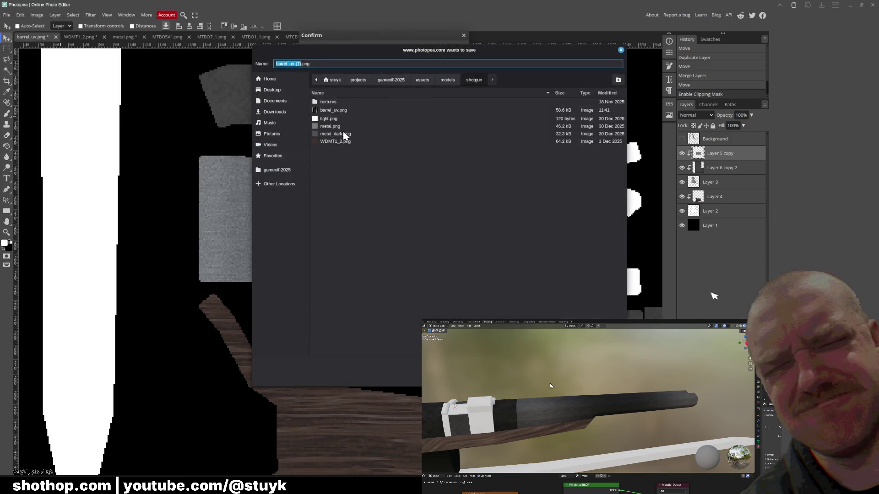
double_click(335, 110)
click(487, 251)
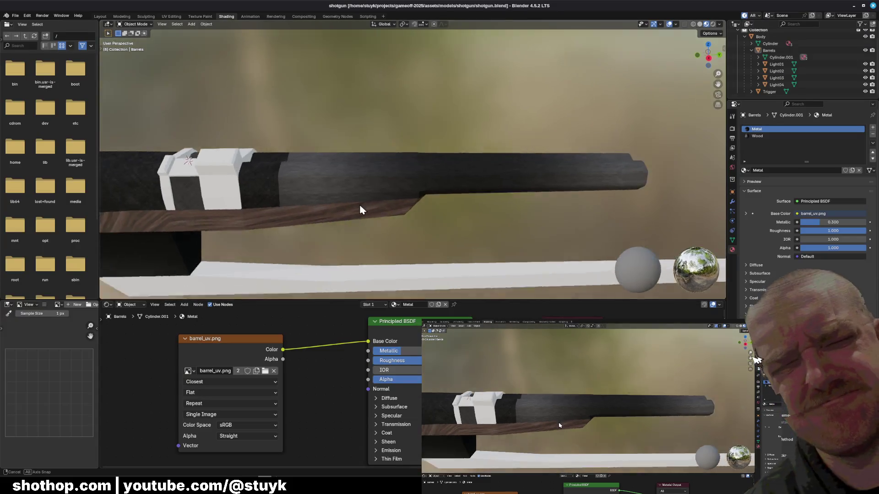
middle_drag(359, 203, 389, 193)
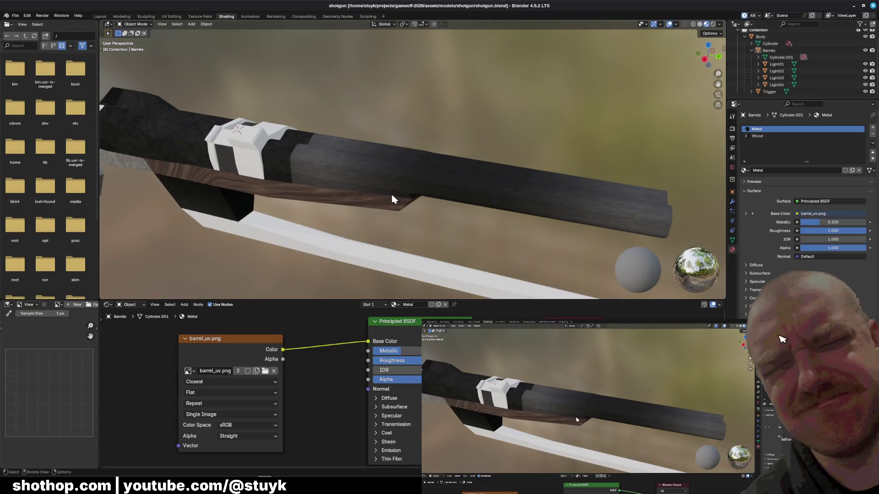
Orbit to view the light grey metal barrels and switch back to Photopea.
mouse_move(417, 240)
middle_down()
mouse_move(442, 226)
mouse_move(345, 220)
mouse_move(387, 215)
mouse_move(465, 235)
middle_up()
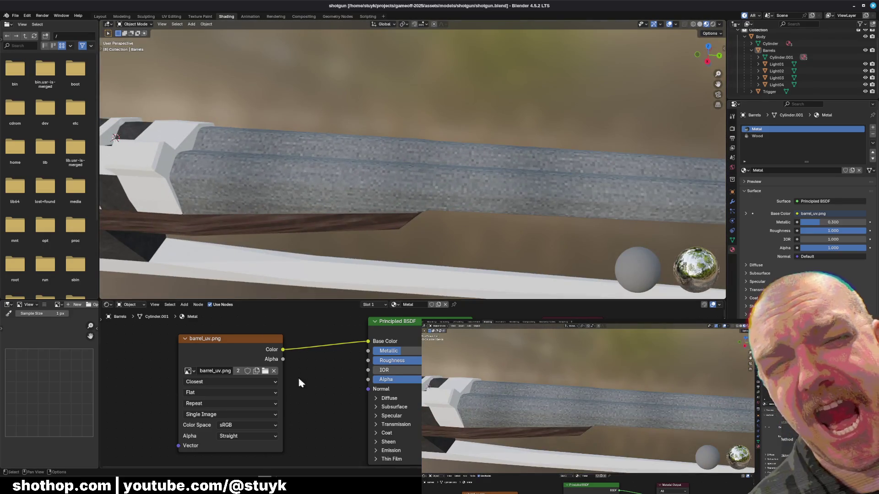
key(alt+Tab)
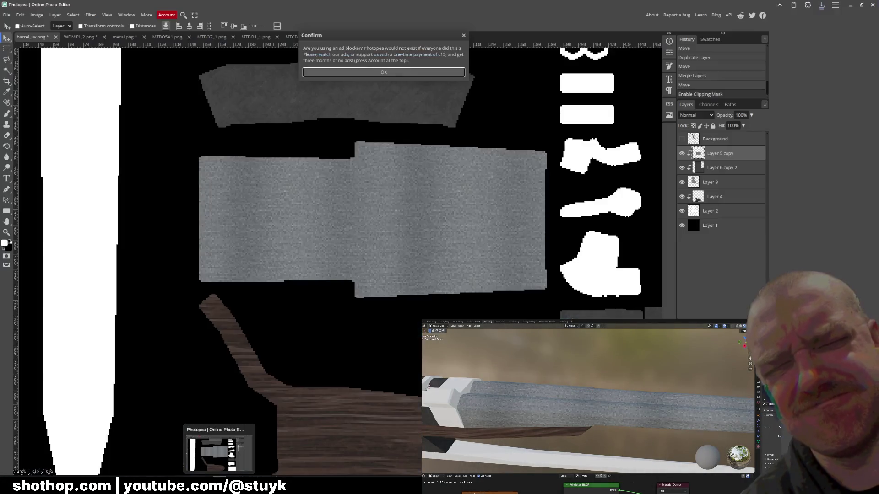
Try darkening the grey texture with Hue/Saturation lightness, then reset and abandon that adjustment.
drag(367, 266, 363, 268)
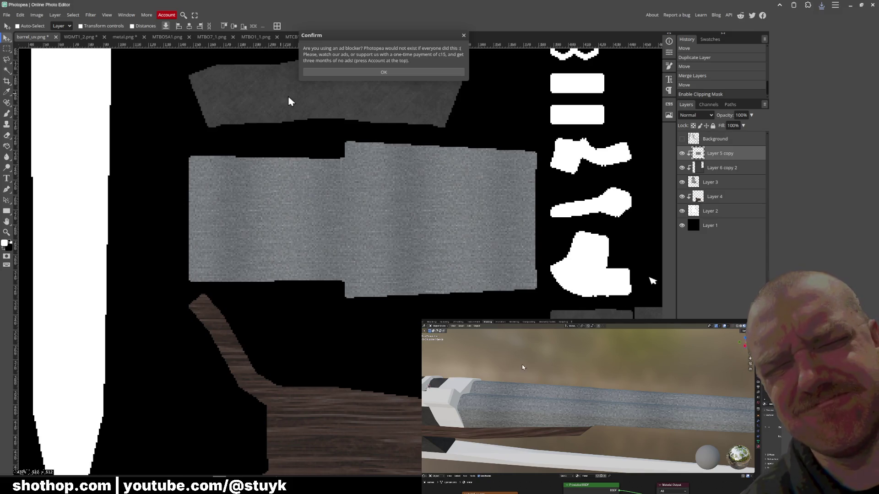
click(355, 73)
key(ctrl+u)
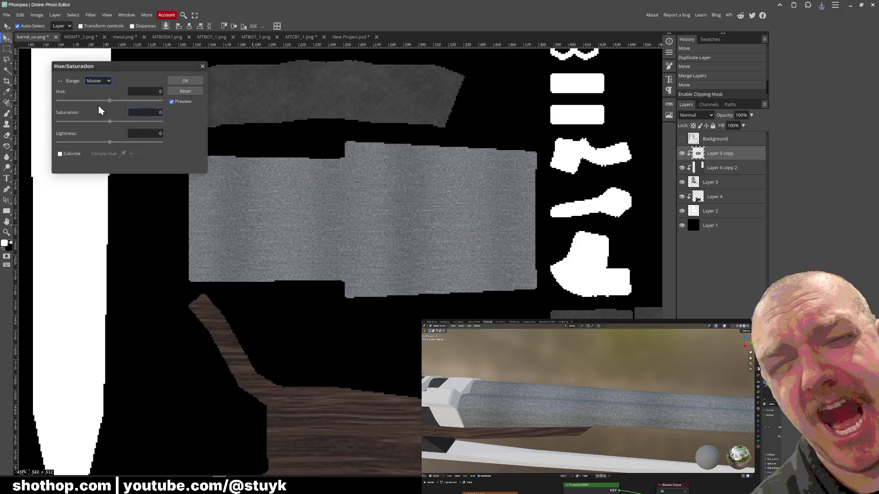
drag(109, 141, 76, 141)
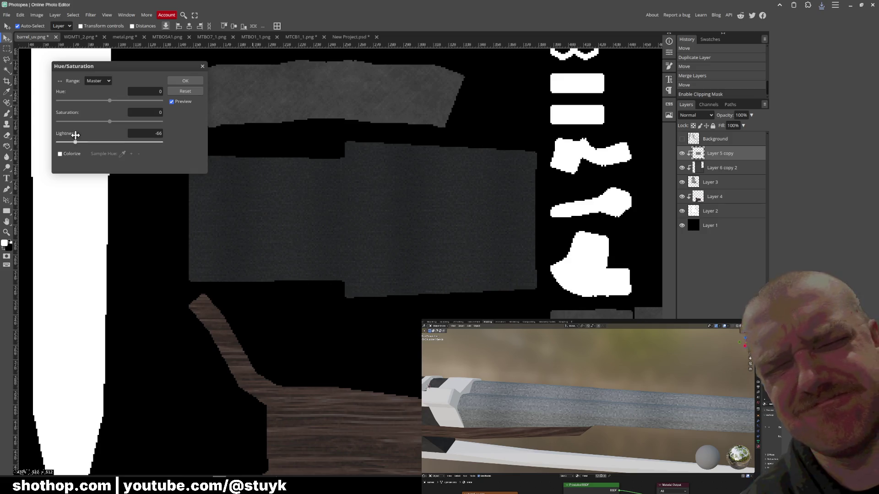
click(184, 91)
click(203, 67)
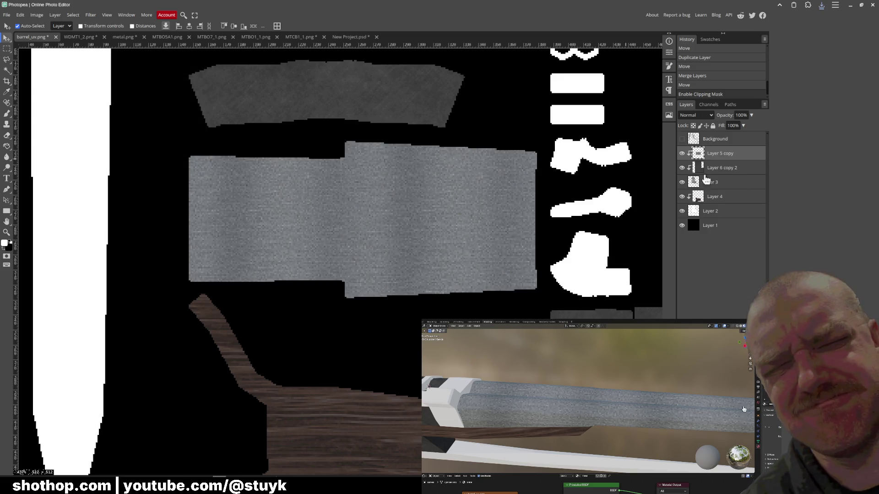
Unclip the texture layer and add a Curves adjustment layer clipped to it.
right_click(734, 153)
click(751, 283)
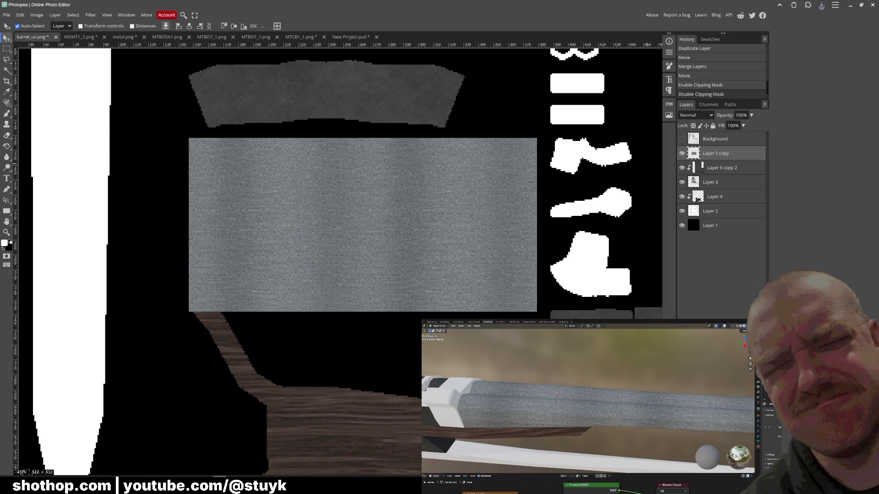
click(714, 484)
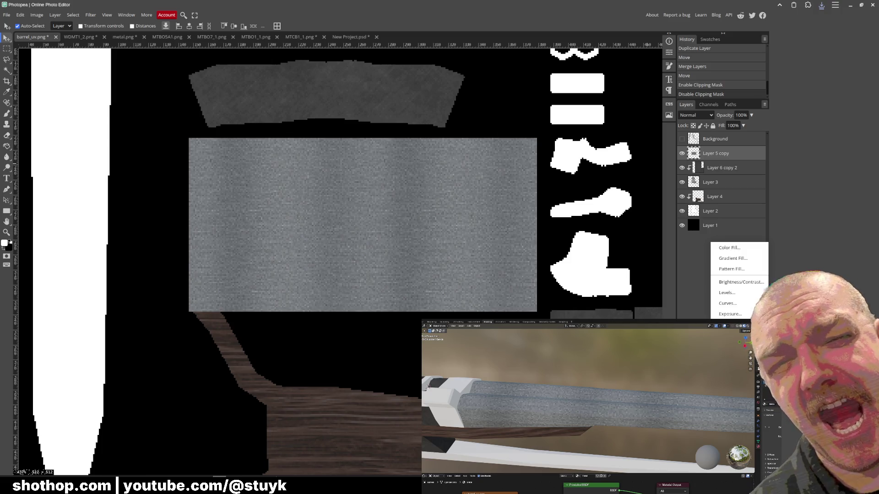
click(728, 303)
click(582, 176)
drag(584, 184, 586, 185)
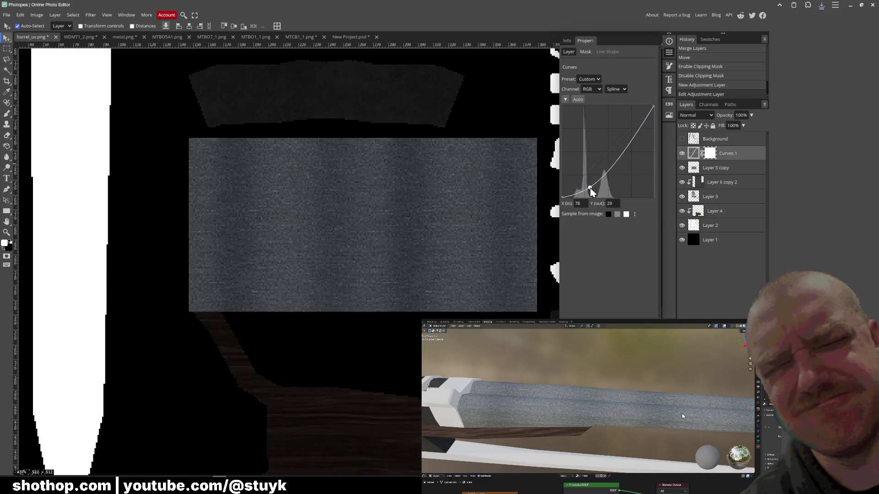
right_click(734, 152)
click(728, 282)
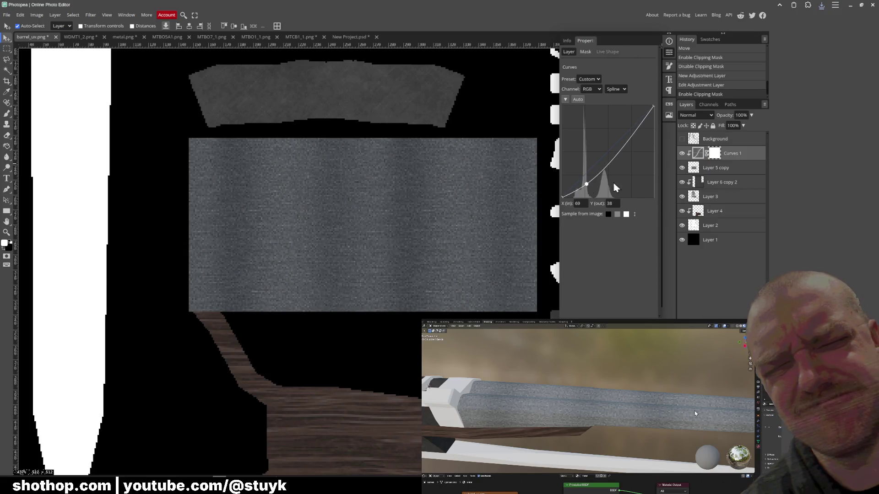
Pull the curve points down to darken the metal, then merge Curves 1 into the texture layer.
drag(586, 185, 594, 195)
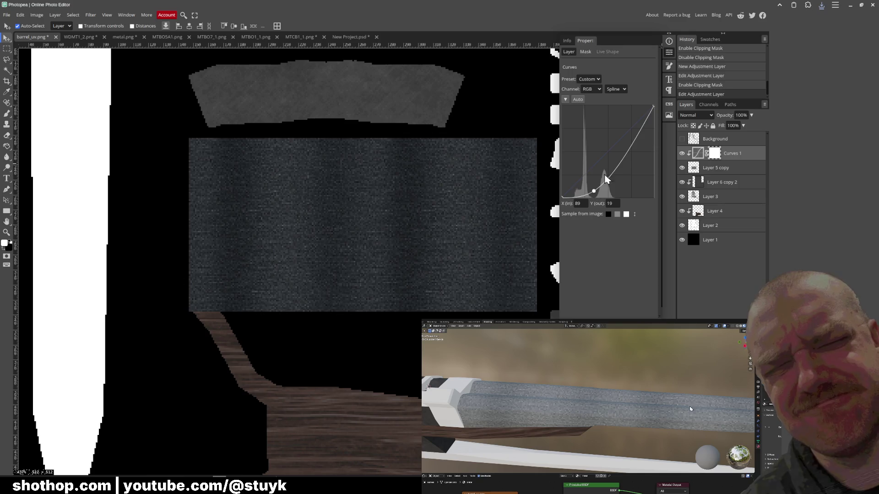
drag(624, 156, 631, 154)
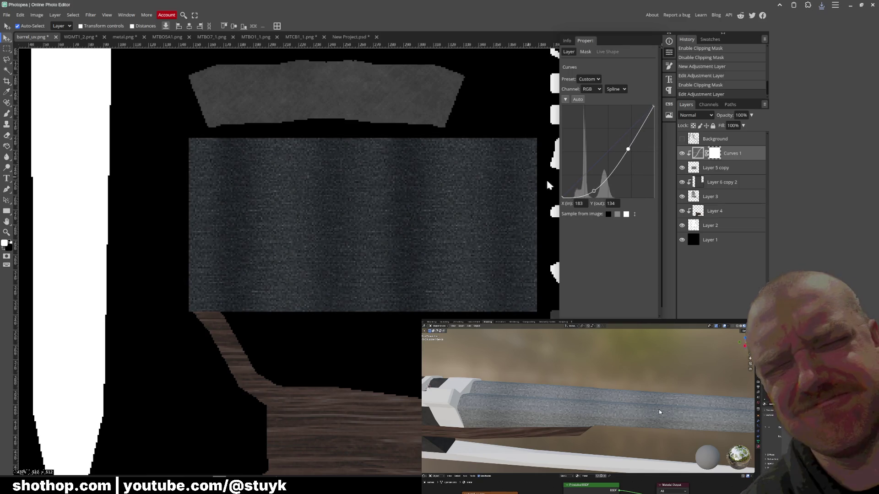
right_click(732, 157)
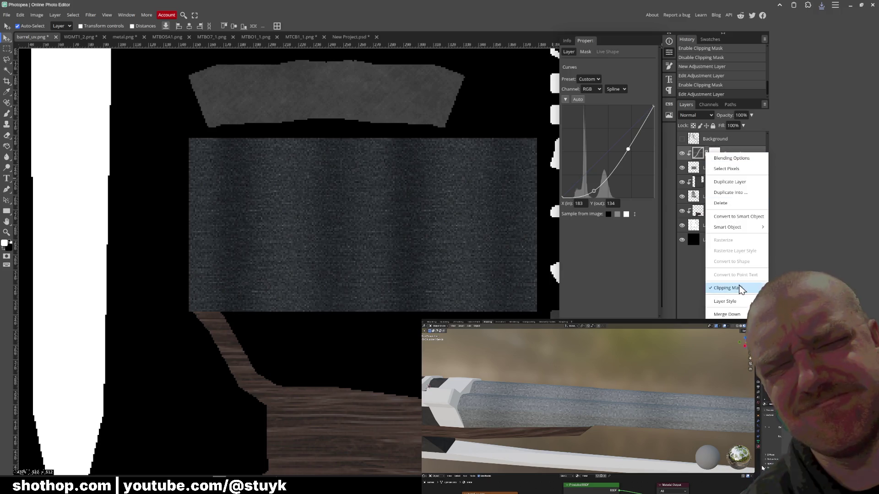
click(727, 313)
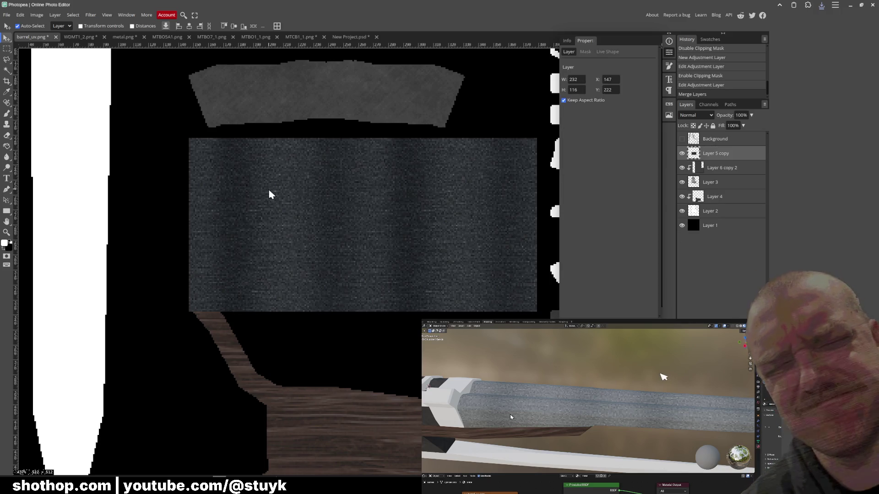
Export the darkened texture as PNG, overwriting the existing barrel_uv.png.
click(7, 14)
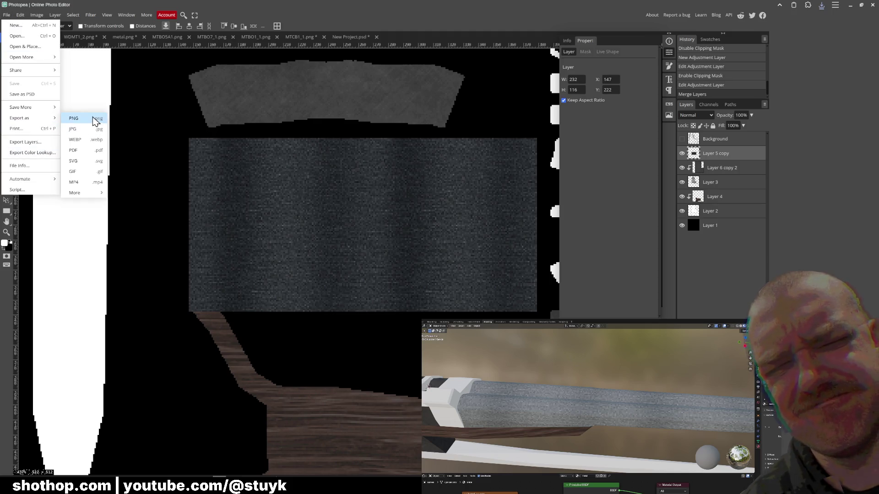
mouse_move(20, 117)
click(94, 118)
click(291, 180)
click(343, 110)
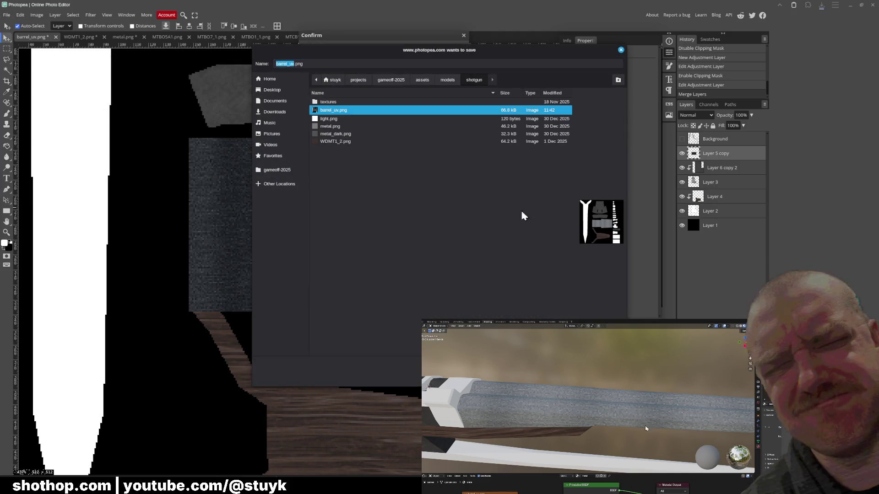
key(Return)
click(488, 254)
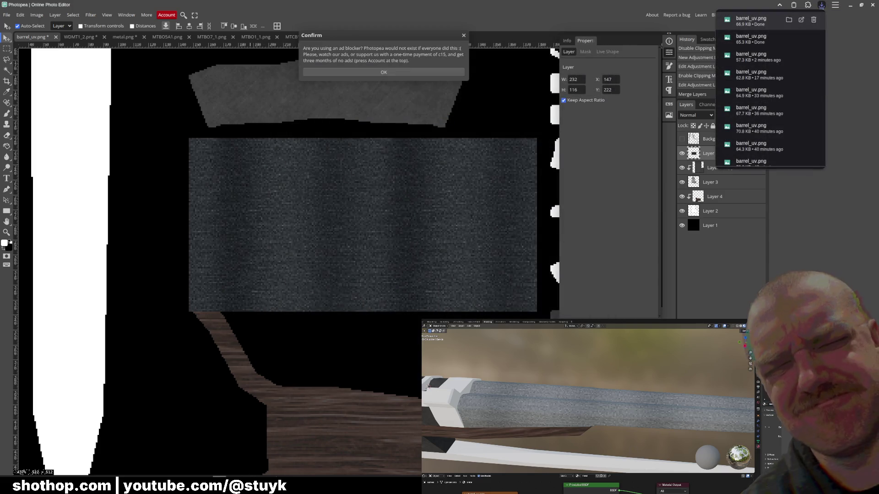
Inspect the darker barrels in Blender, glance at Godot, and return to Photopea's Edit menu.
click(275, 488)
scroll(451, 227, down, 2)
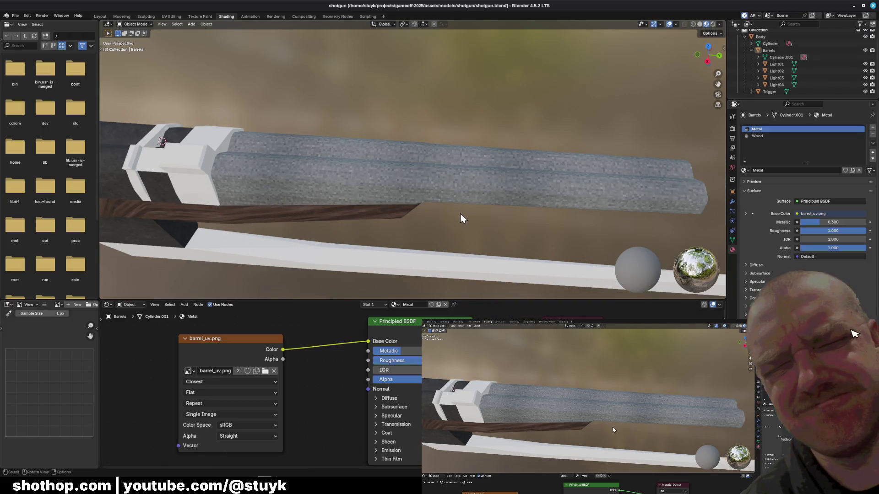
scroll(457, 220, down, 3)
scroll(447, 201, down, 3)
mouse_move(405, 202)
middle_down()
mouse_move(456, 209)
mouse_move(276, 181)
mouse_move(312, 167)
mouse_move(357, 172)
middle_up()
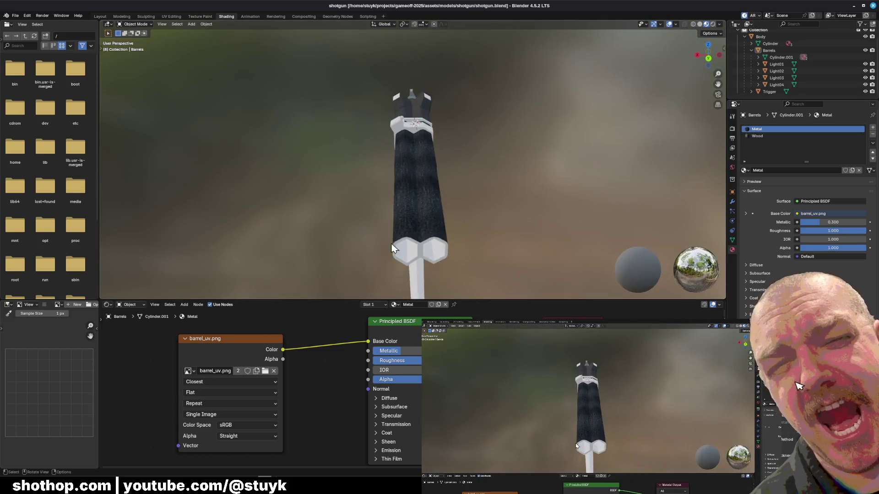
key(alt+Tab)
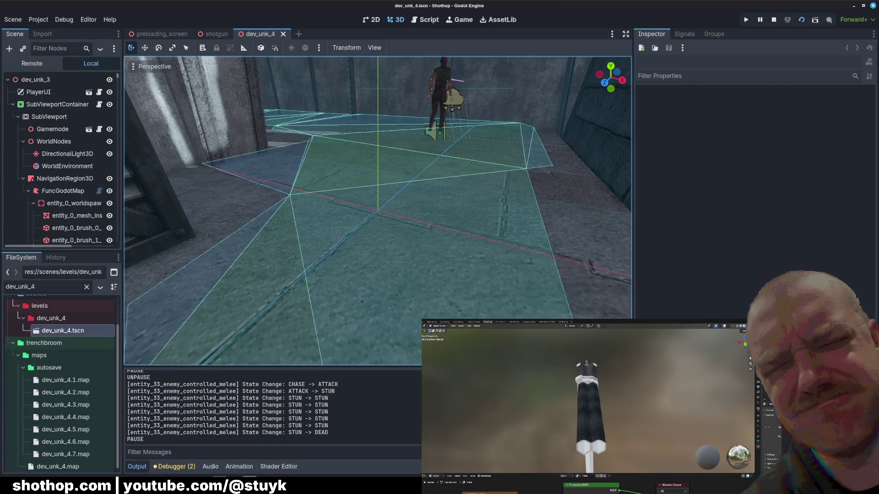
key(alt+Tab)
click(21, 16)
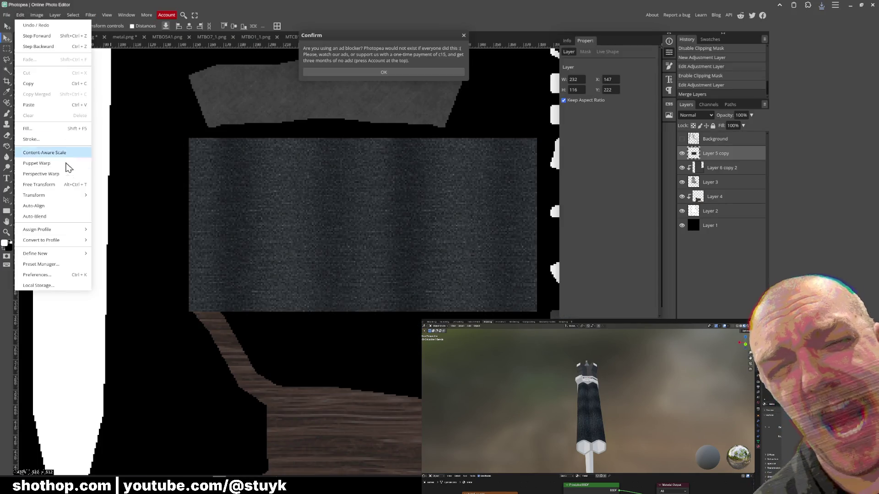
mouse_move(34, 195)
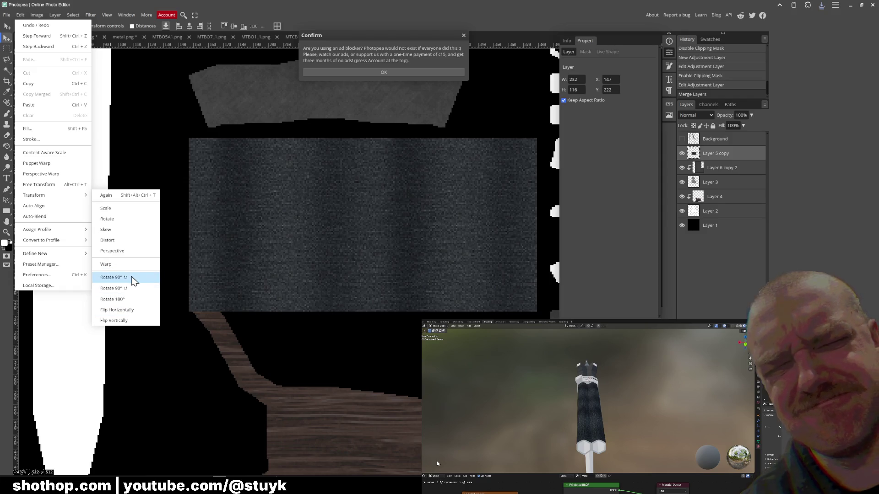
Rotate the dark texture 90°, position it over the barrel area, duplicate it and merge the copies.
click(132, 280)
mouse_move(394, 278)
mouse_down()
mouse_move(463, 276)
mouse_move(479, 243)
mouse_up()
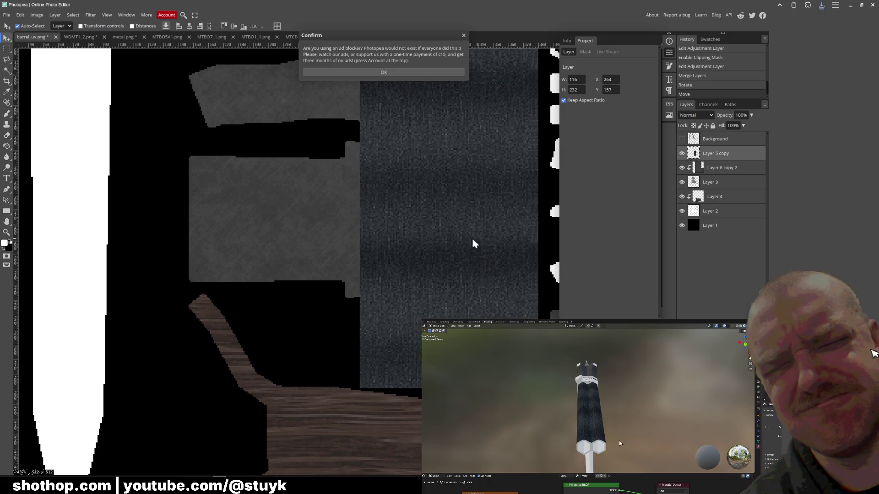
drag(479, 243, 309, 249)
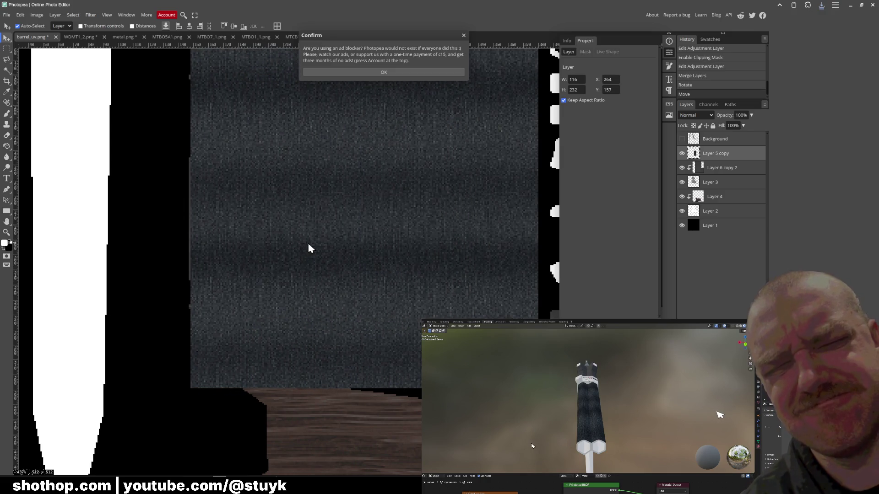
key(ctrl+j)
right_click(722, 168)
click(732, 278)
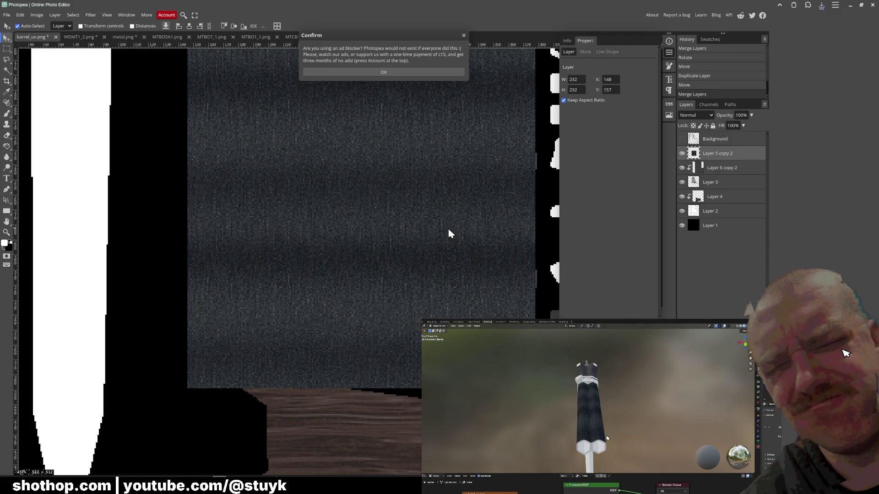
Nudge the merged texture left and clip it to the barrel shapes.
key(Left)
right_click(717, 155)
click(735, 293)
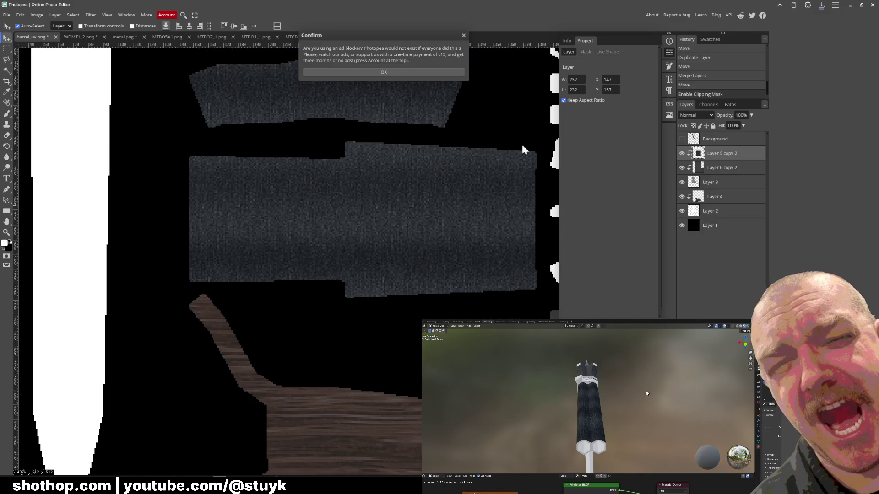
click(397, 74)
Re-export as PNG over barrel_uv.png and view the dark grainy barrels in Blender.
click(7, 15)
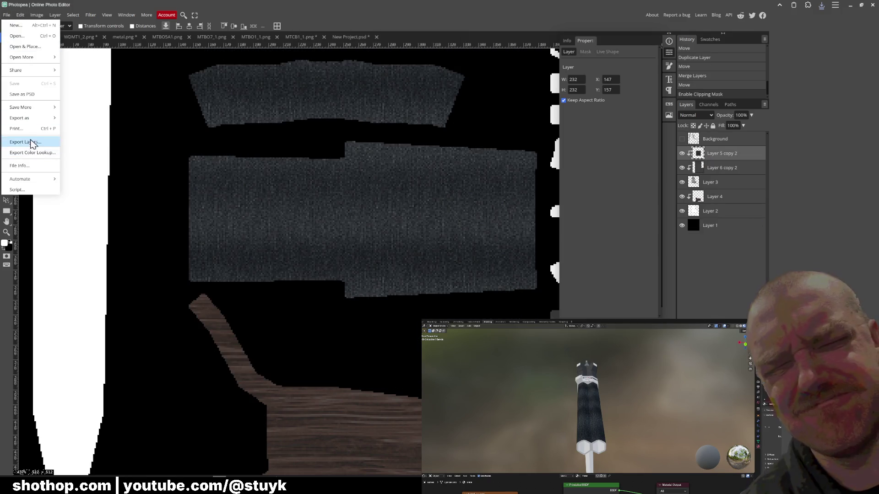
mouse_move(19, 118)
click(69, 118)
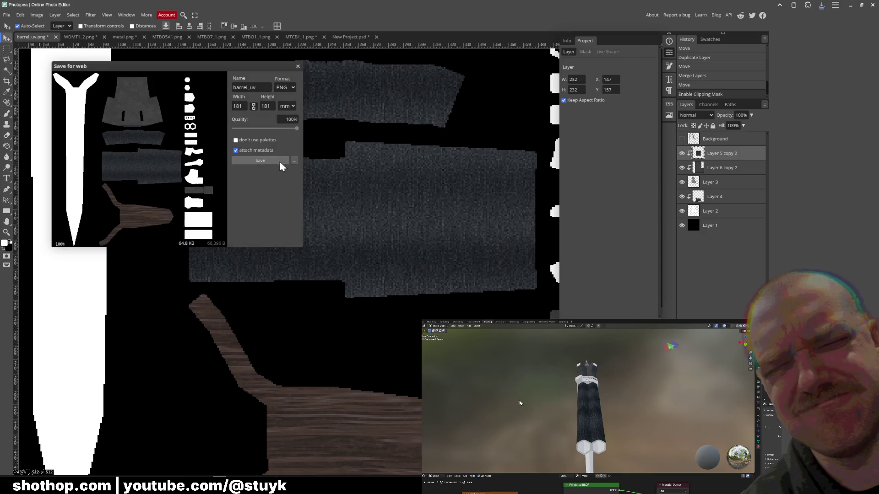
click(277, 165)
key(Return)
click(479, 251)
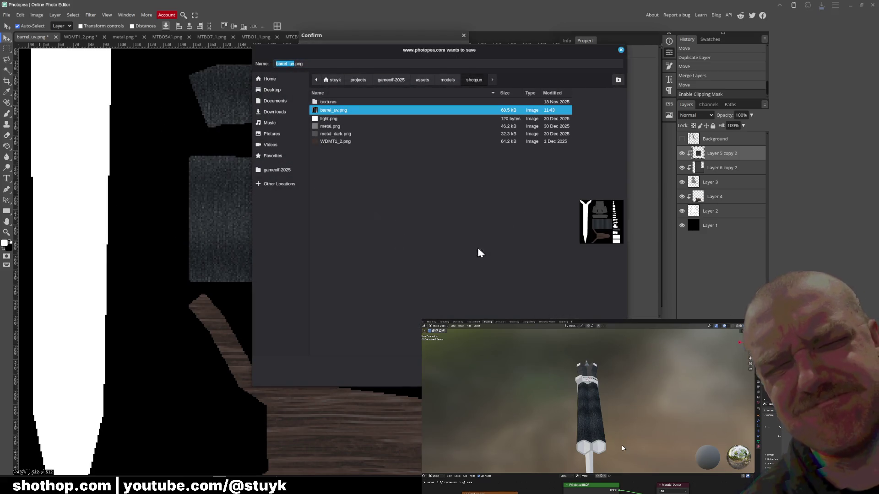
key(alt+Tab)
mouse_move(429, 256)
middle_down()
mouse_move(433, 199)
mouse_move(444, 238)
mouse_move(452, 236)
middle_up()
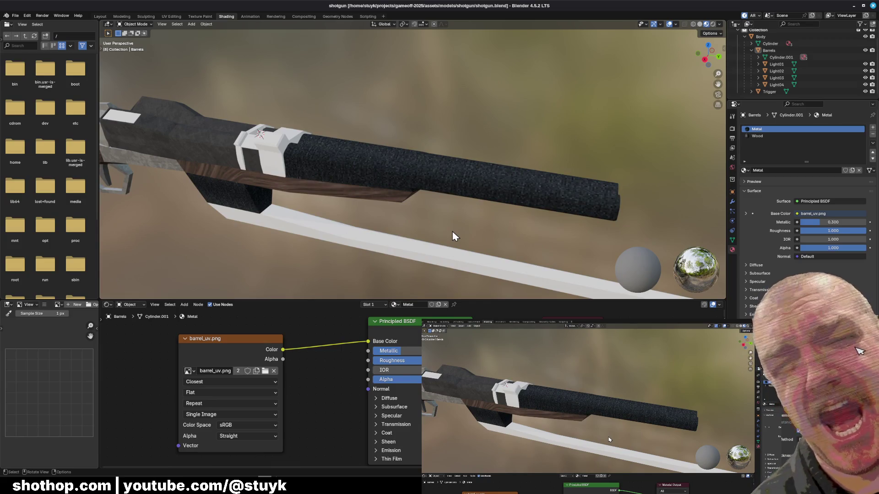
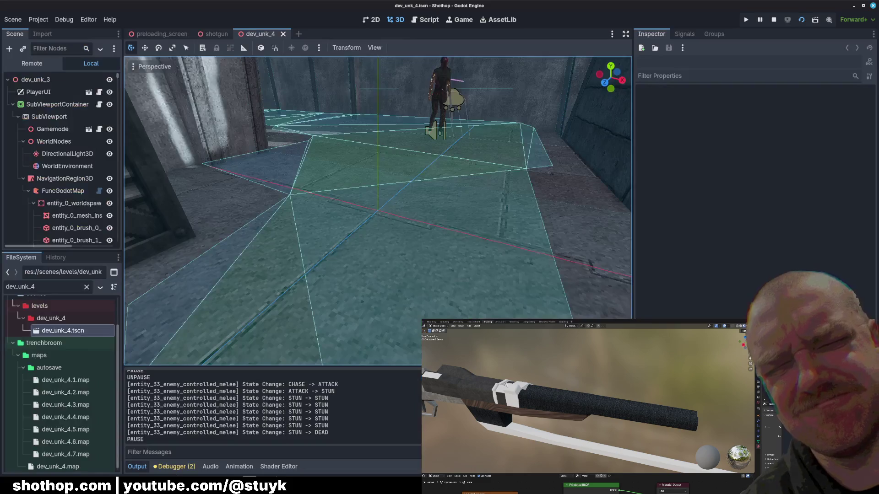
Run the project with F5 and attack the first enemies while advancing down the corridor.
key(F5)
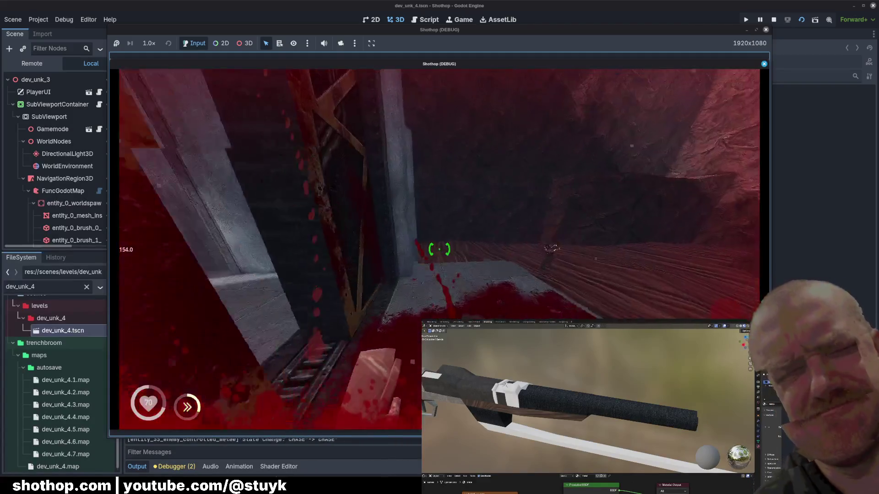
click(439, 249)
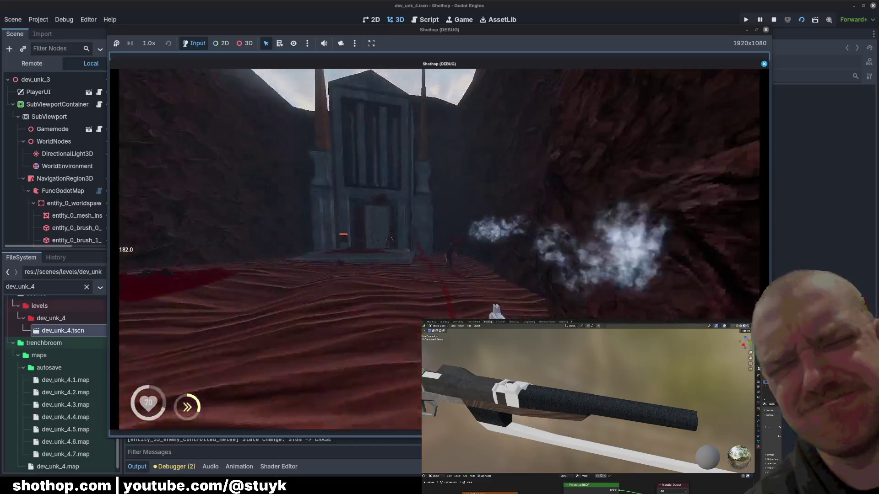
click(440, 250)
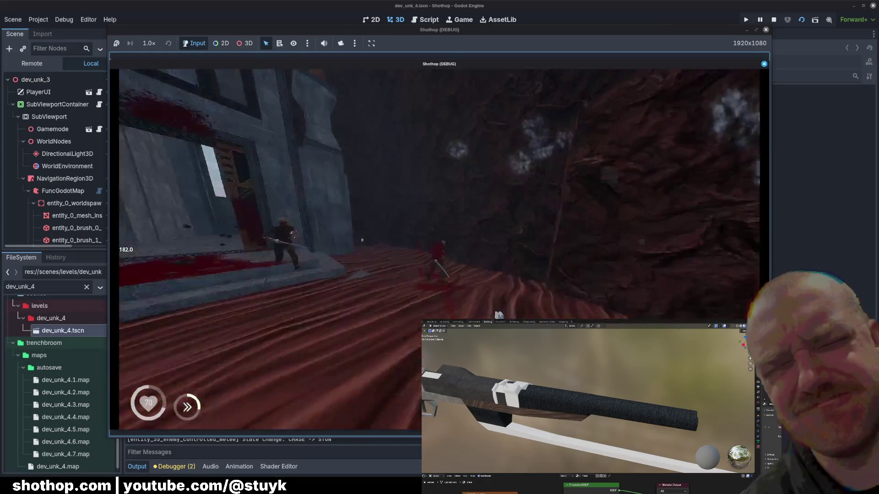
click(440, 250)
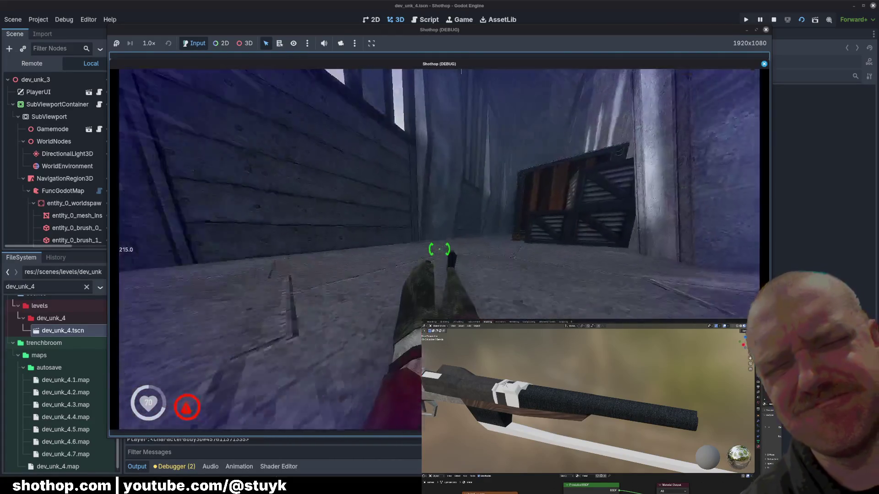
key(w)
key(w)
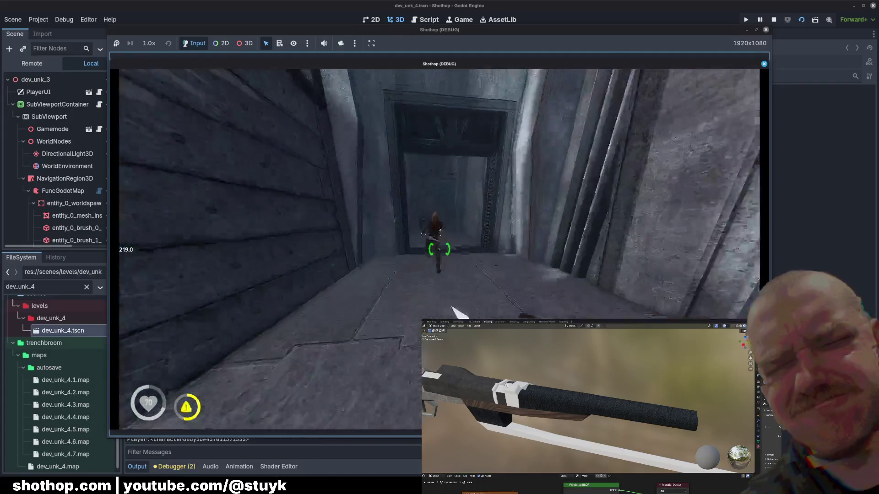
key(w)
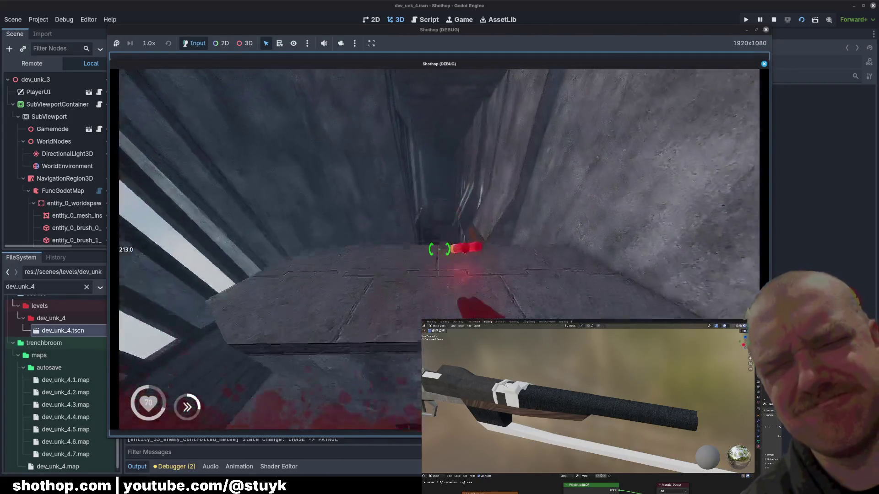
Fight through the corridor enemies, striking and finishing off the stunned ones.
click(440, 249)
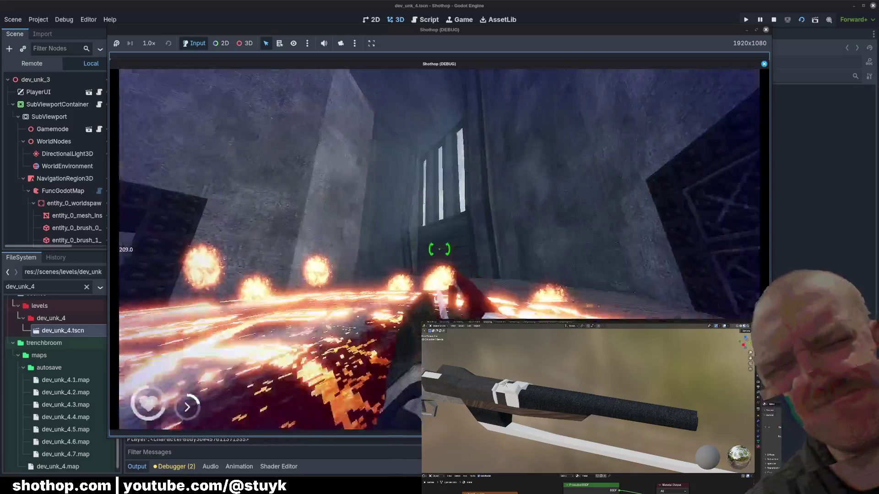
click(440, 249)
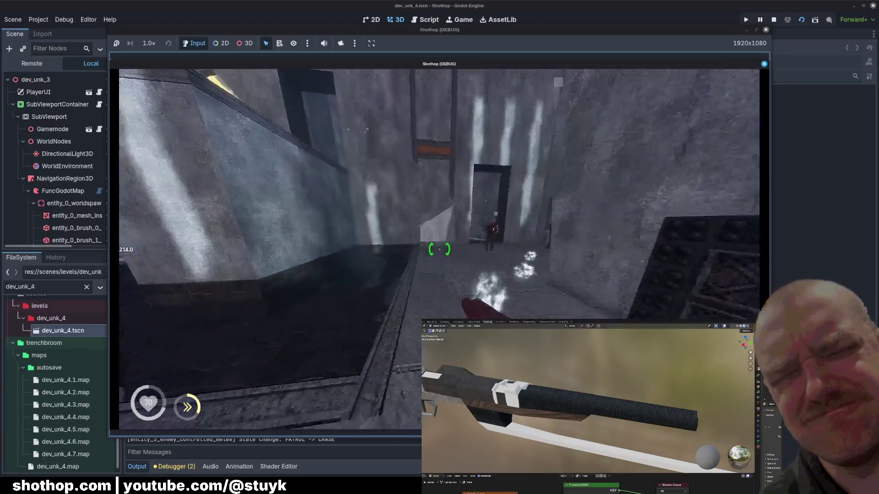
click(440, 249)
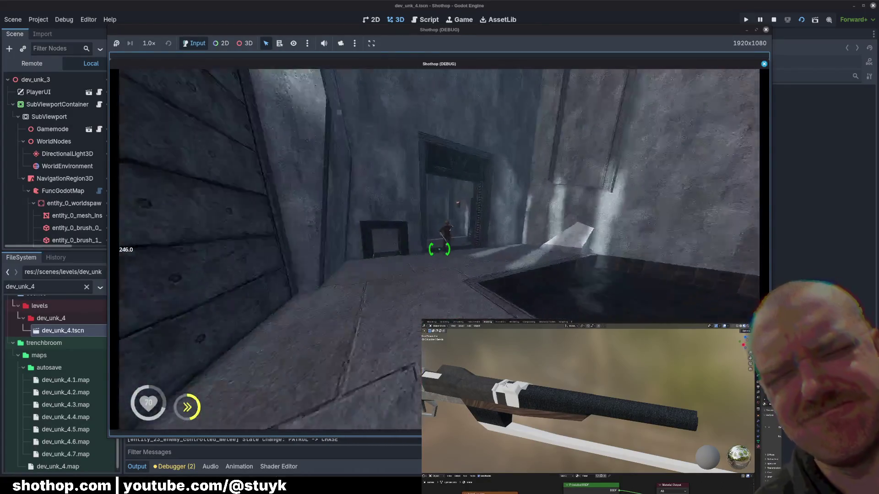
click(440, 250)
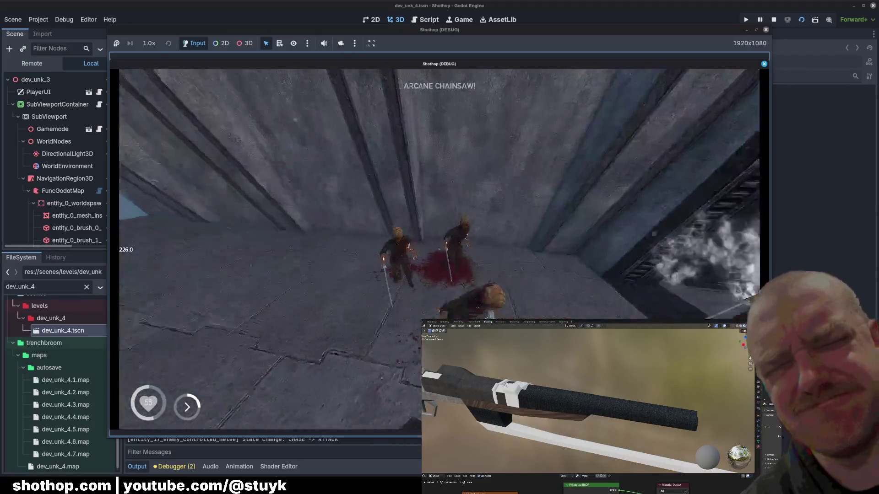
click(440, 250)
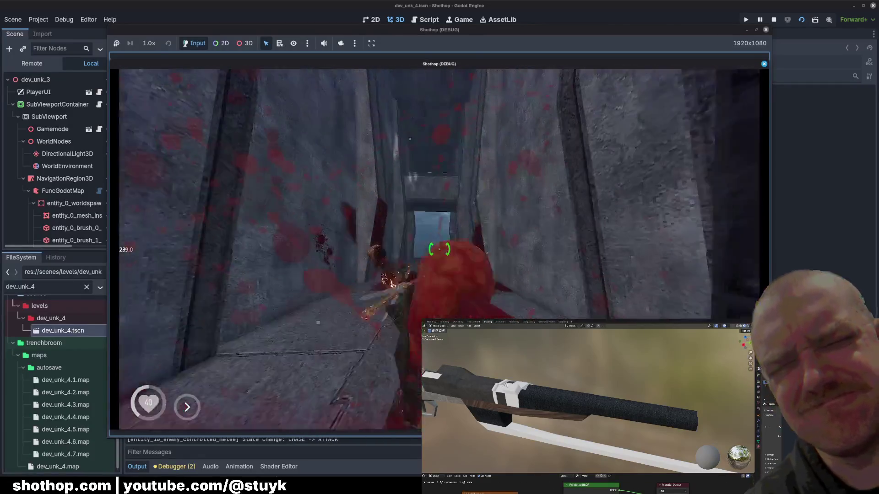
click(439, 250)
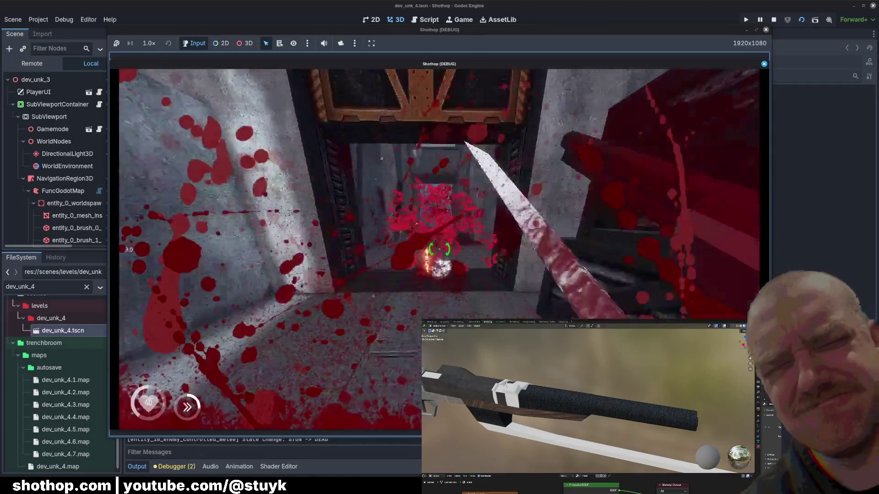
click(439, 249)
Pause the game with Escape and stop the running game from the editor.
key(Escape)
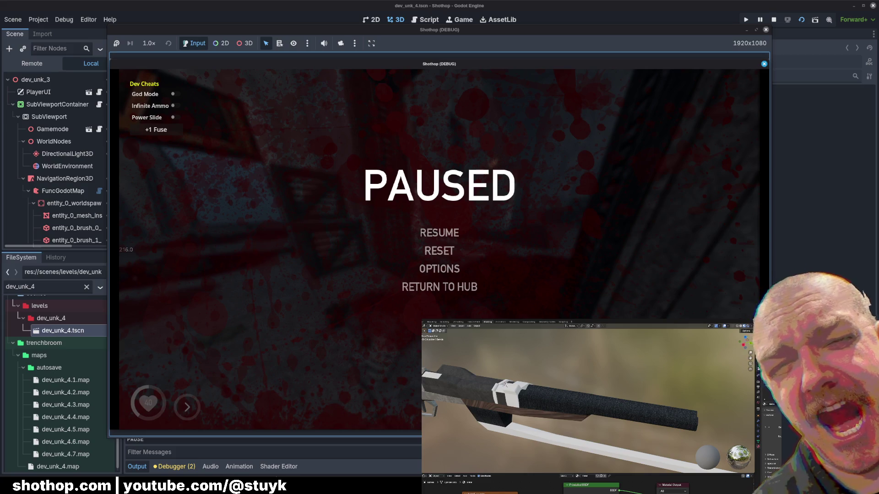
click(772, 19)
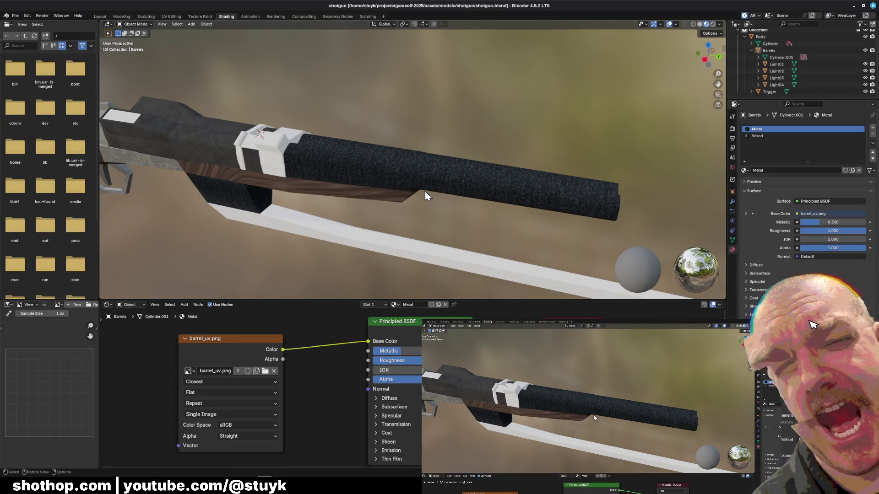
Orbit the viewport around the shotgun to look over the dark barrel texture.
middle_drag(427, 222, 385, 207)
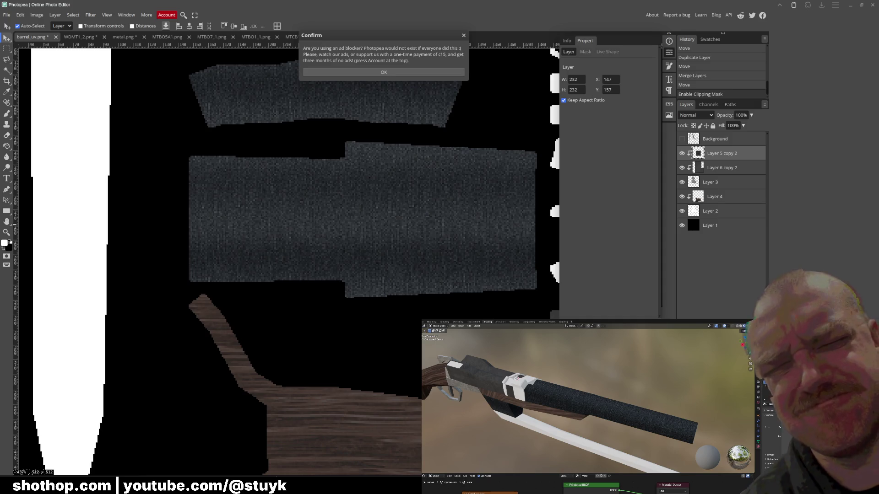
Dismiss the ad notice and glance at the barrel in Blender before returning to Photopea.
click(402, 73)
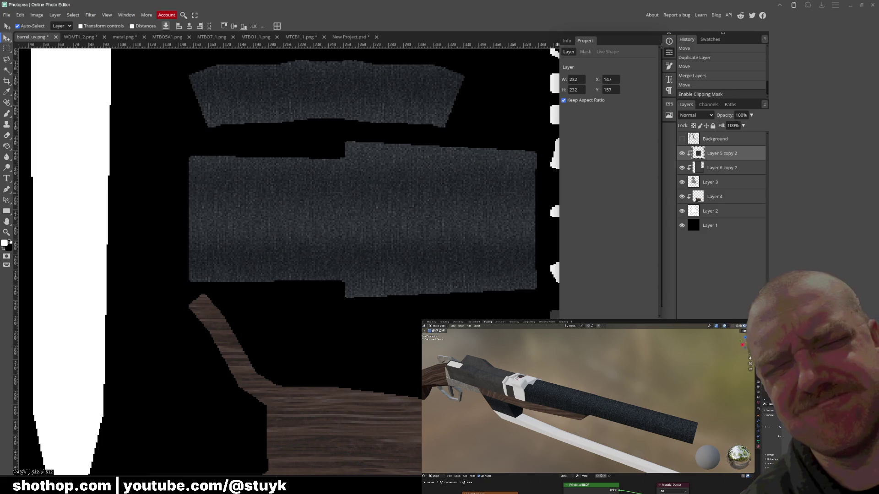
key(alt+Tab)
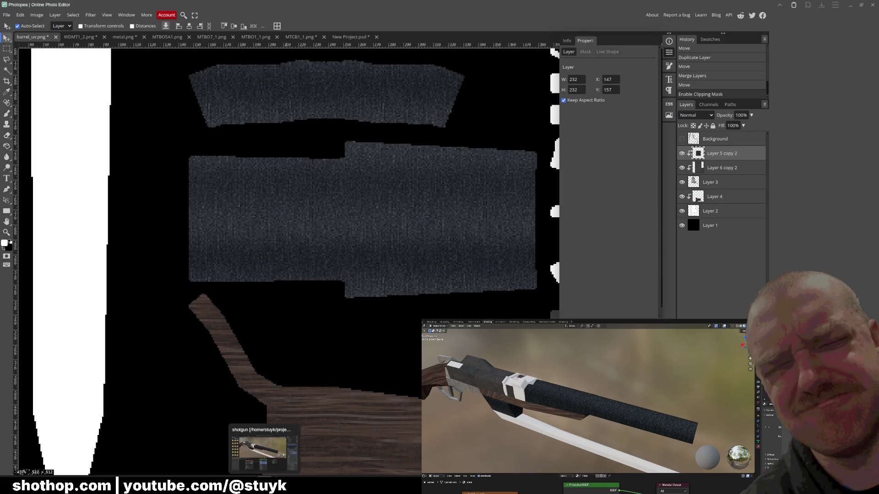
scroll(367, 247, up, 3)
scroll(400, 253, up, 3)
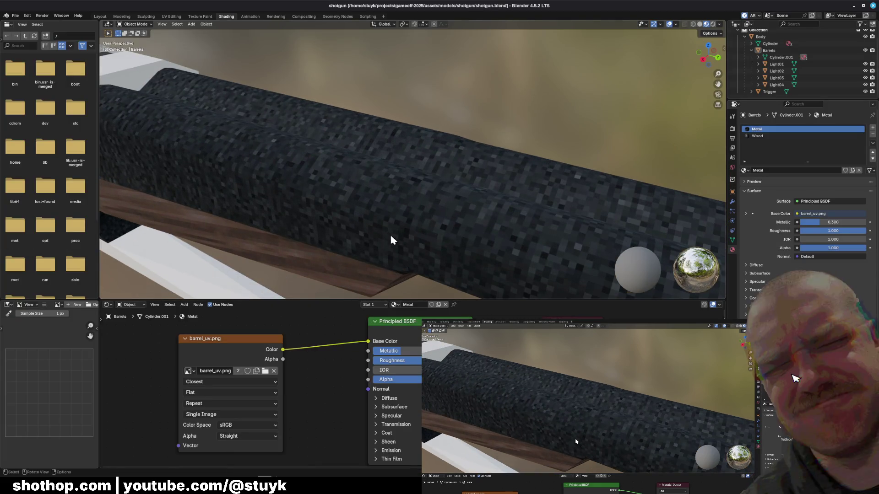
scroll(390, 235, down, 5)
scroll(394, 216, up, 3)
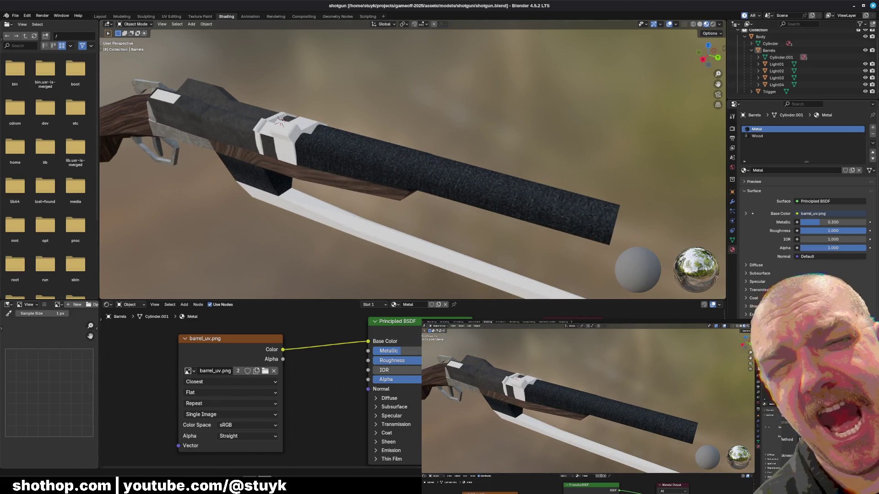
key(alt+Tab)
key(alt+Tab)
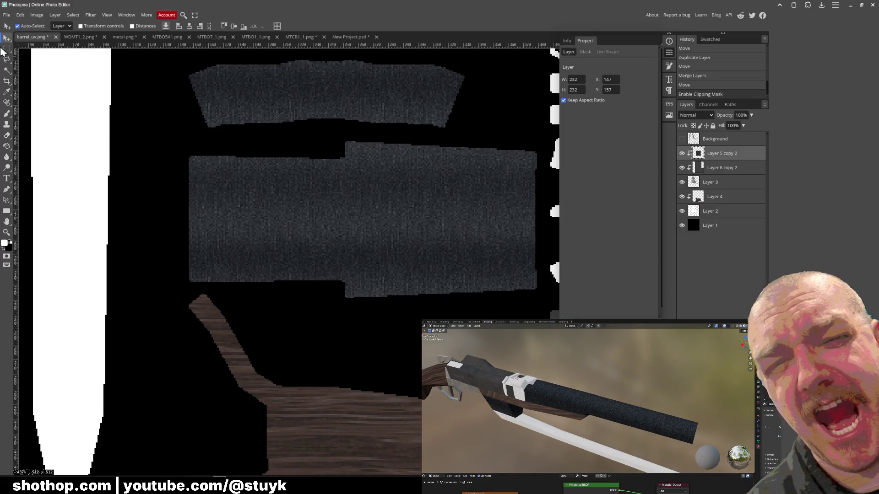
scroll(432, 210, down, 2)
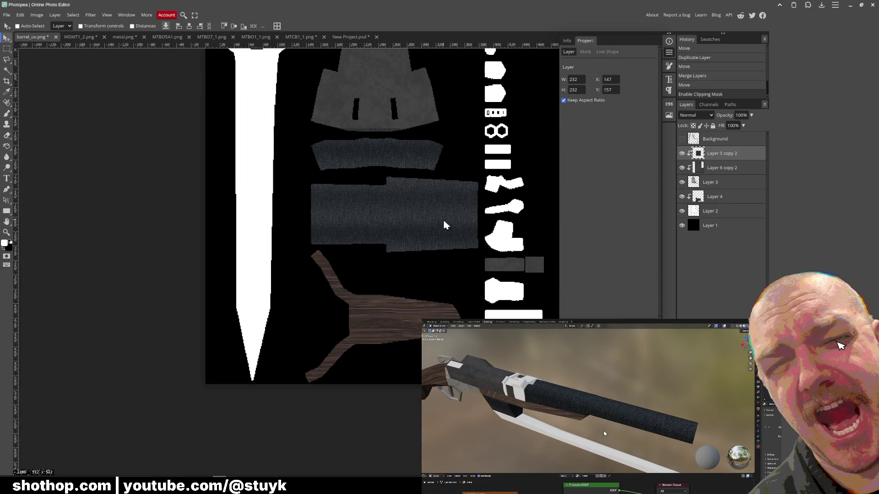
Release the barrel texture layer (Layer 5 copy 2) from its clipping mask.
right_click(716, 153)
click(727, 286)
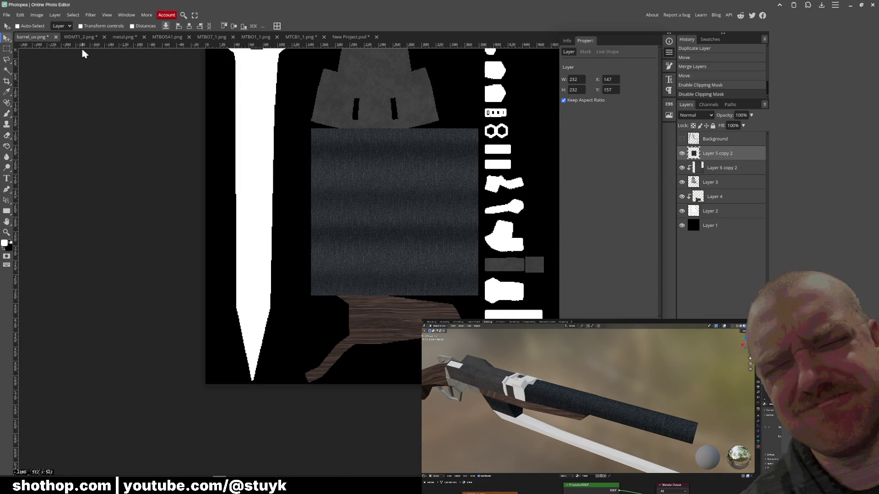
click(17, 19)
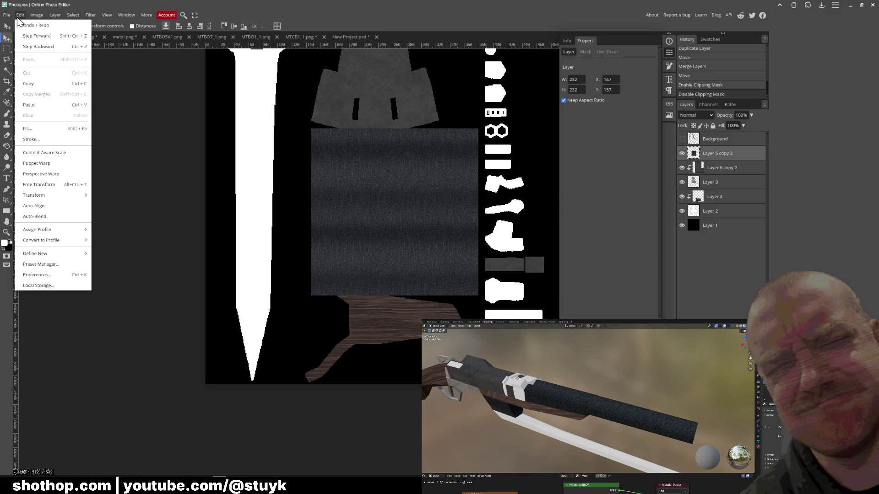
Free-transform the striped barrel texture piece smaller and apply the resize.
click(59, 195)
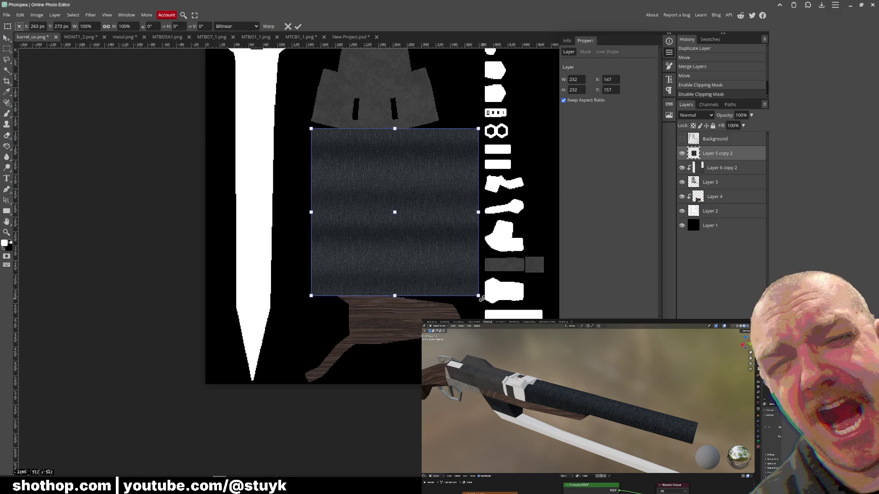
mouse_move(478, 296)
mouse_down()
mouse_move(374, 197)
mouse_move(348, 204)
mouse_up()
key(Return)
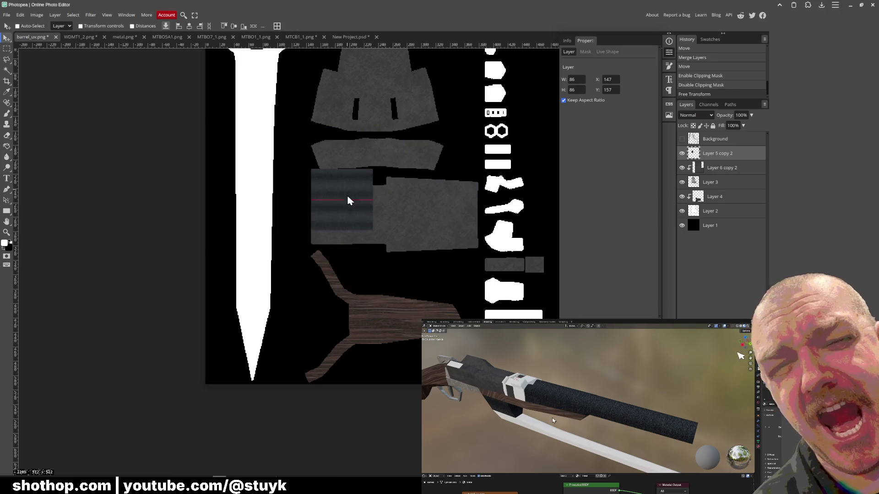
scroll(435, 217, up, 1)
scroll(415, 219, up, 1)
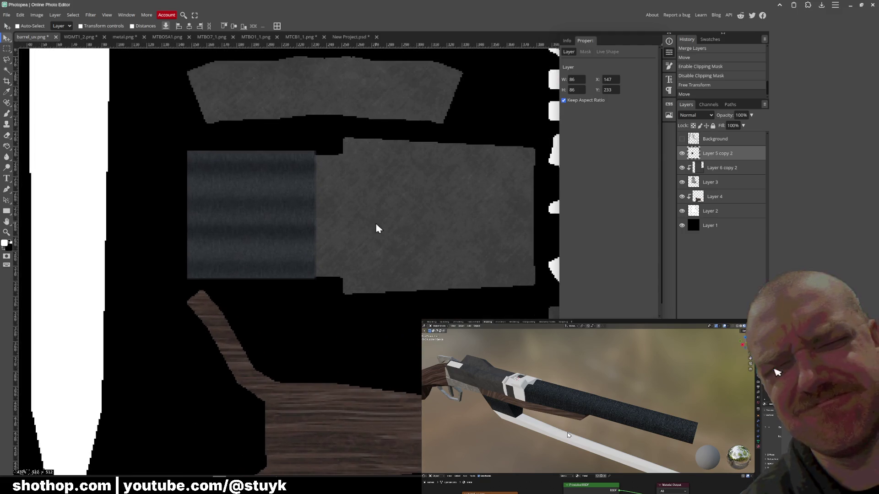
Duplicate the striped piece twice to the right and merge the copies into one strip.
alt+drag(264, 232, 392, 241)
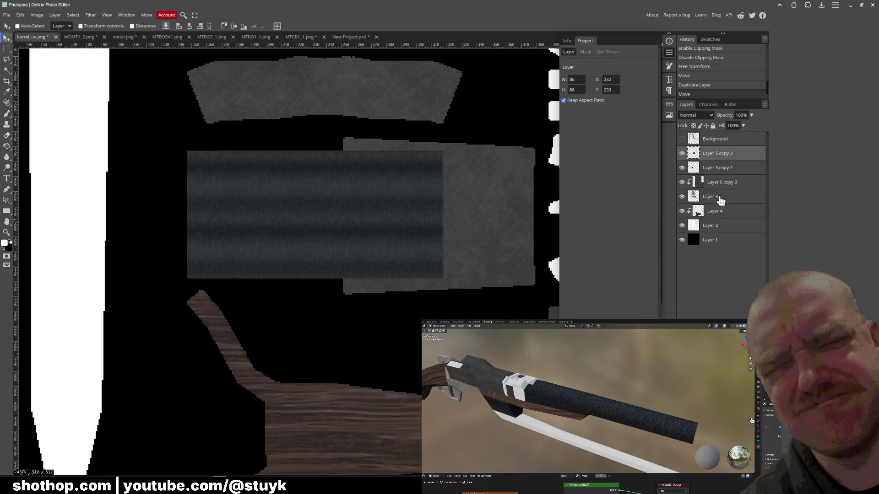
right_click(719, 166)
click(720, 313)
alt+drag(260, 238, 500, 242)
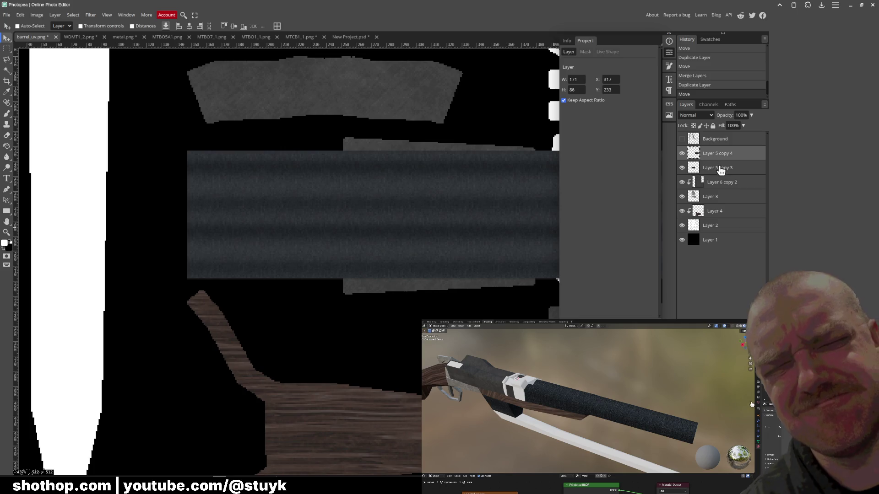
right_click(717, 172)
click(721, 310)
Move the merged strip over the barrel area and clip it to the barrel shape layer below.
mouse_move(482, 223)
mouse_down()
mouse_move(349, 210)
mouse_move(437, 216)
mouse_move(461, 98)
mouse_up()
right_click(708, 168)
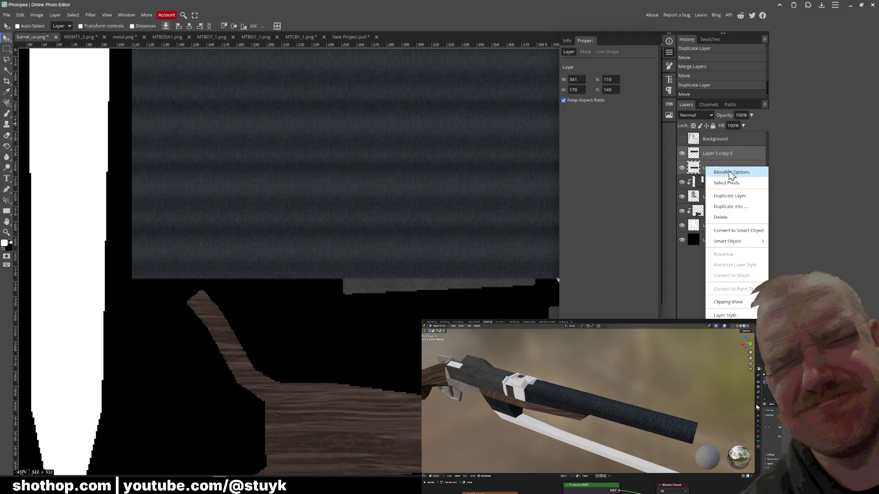
click(732, 326)
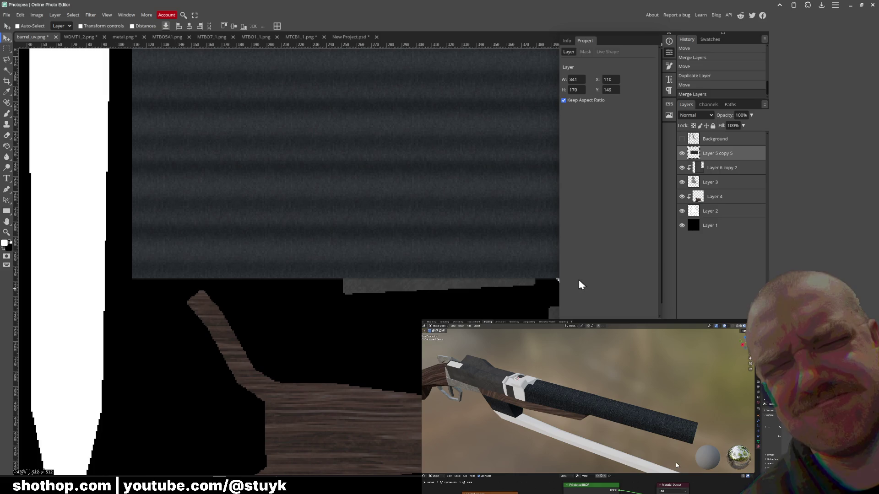
drag(472, 195, 472, 239)
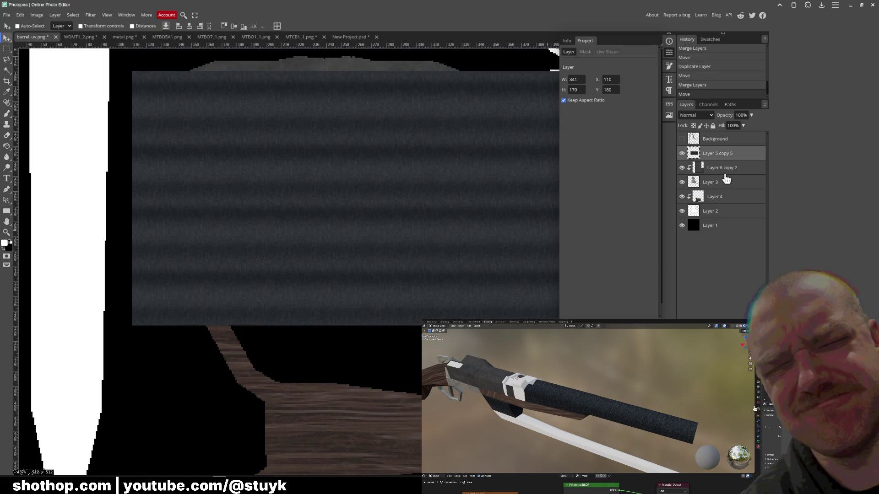
right_click(707, 152)
click(737, 286)
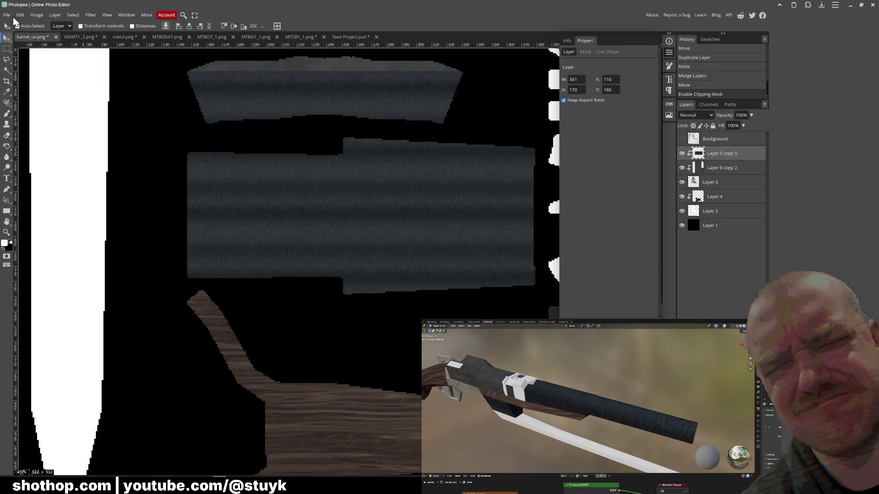
Export the image as PNG, replacing barrel_uv.png.
click(8, 16)
click(74, 118)
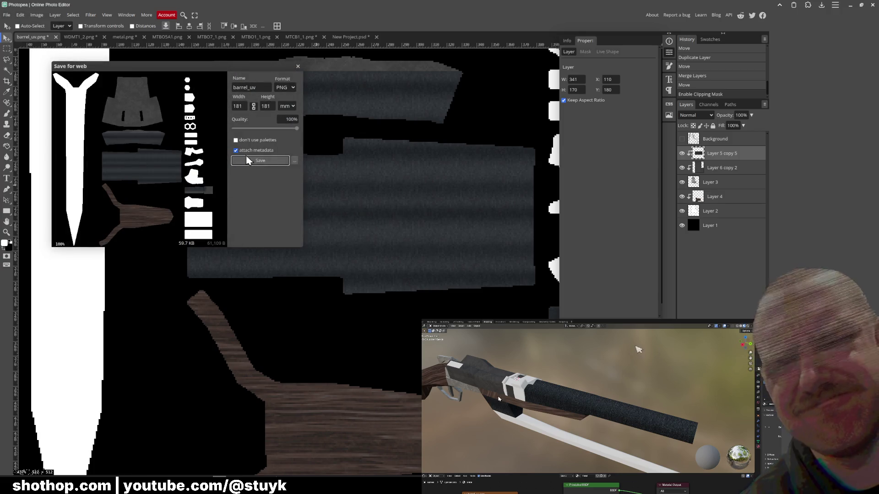
click(260, 161)
double_click(335, 111)
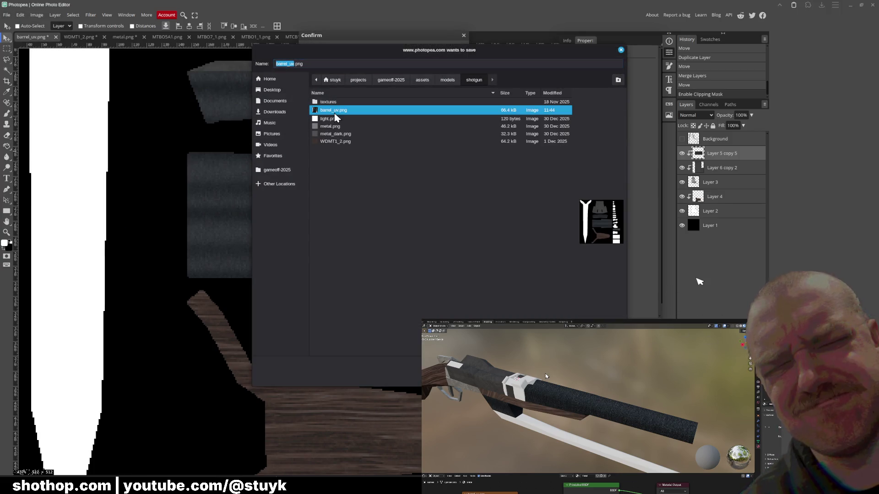
click(538, 255)
key(alt+Tab)
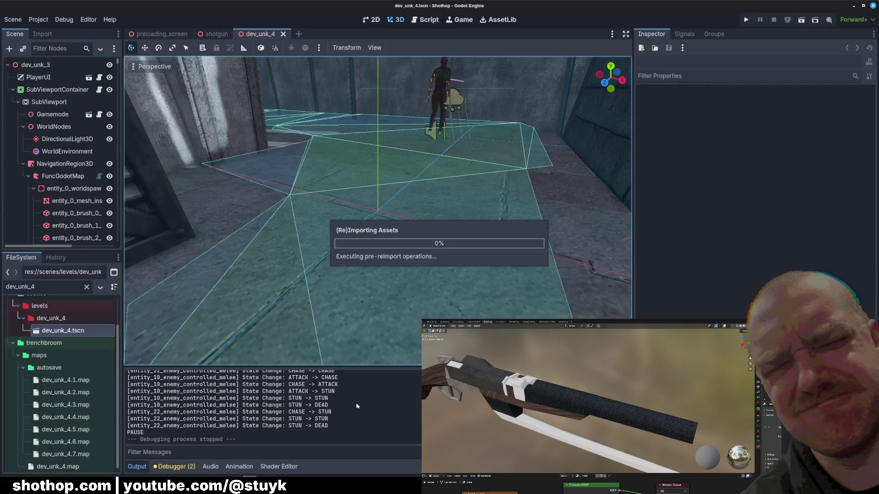
Inspect the refreshed barrel texture in Blender, then return to the Godot editor to reimport.
key(alt+Tab)
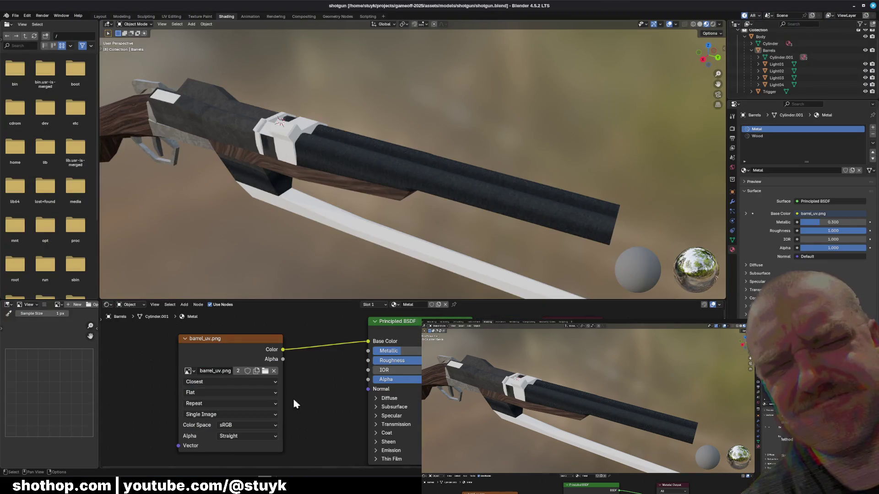
mouse_move(385, 246)
middle_down()
mouse_move(320, 240)
mouse_move(346, 252)
mouse_move(352, 222)
mouse_move(445, 214)
mouse_move(349, 190)
mouse_move(436, 184)
mouse_move(421, 198)
mouse_move(467, 194)
middle_up()
scroll(466, 189, down, 1)
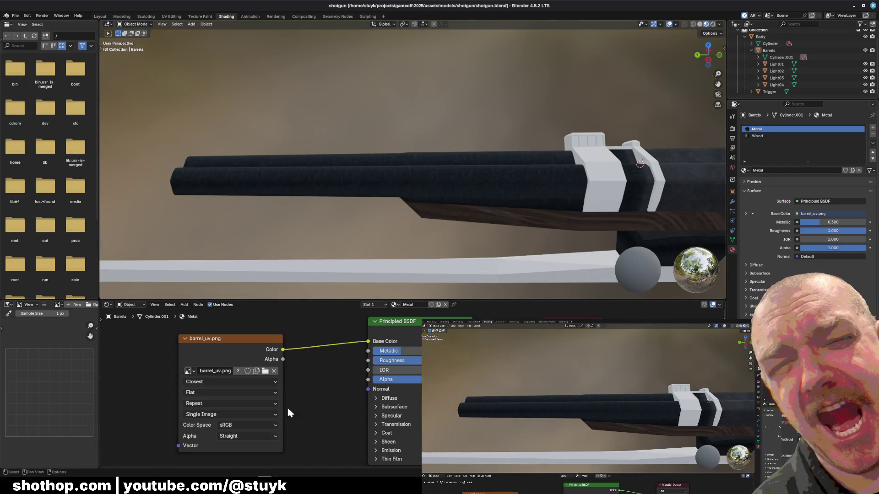
click(248, 450)
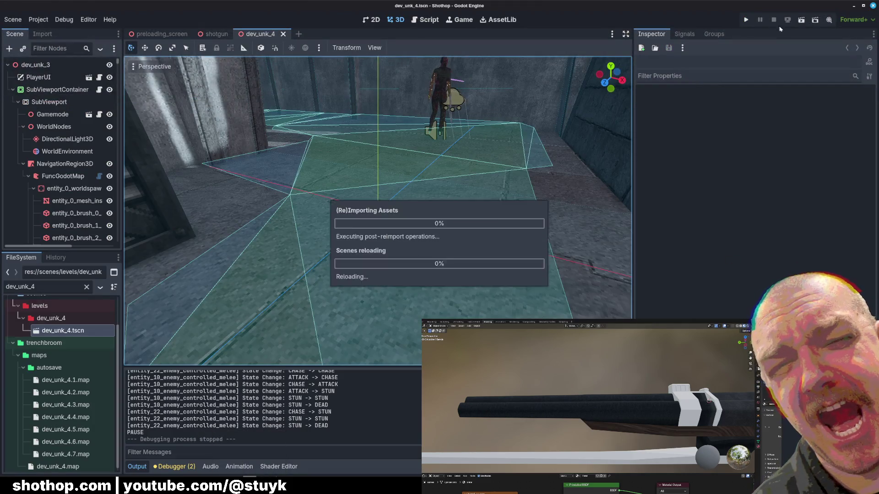
Run the scene with F6, fire the retextured shotgun at an enemy, then orbit the model in Blender.
key(F6)
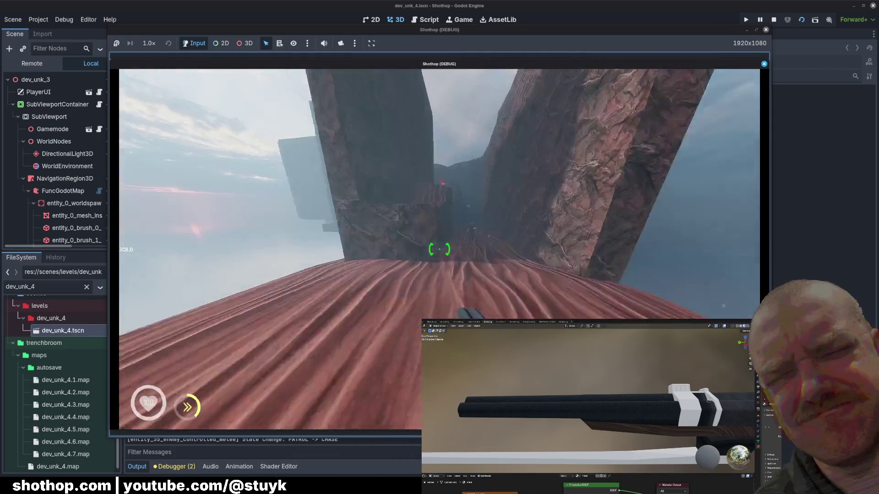
key(Escape)
key(Escape)
click(439, 249)
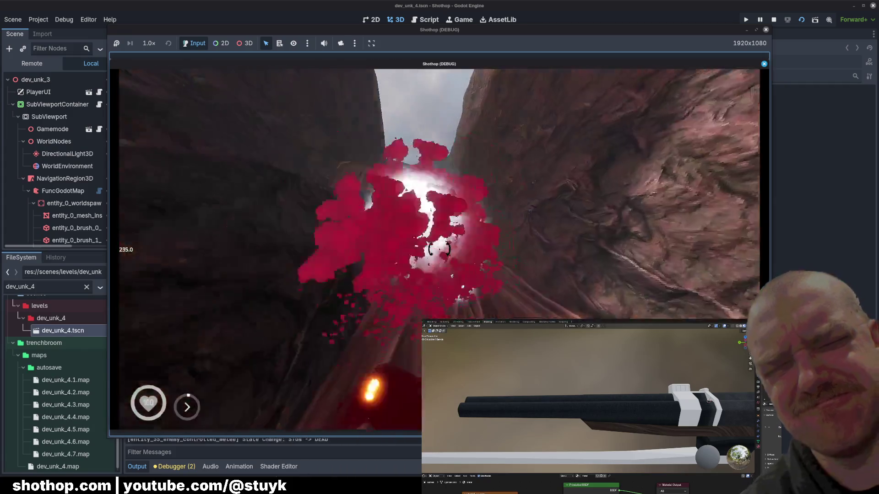
key(Escape)
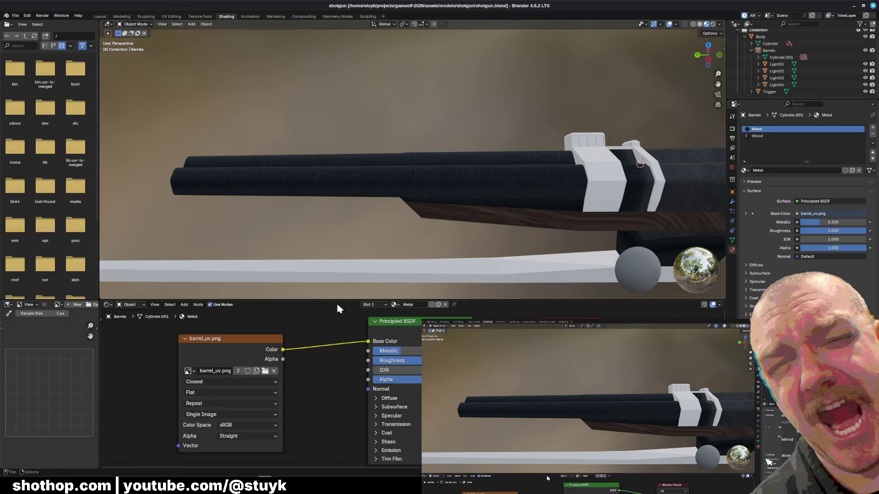
mouse_move(412, 172)
middle_down()
mouse_move(382, 186)
mouse_move(349, 167)
mouse_move(427, 163)
mouse_move(441, 196)
middle_up()
scroll(441, 197, up, 2)
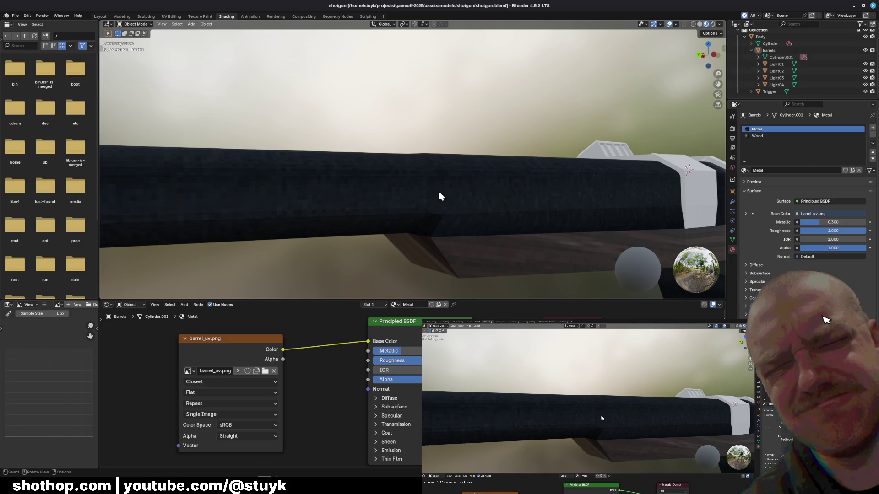
Select the Barrels object, enter Edit Mode and orbit to examine the seam.
click(441, 197)
click(137, 23)
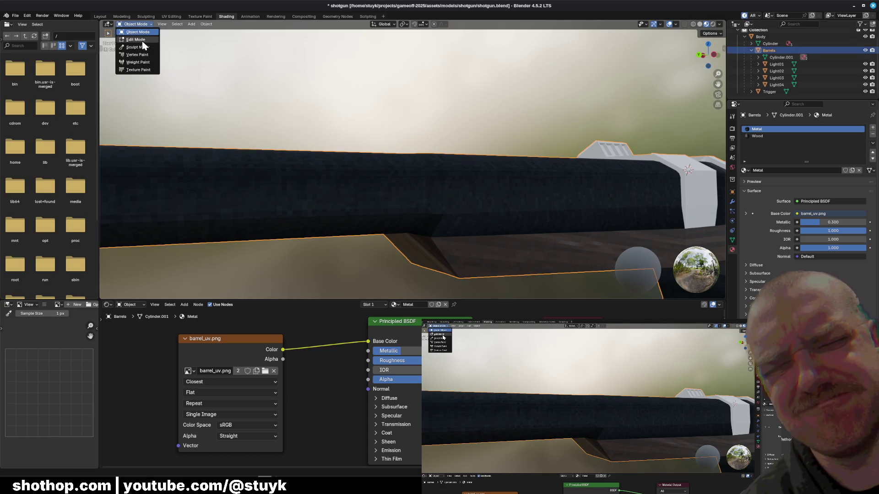
click(137, 48)
middle_drag(369, 168, 384, 171)
mouse_move(227, 124)
middle_down()
mouse_move(425, 216)
mouse_move(577, 127)
middle_up()
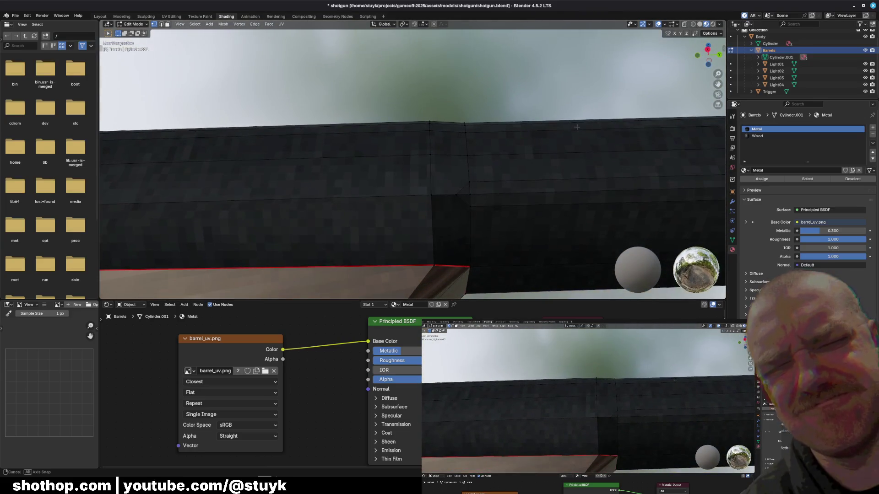
mouse_move(439, 196)
middle_down()
mouse_move(298, 218)
mouse_move(397, 228)
middle_up()
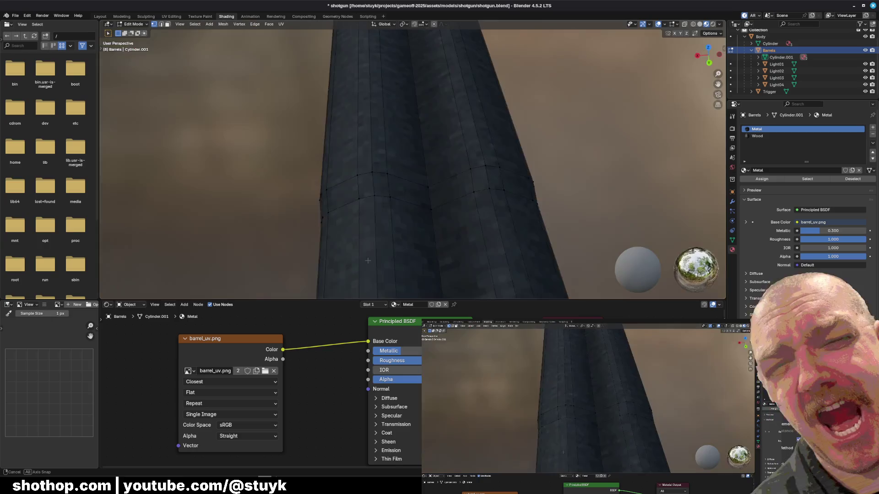
middle_drag(397, 227, 373, 212)
Select edge loops at the barrel seam and merge their misaligned vertices.
alt+click(359, 170)
alt+shift+click(359, 202)
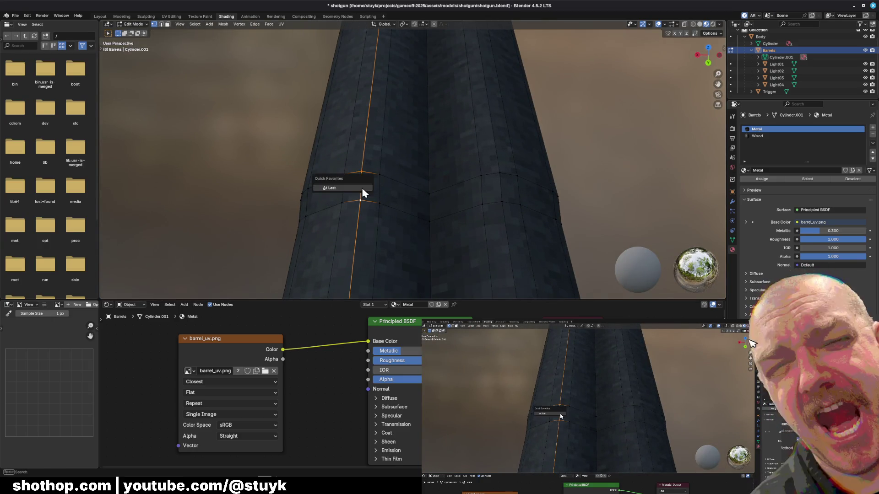
alt+click(354, 192)
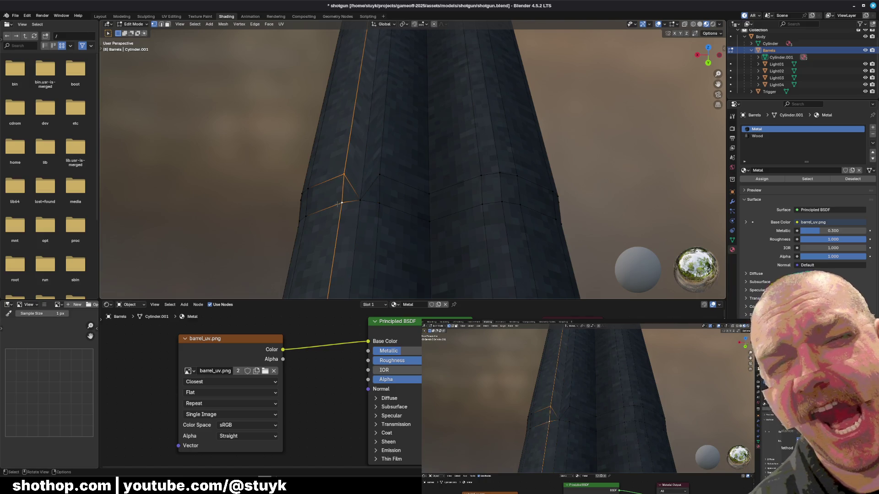
key(m)
click(337, 204)
middle_drag(376, 184, 388, 195)
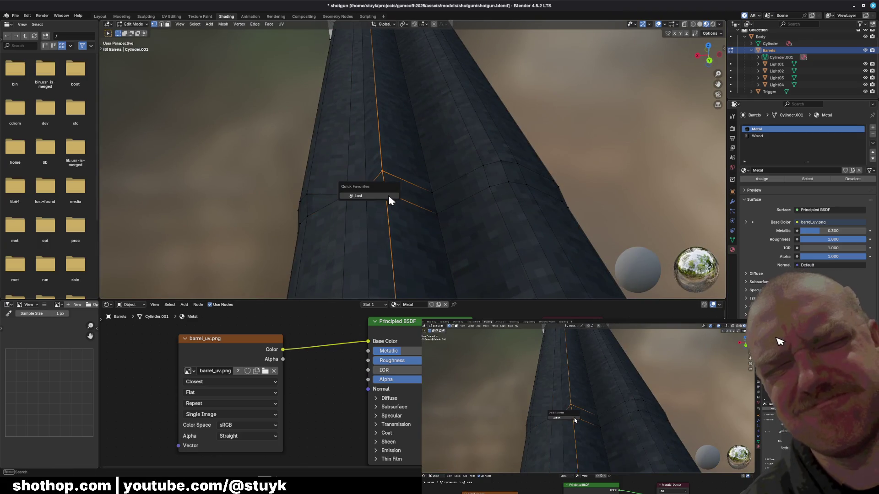
alt+click(308, 218)
key(m)
click(309, 218)
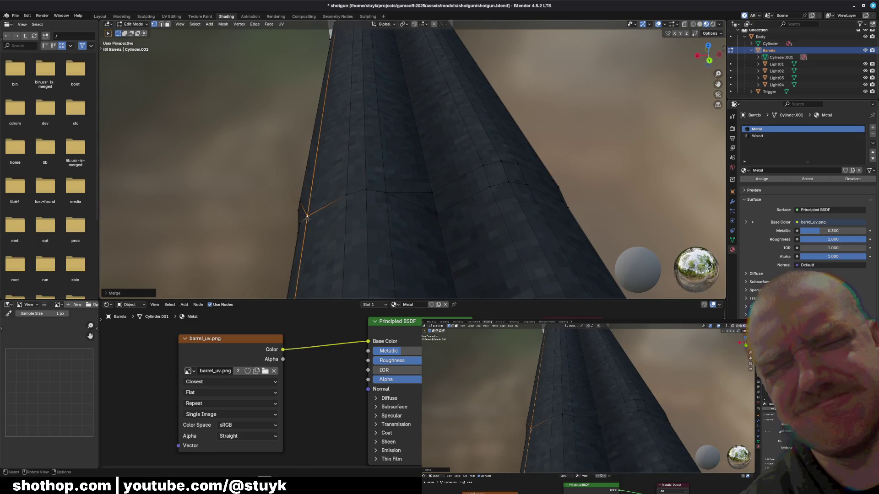
Merge further stray vertex pairs at the seam into their target vertices.
mouse_move(309, 219)
middle_down()
mouse_move(343, 238)
mouse_move(330, 168)
middle_up()
click(322, 167)
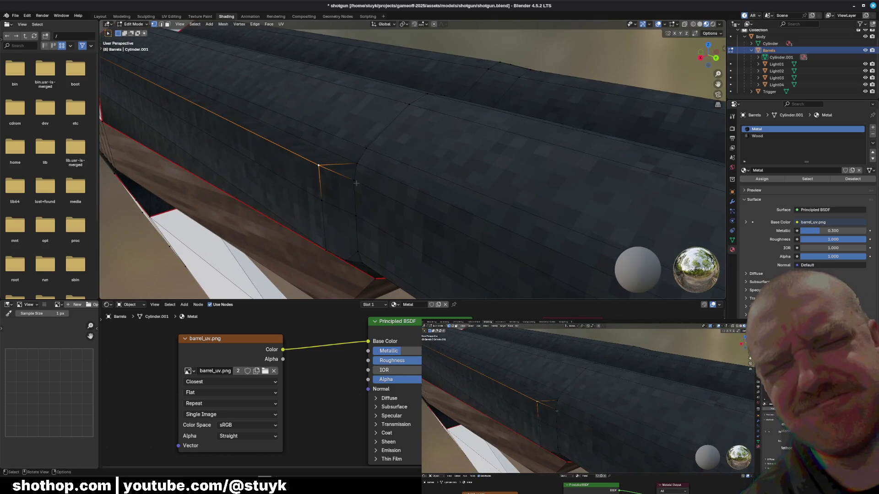
shift+click(355, 182)
key(q)
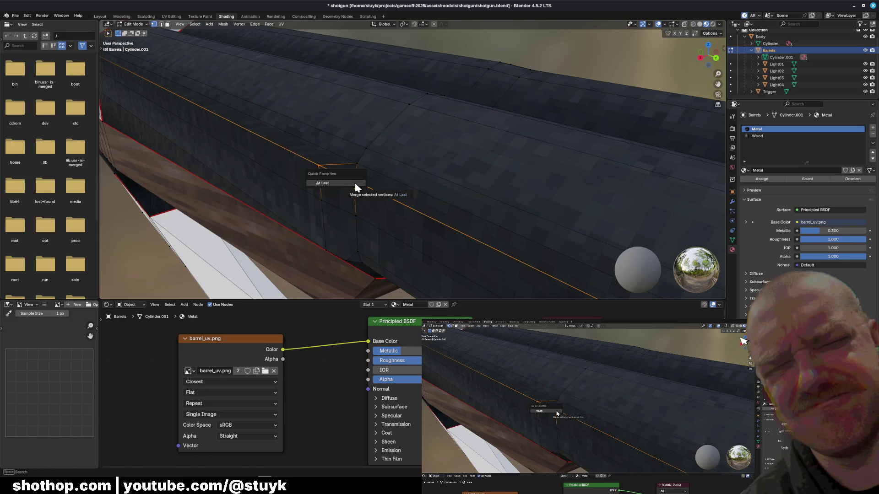
click(355, 187)
key(ctrl+z)
shift+click(355, 219)
key(q)
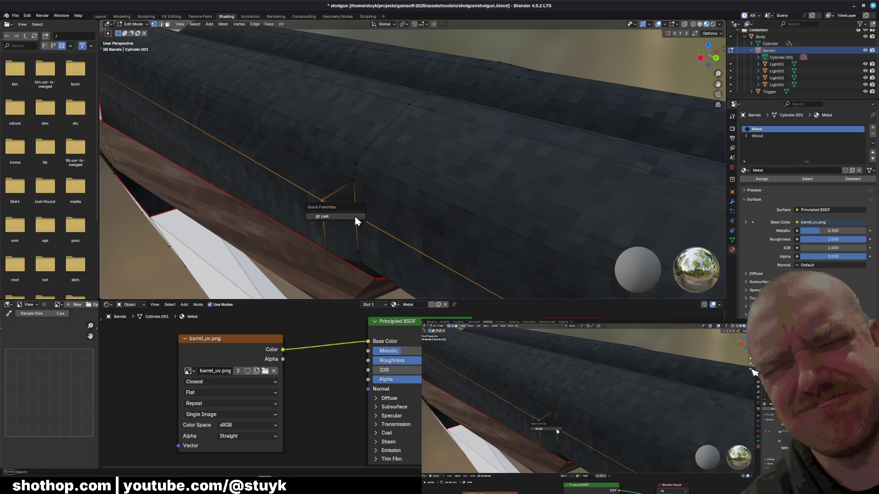
middle_drag(390, 203, 419, 184)
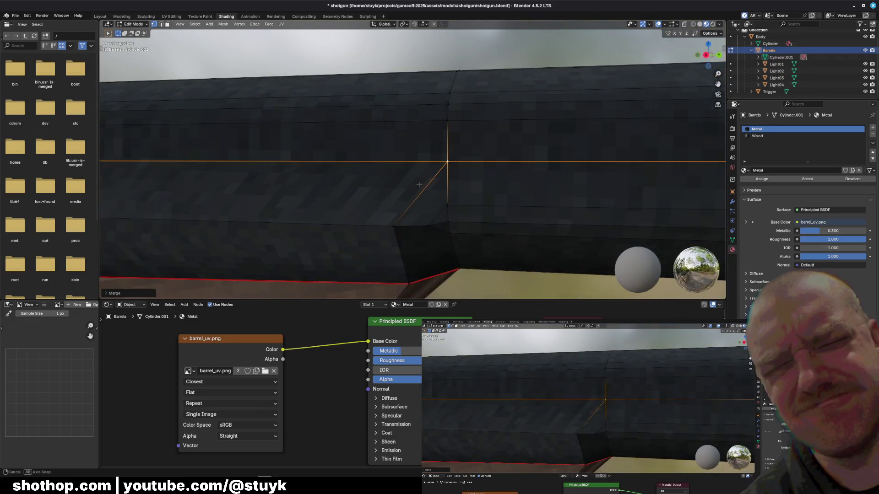
click(395, 227)
shift+click(428, 227)
key(q)
click(428, 227)
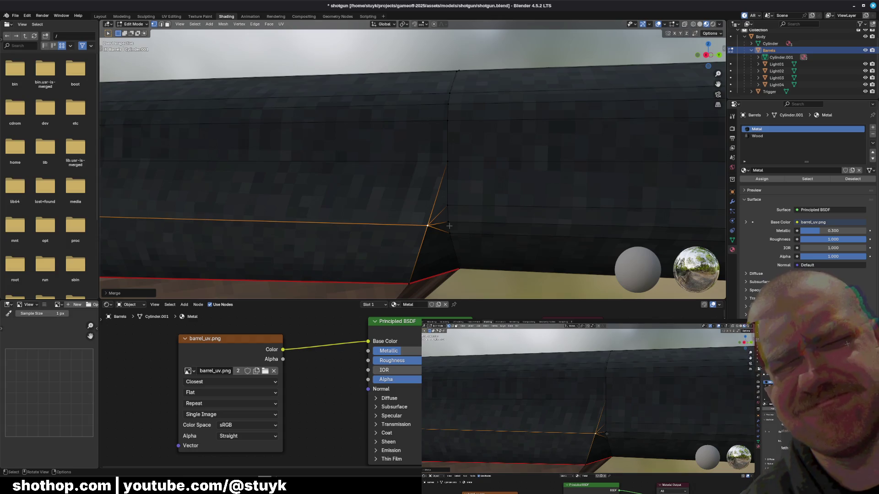
Select the thin sliver face at the seam and bring up the delete options for it.
key(x)
key(Escape)
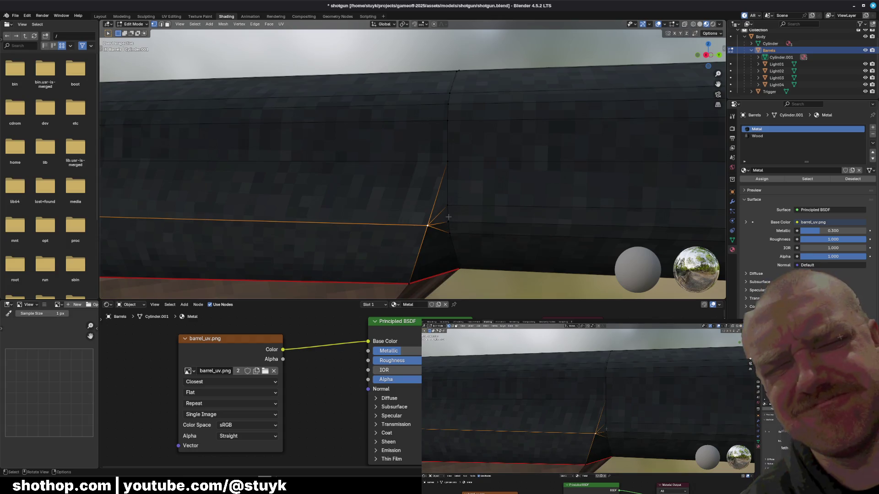
key(x)
key(Escape)
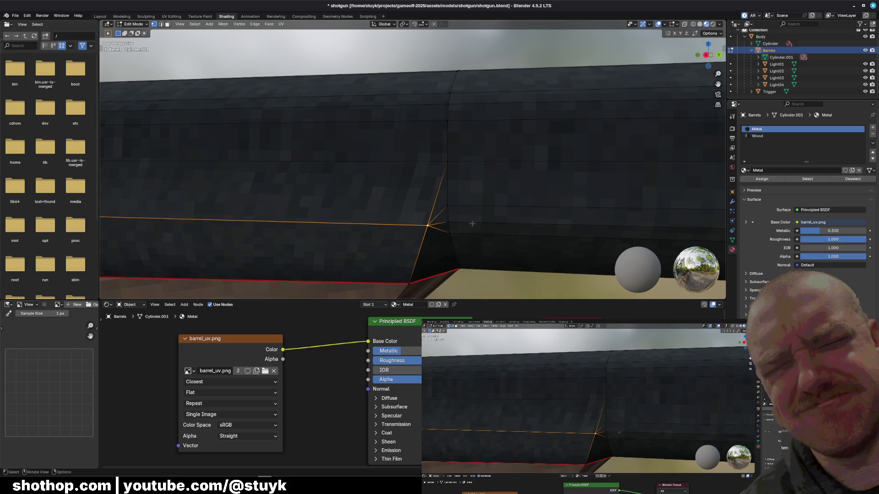
click(418, 203)
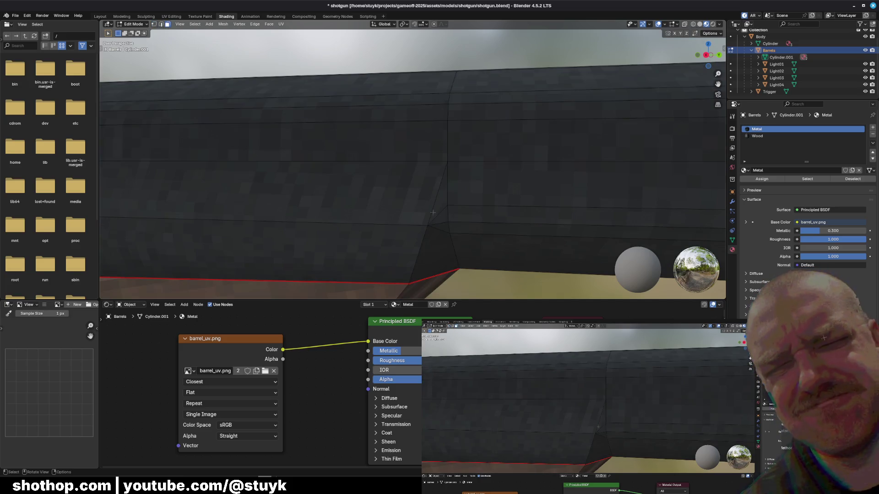
click(449, 202)
key(x)
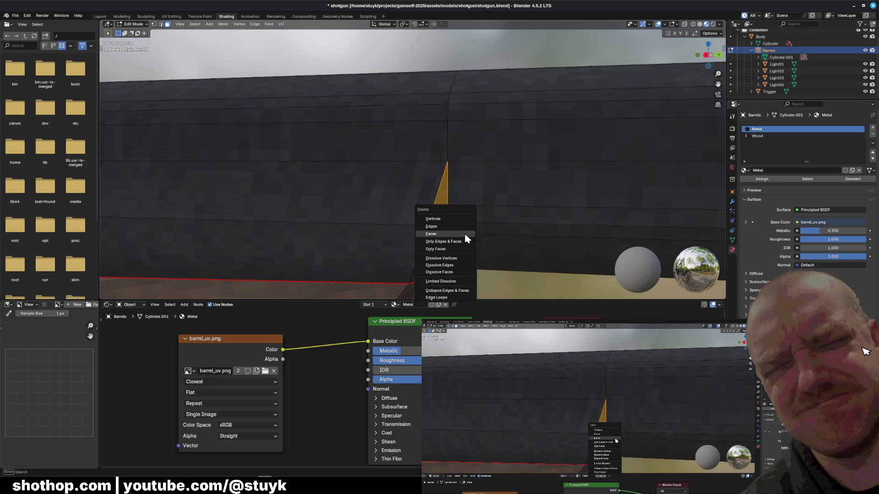
Delete the thin sliver face and switch to vertex select mode.
click(474, 254)
key(x)
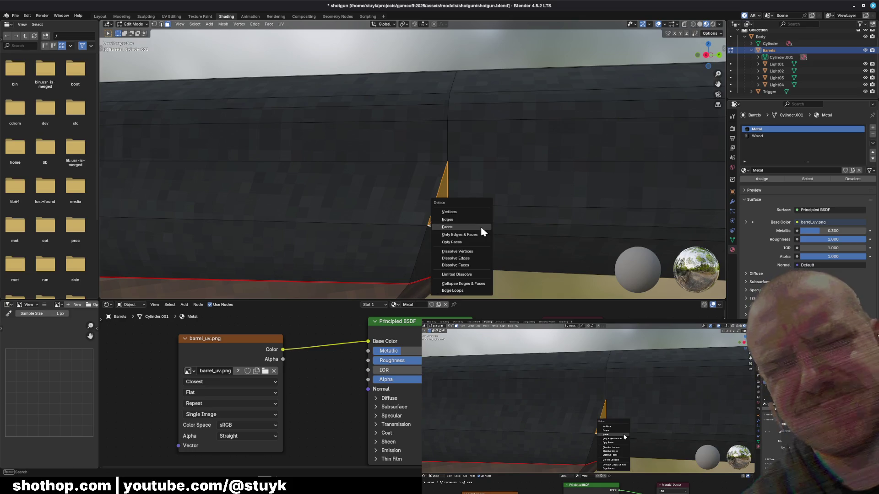
click(473, 219)
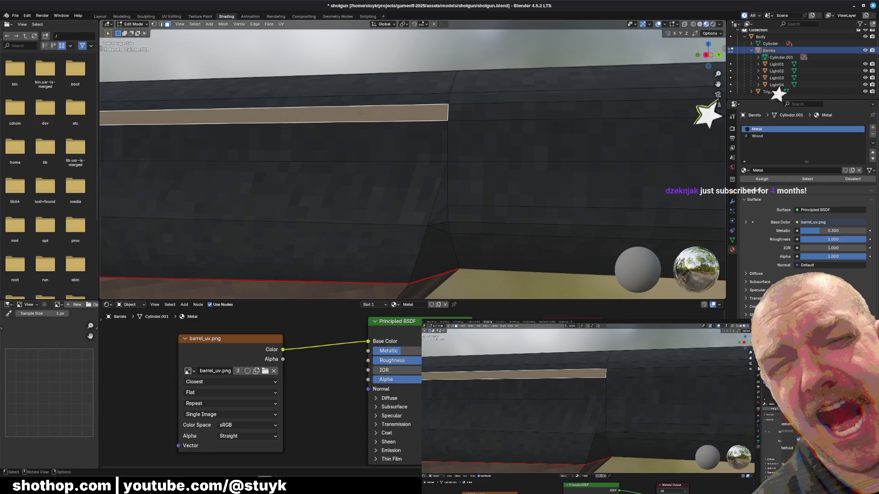
click(365, 73)
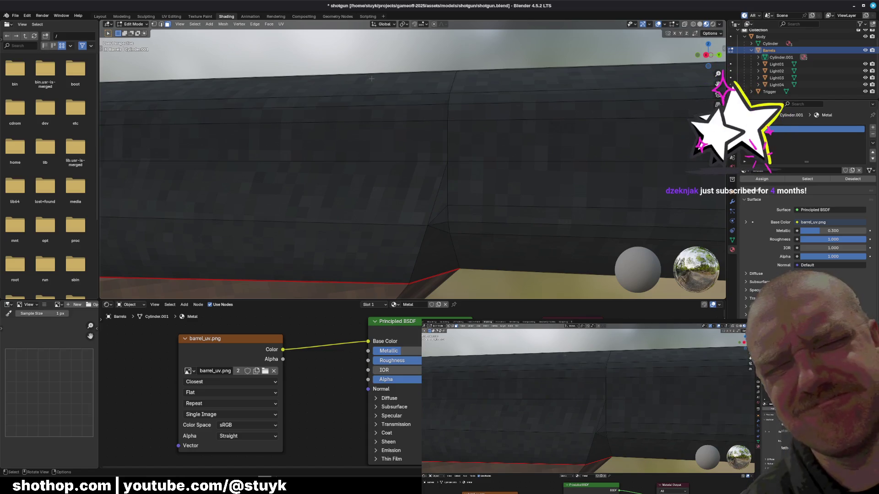
key(1)
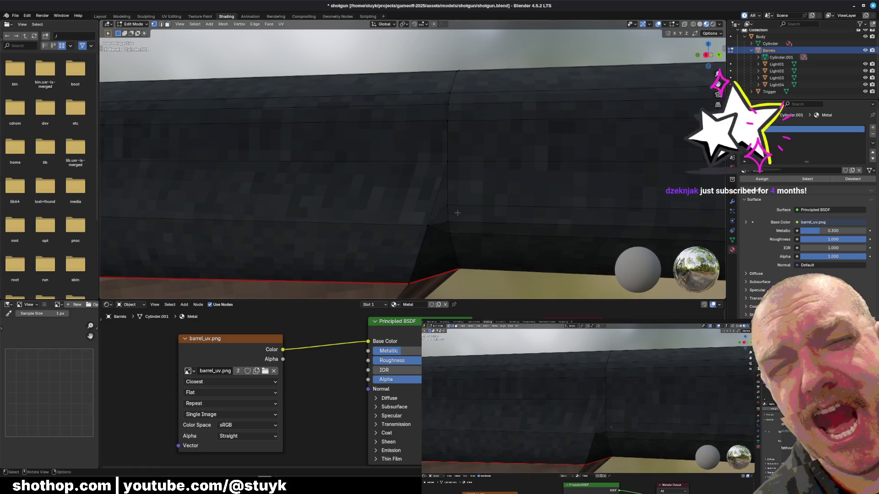
Merge several pairs of stray seam vertices into their neighbours.
click(425, 225)
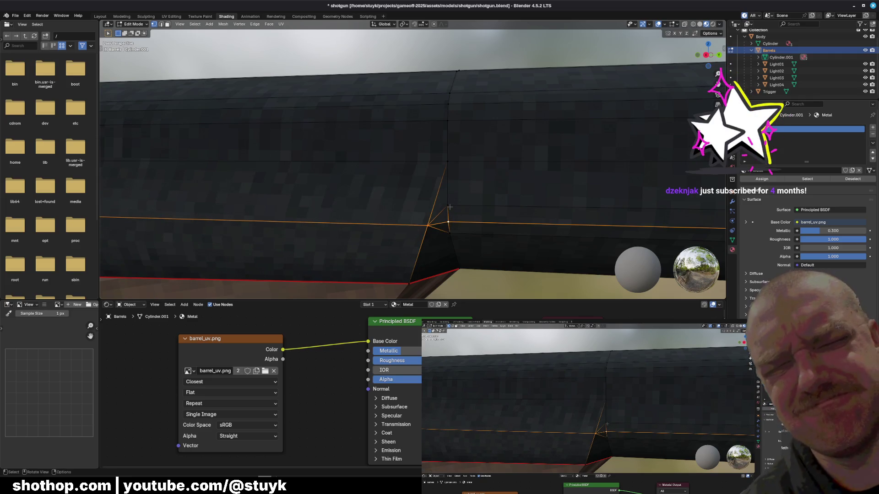
click(447, 205)
shift+click(447, 162)
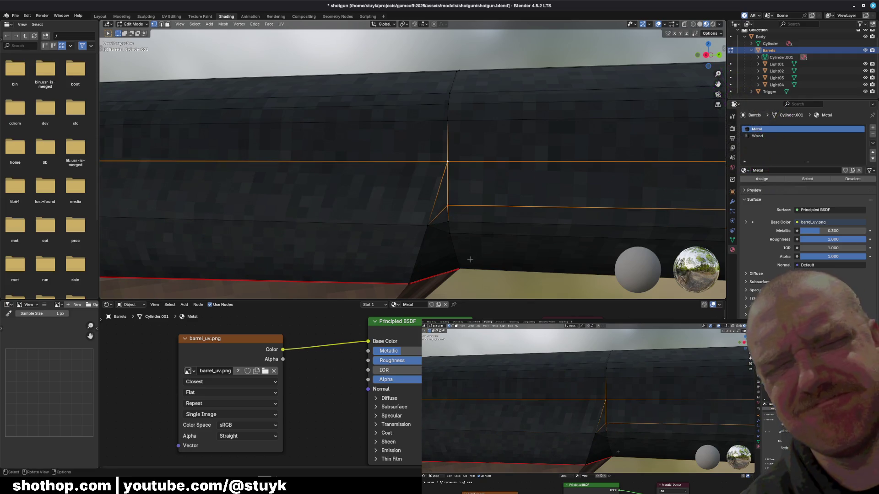
key(m)
click(461, 219)
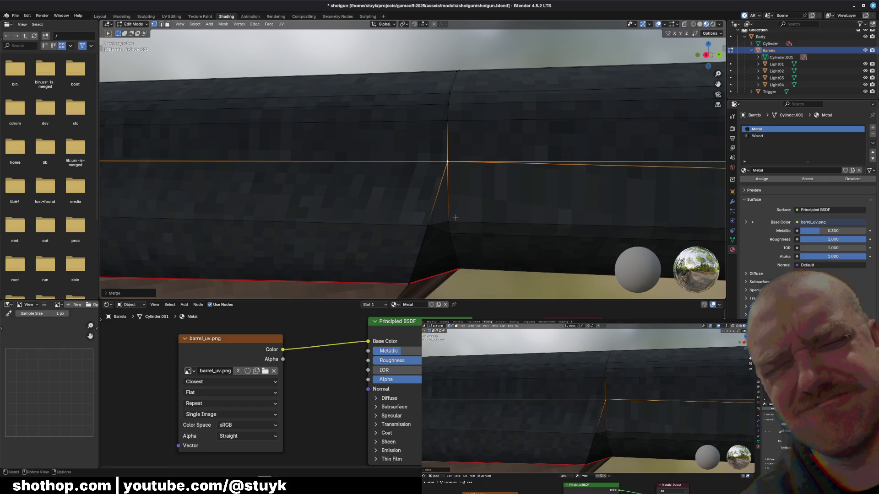
click(437, 223)
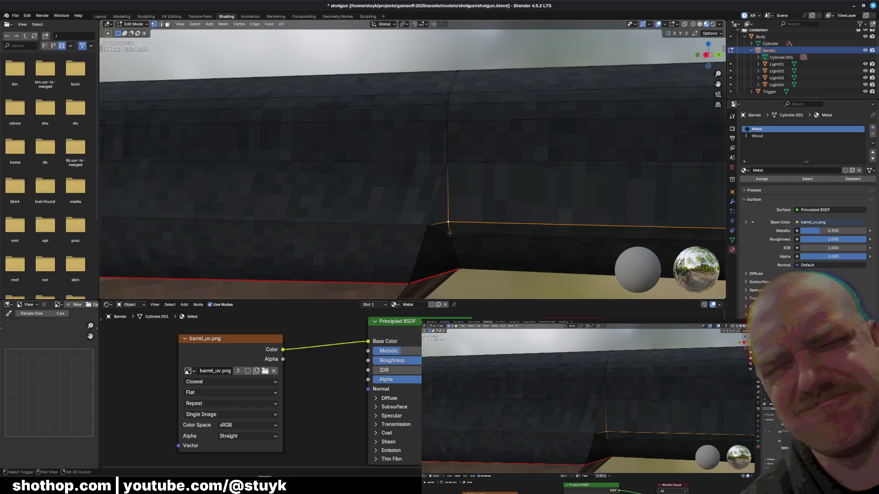
shift+click(449, 232)
key(m)
click(451, 235)
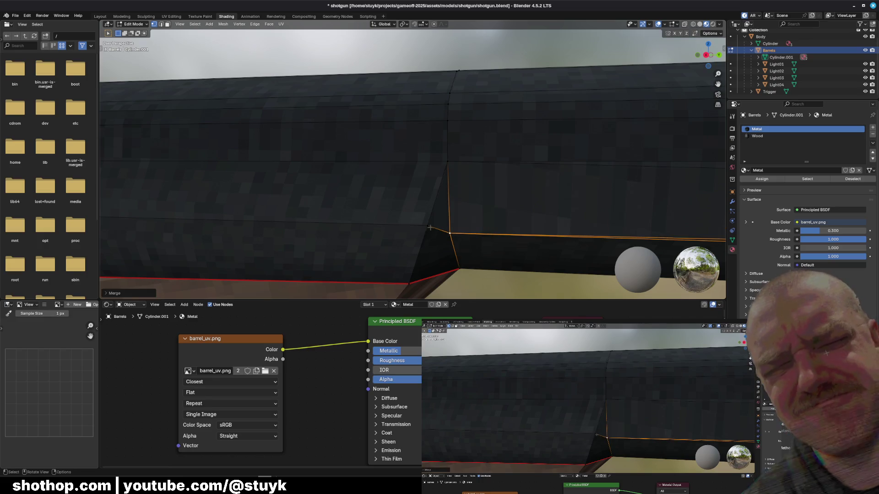
shift+click(427, 228)
key(m)
Start moving a seam vertex constrained to the Y axis.
middle_drag(429, 237, 464, 226)
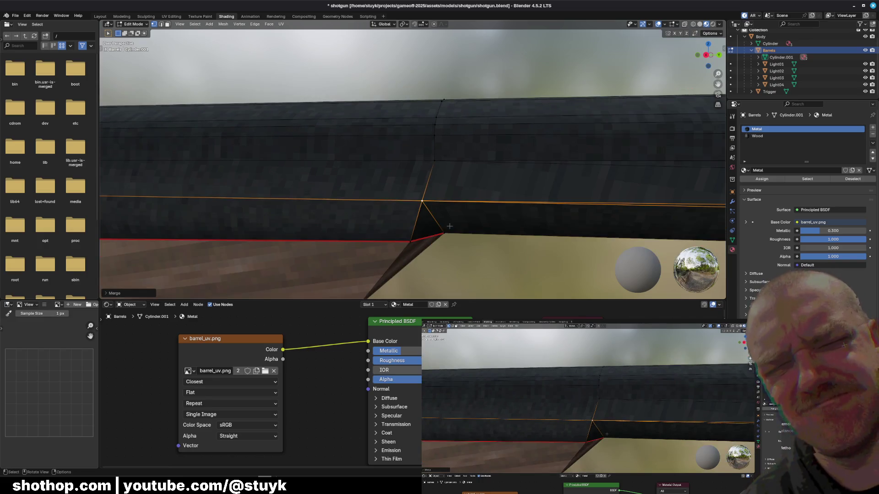
key(g)
key(y)
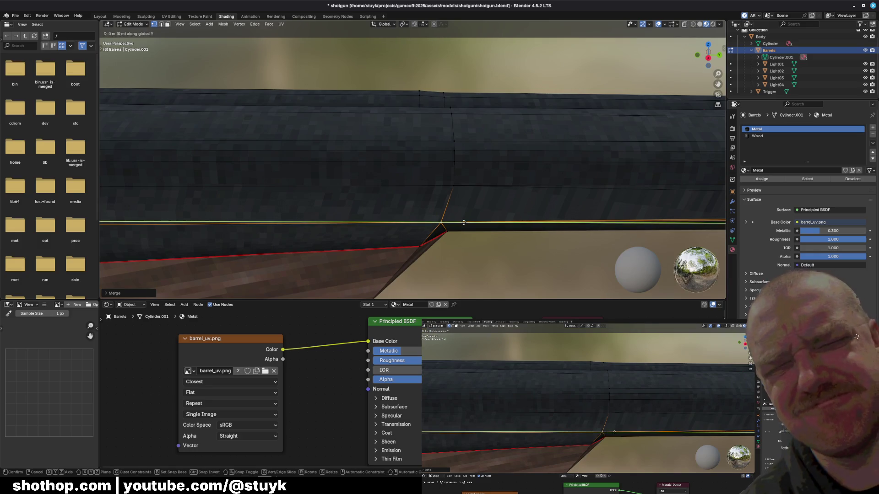
Place the vertex, select the edge loops beside the seam and delete only their edges and faces.
click(472, 224)
mouse_move(472, 223)
middle_down()
mouse_move(415, 228)
mouse_move(471, 206)
middle_up()
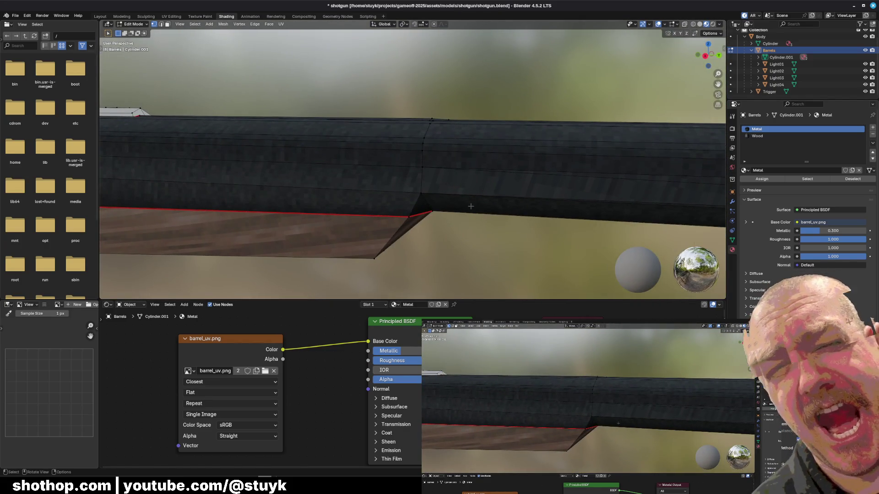
alt+click(472, 208)
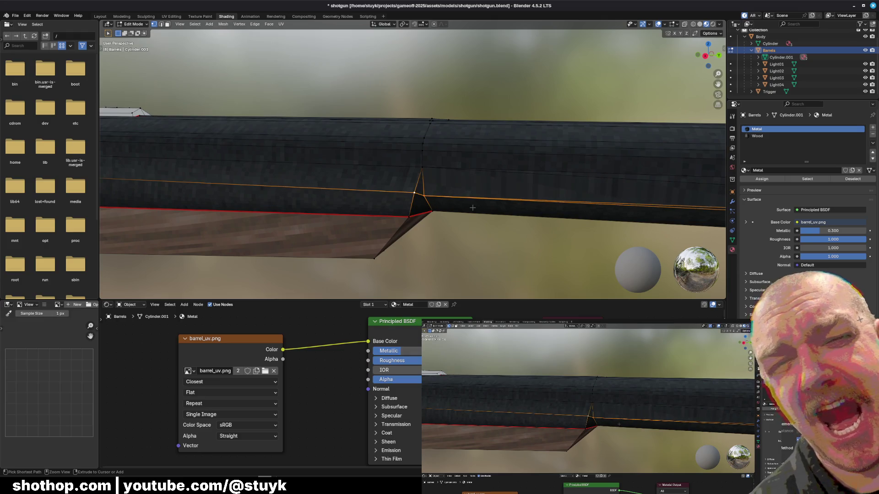
ctrl+click(472, 208)
ctrl+click(422, 172)
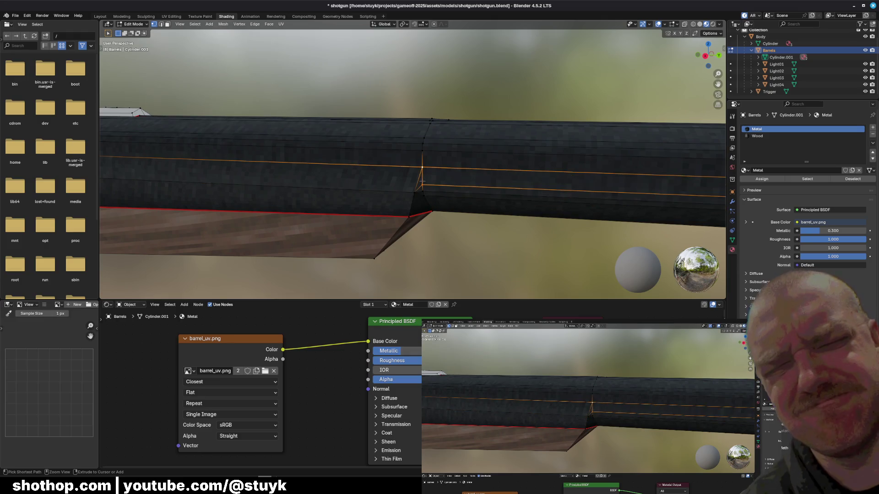
scroll(424, 181, up, 3)
alt+shift+click(438, 203)
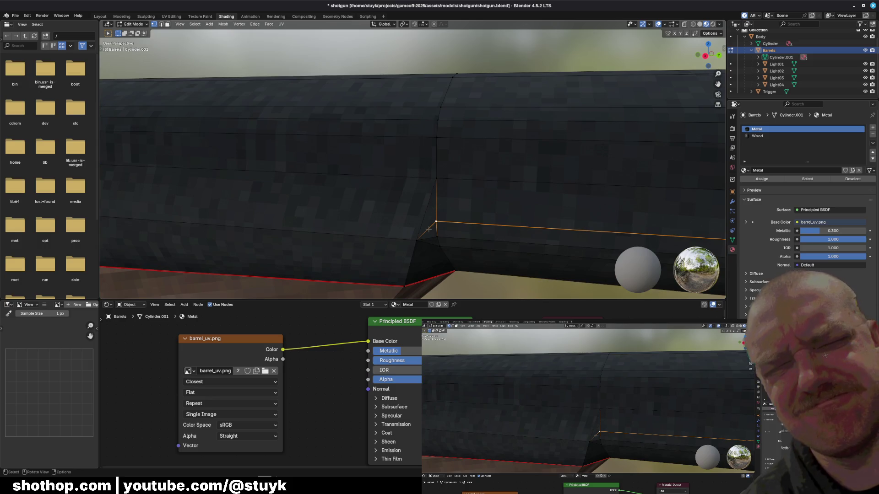
alt+shift+click(437, 237)
key(x)
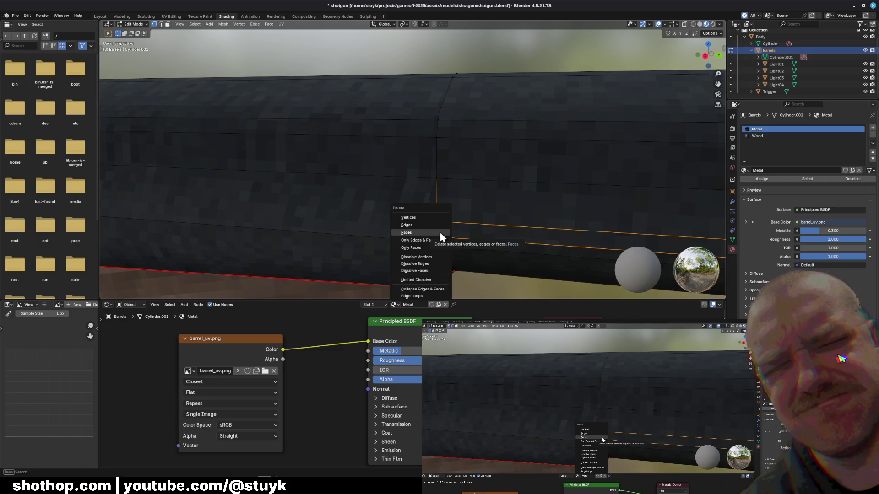
click(441, 241)
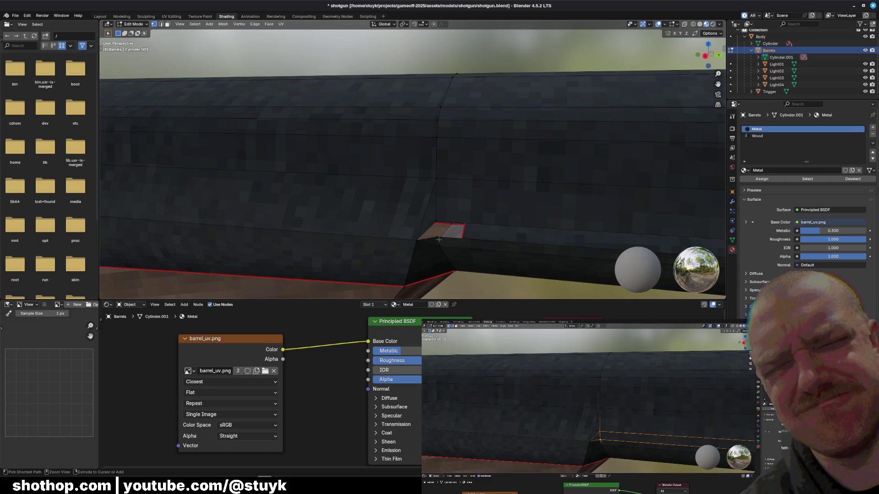
Select the hole's boundary loop in edge mode and bring up the delete options.
key(alt+a)
alt+click(433, 206)
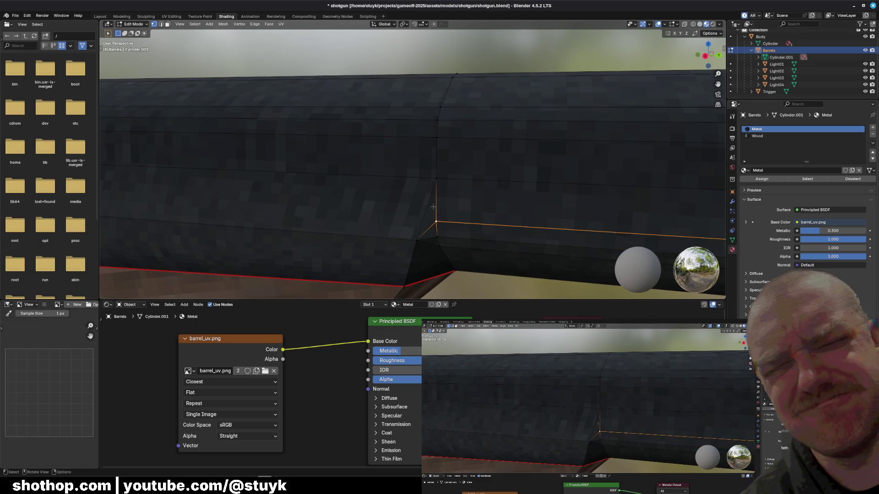
key(alt+a)
key(2)
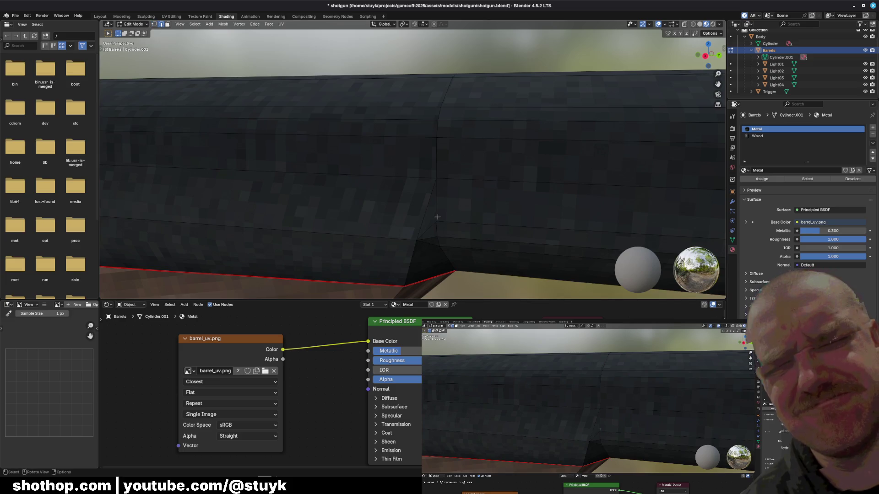
key(x)
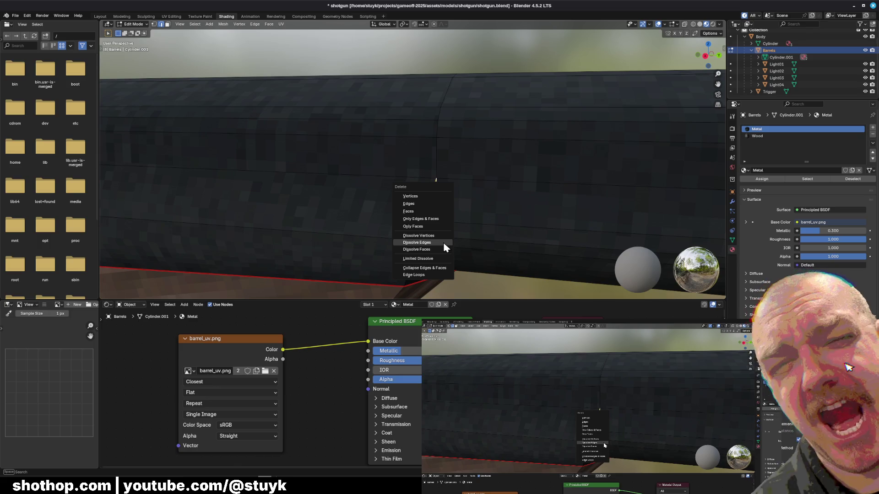
Dissolve the leftover seam edges and merge the remaining vertices at center.
click(443, 242)
key(ctrl+r)
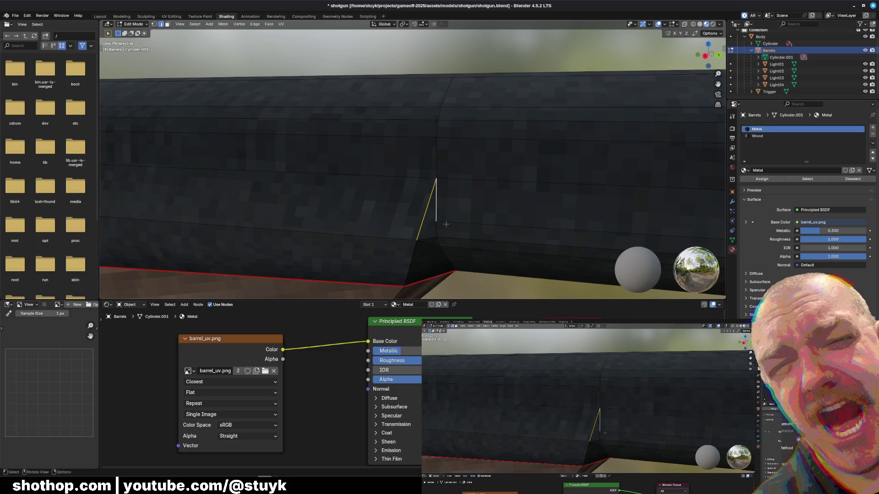
key(m)
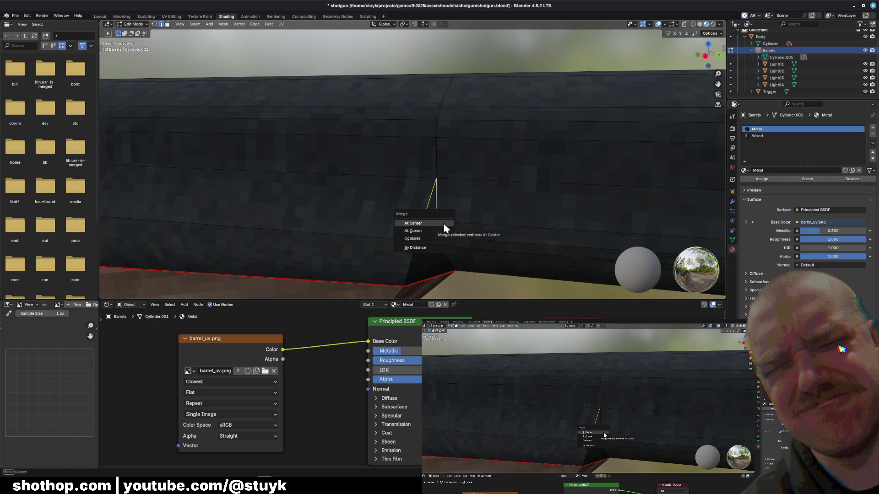
click(460, 232)
Add a new edge loop across the barrel with Ctrl+R and deselect it.
key(ctrl+r)
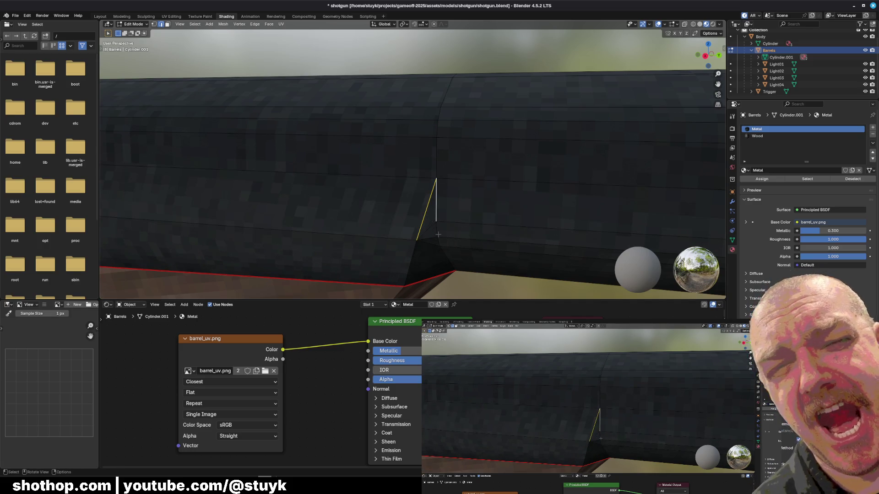
click(160, 33)
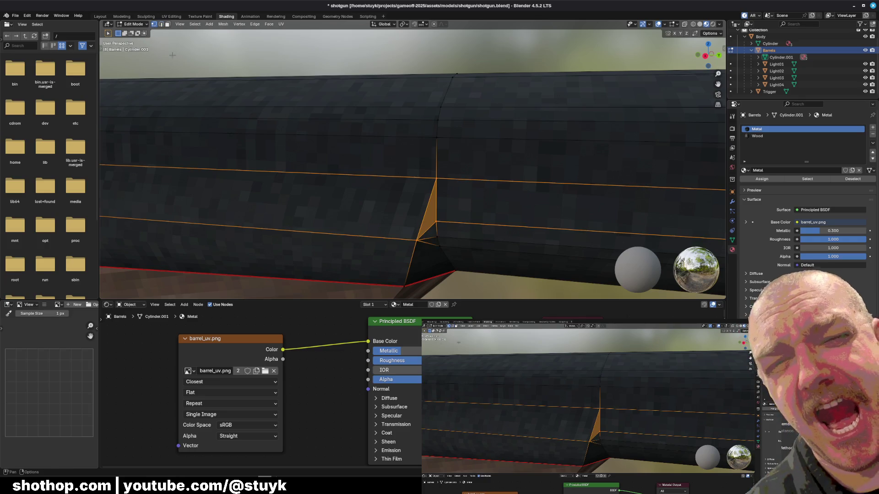
click(425, 242)
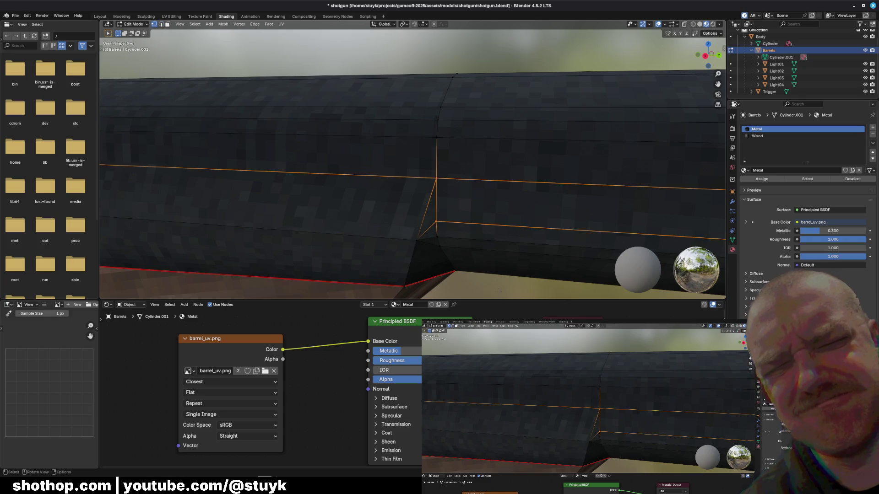
key(alt+a)
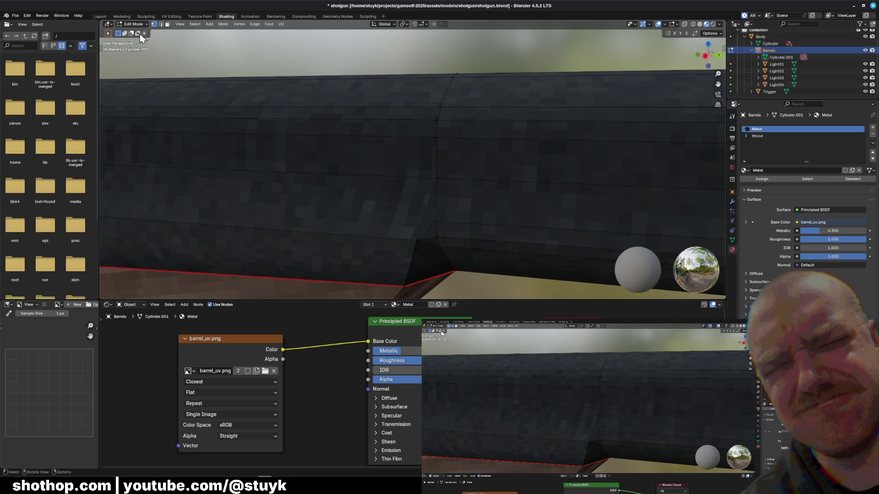
In face mode, collapse two stray seam triangles into single vertices.
click(131, 33)
click(427, 218)
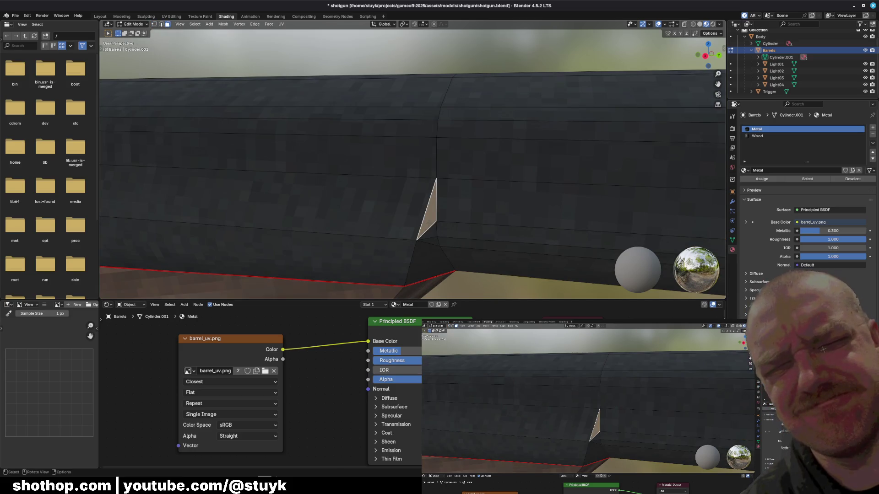
key(m)
click(428, 223)
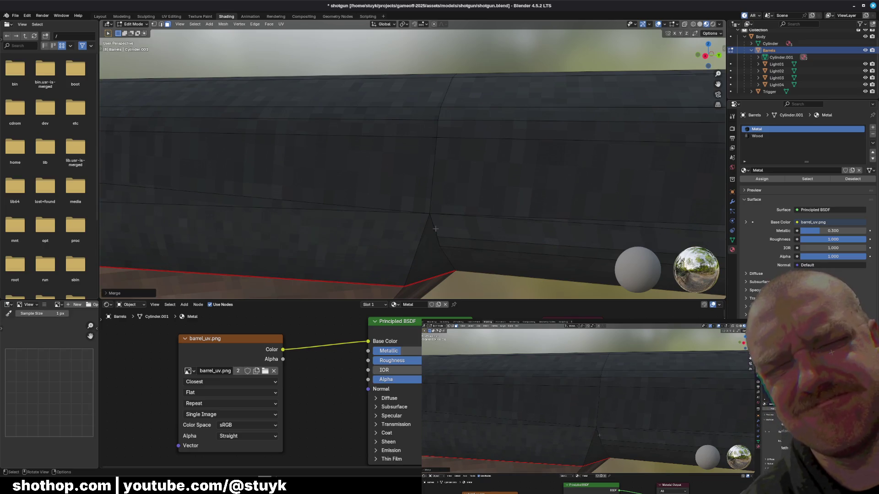
click(437, 230)
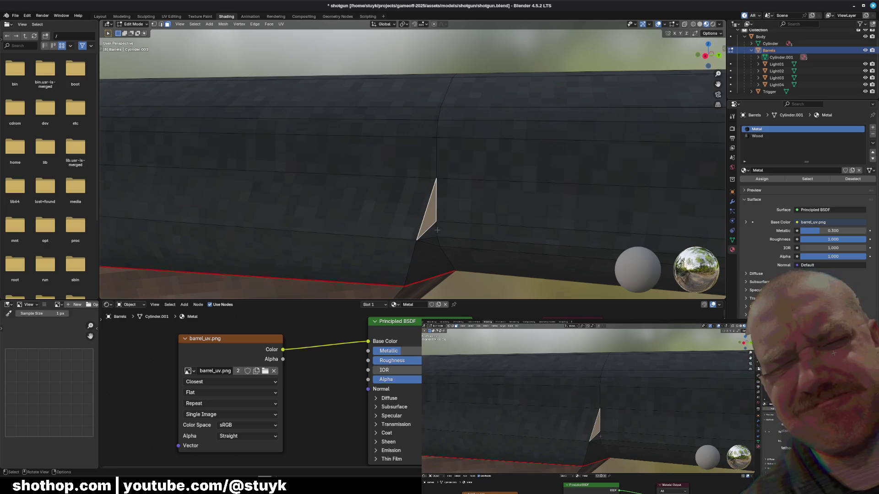
key(m)
click(439, 234)
middle_drag(439, 233, 302, 115)
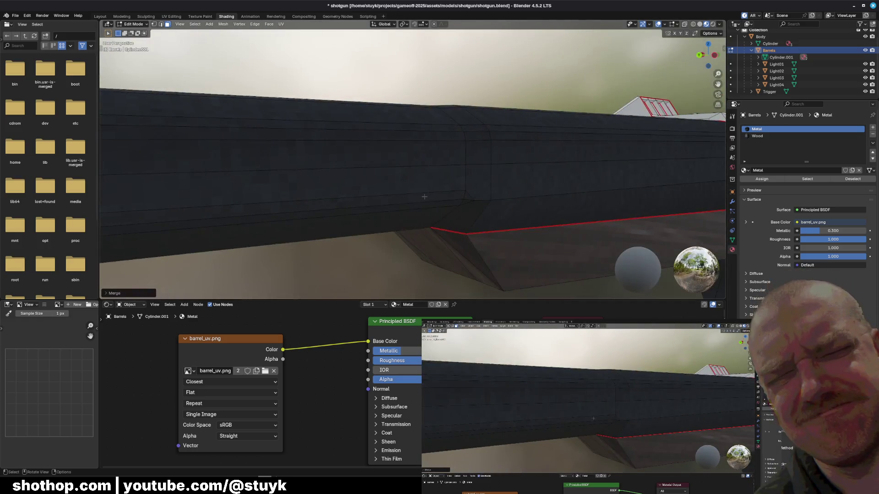
Collapse the stray face on the barrel's side into a single vertex with Merge.
middle_drag(393, 222, 380, 213)
click(381, 213)
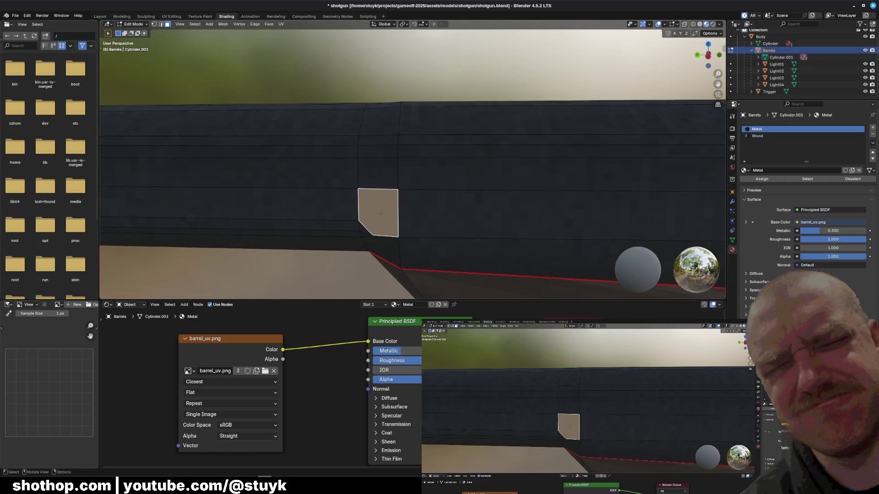
key(m)
click(381, 211)
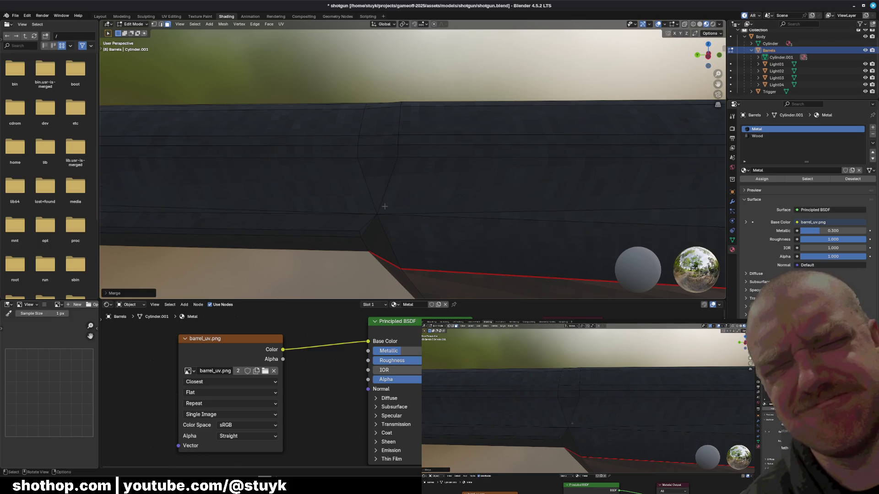
Try merging the quad and neighbouring triangle faces at center, then undo it.
mouse_move(381, 177)
middle_down()
mouse_move(428, 222)
mouse_move(471, 156)
middle_up()
click(471, 156)
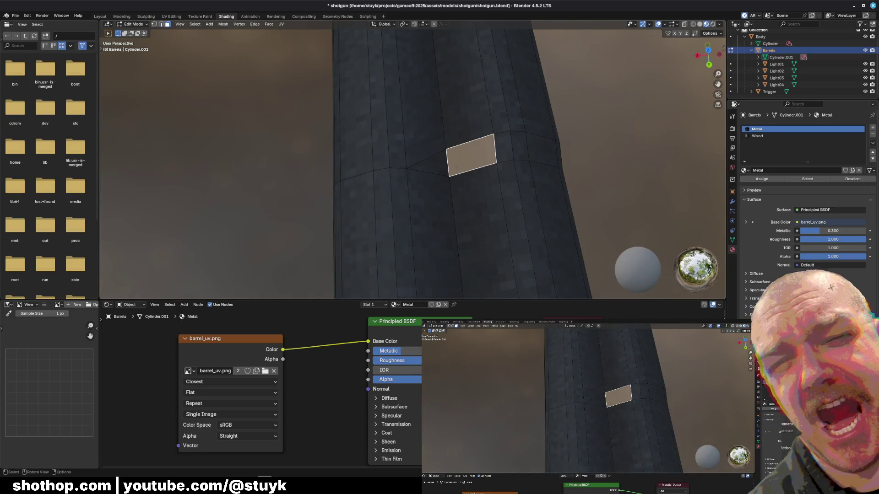
click(429, 163)
key(m)
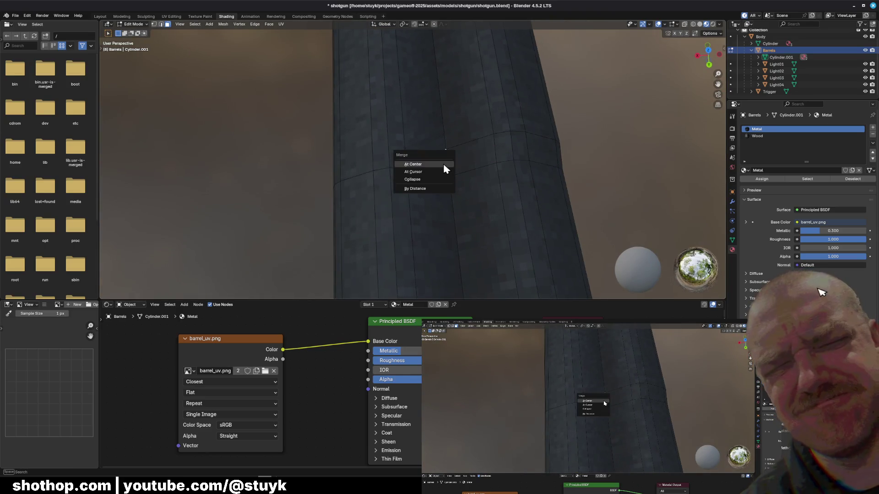
click(443, 164)
key(ctrl+z)
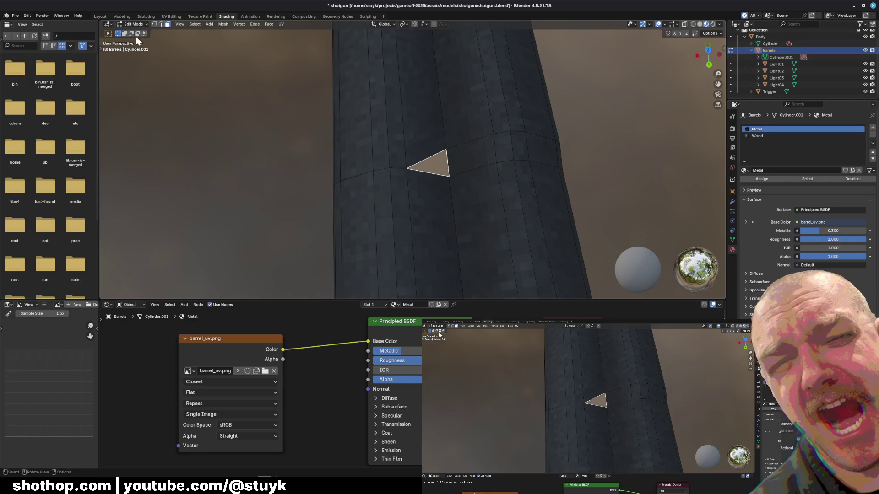
In vertex select, merge a stray vertex onto its target with Merge At Last.
click(154, 24)
mouse_move(439, 158)
middle_down()
mouse_move(460, 142)
mouse_move(464, 170)
mouse_move(415, 180)
middle_up()
click(460, 143)
shift+click(416, 178)
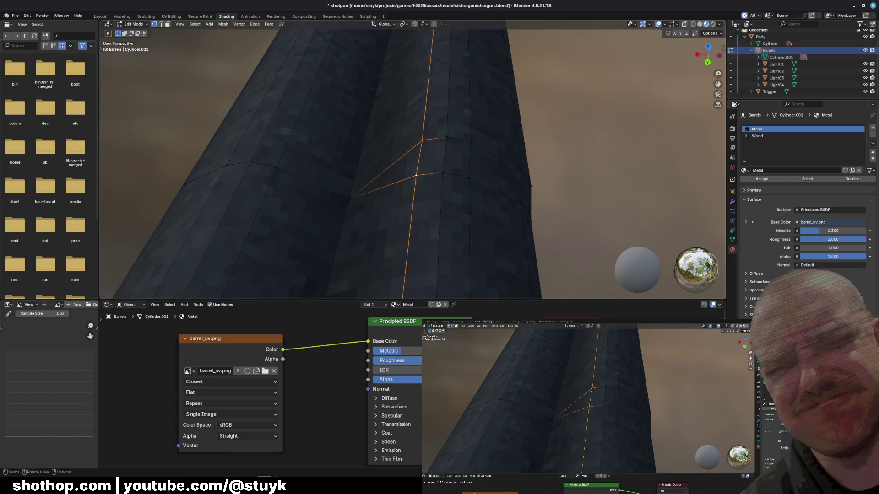
key(m)
click(443, 170)
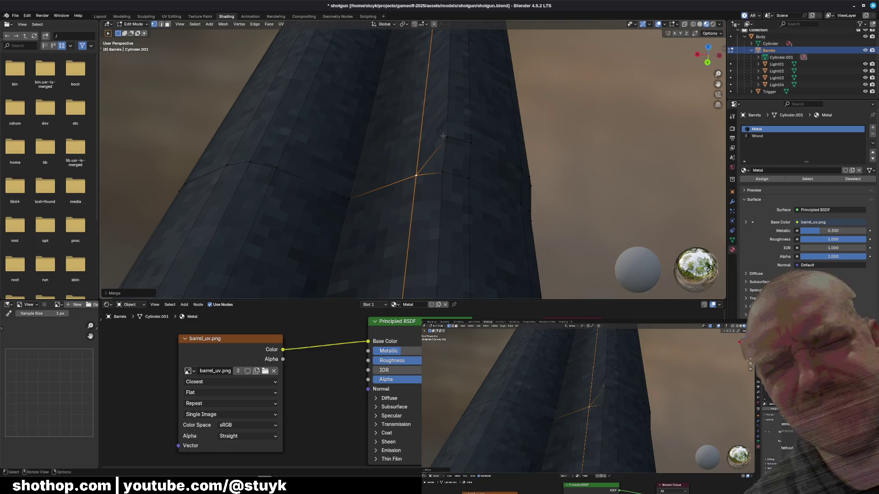
key(ctrl+z)
key(m)
click(444, 173)
Merge the next stray vertices and a pair of edges further along the barrel.
middle_drag(444, 173, 368, 146)
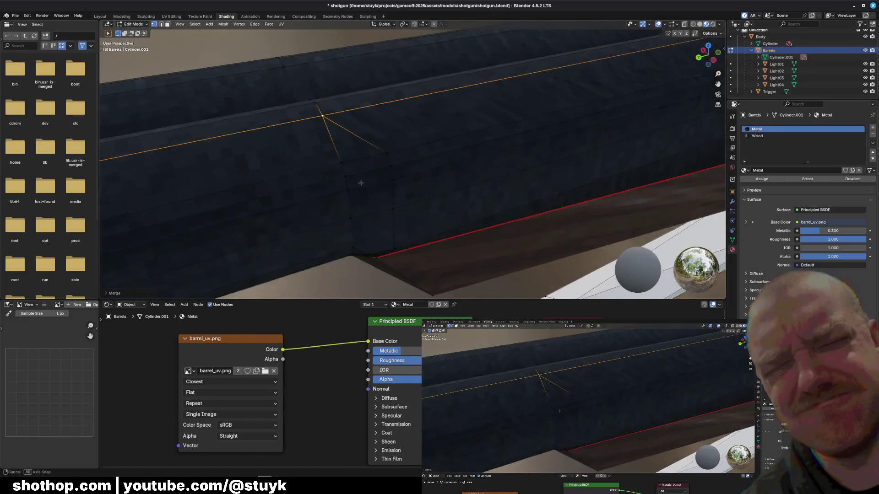
shift+click(325, 145)
key(m)
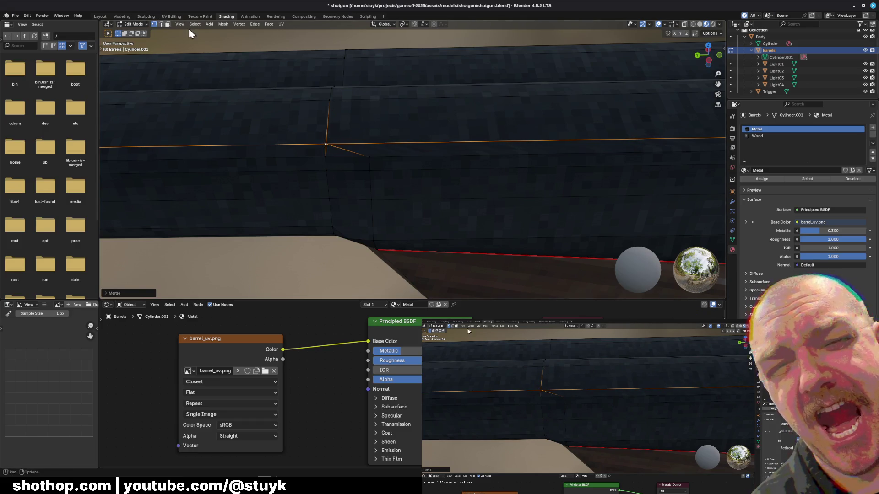
click(364, 170)
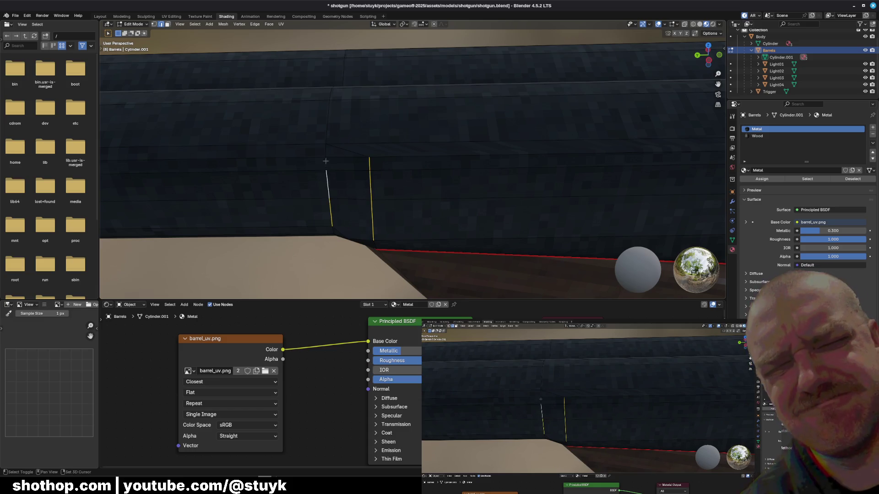
key(n)
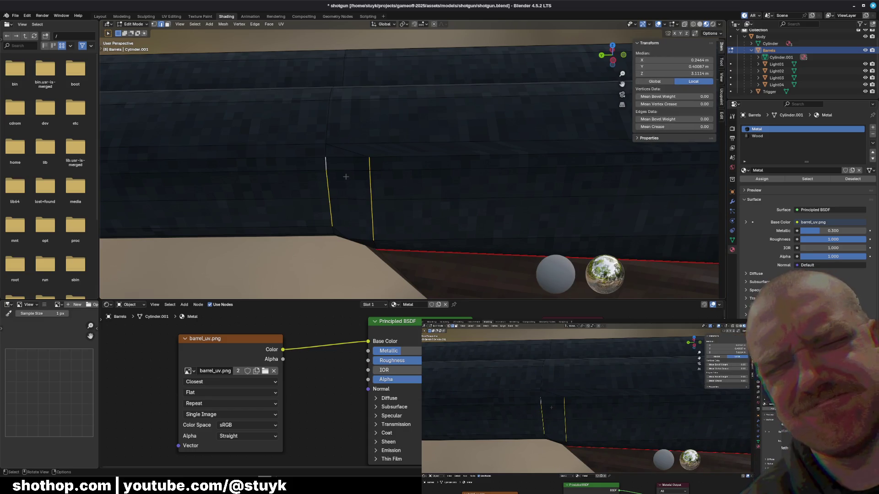
key(m)
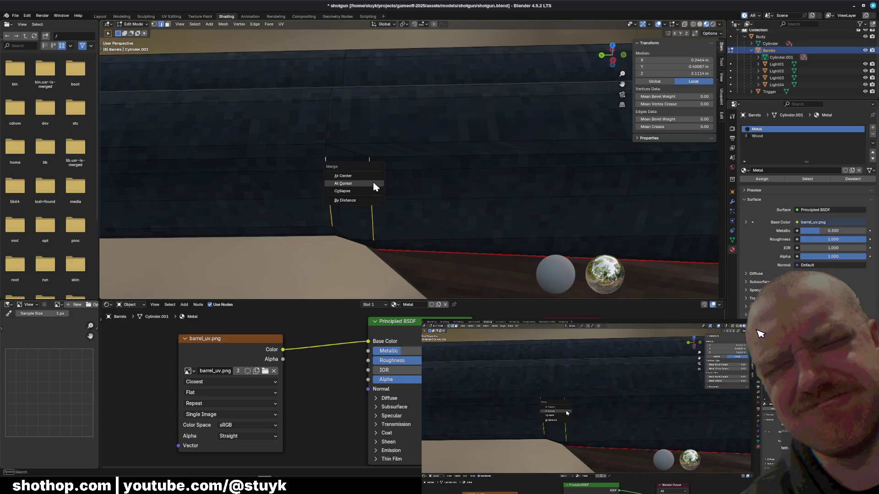
click(355, 173)
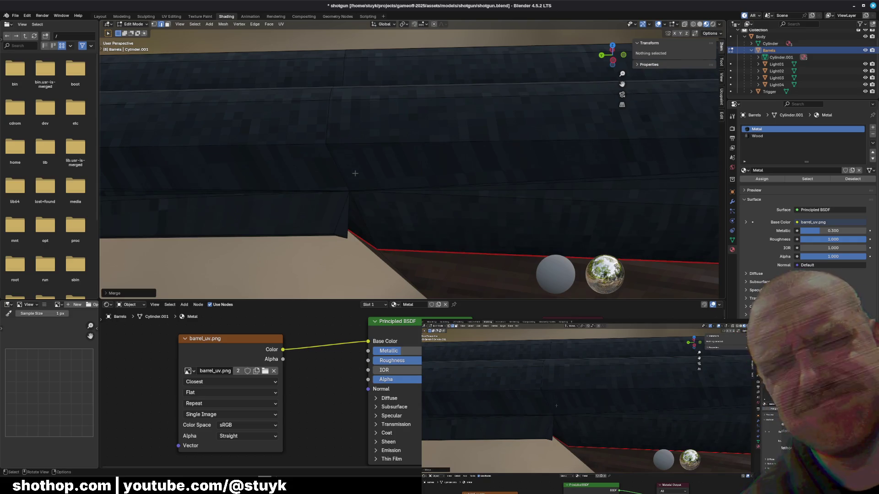
Merge the horizontal edge loop's vertices into one point at the seam.
click(371, 221)
click(154, 24)
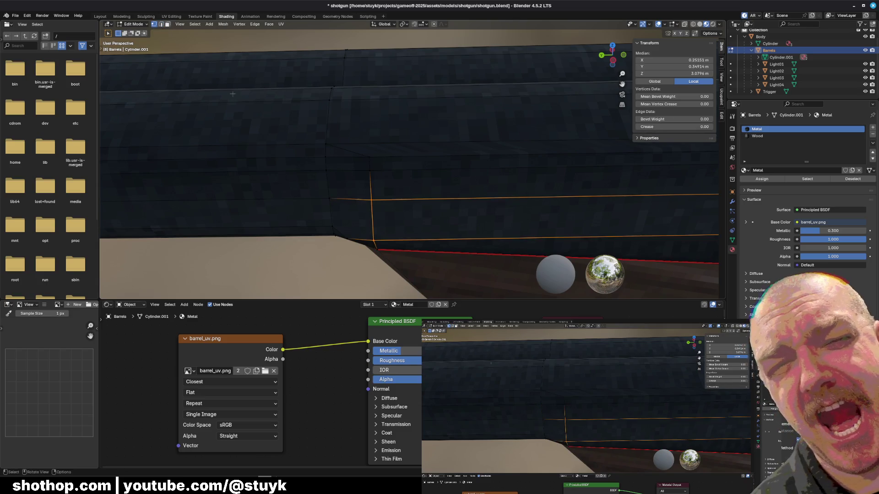
key(alt+a)
scroll(435, 161, up, 2)
alt+click(436, 161)
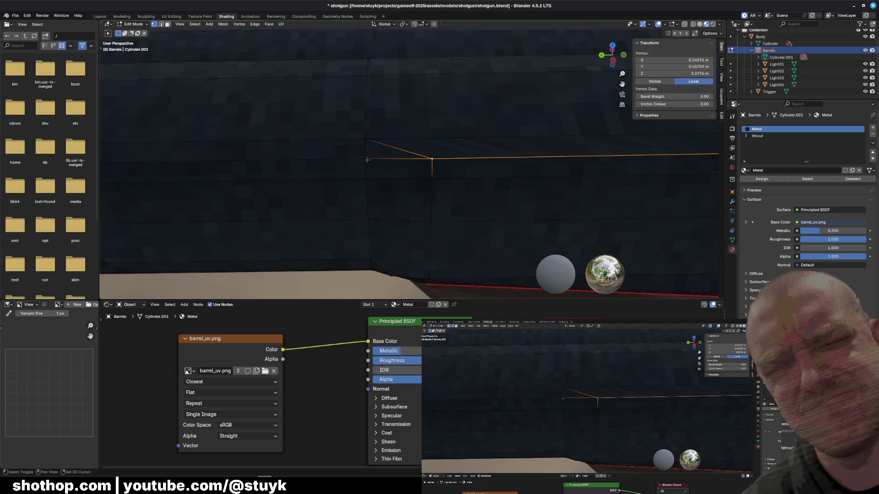
key(m)
key(Escape)
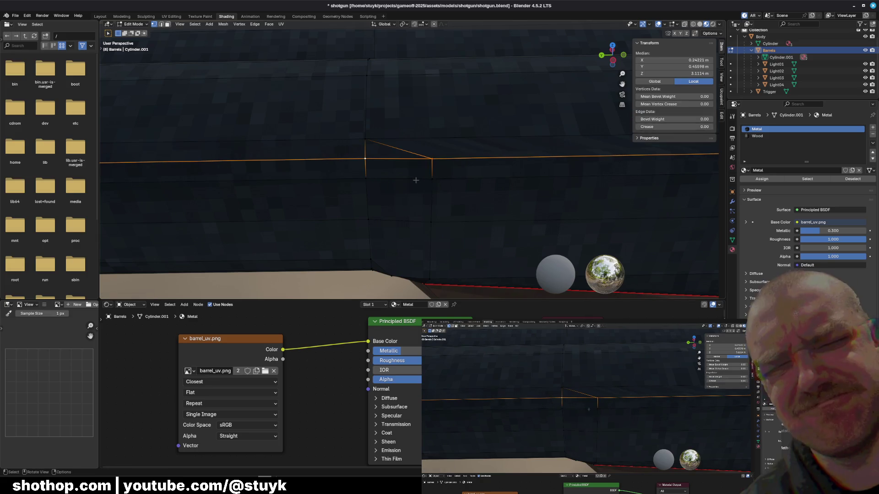
key(m)
click(415, 180)
key(m)
click(365, 179)
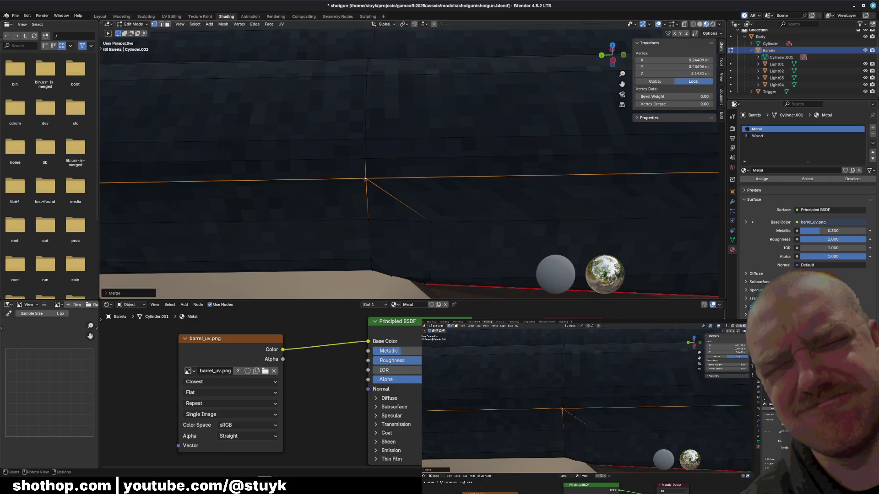
Slide the merged vertex lower on the barrel and start merging it onto a neighbour.
key(g)
click(369, 219)
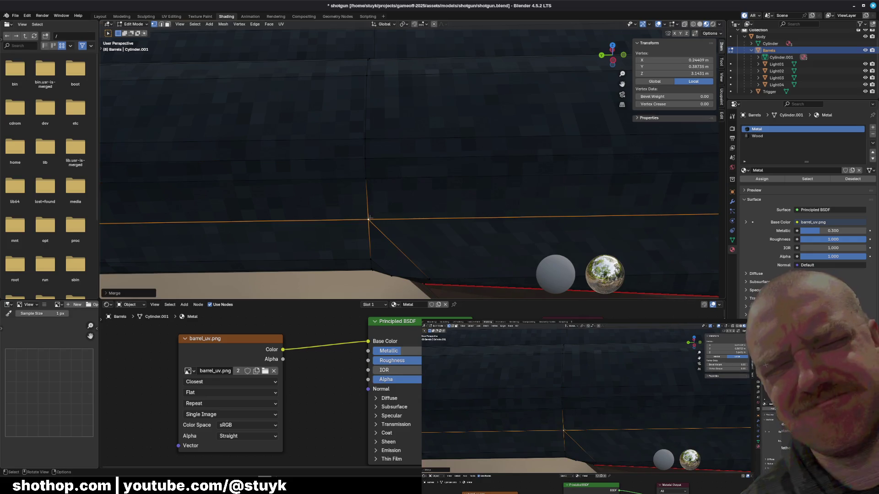
mouse_move(404, 232)
shift+middle_down()
mouse_move(403, 173)
mouse_move(399, 210)
shift+middle_up()
key(g)
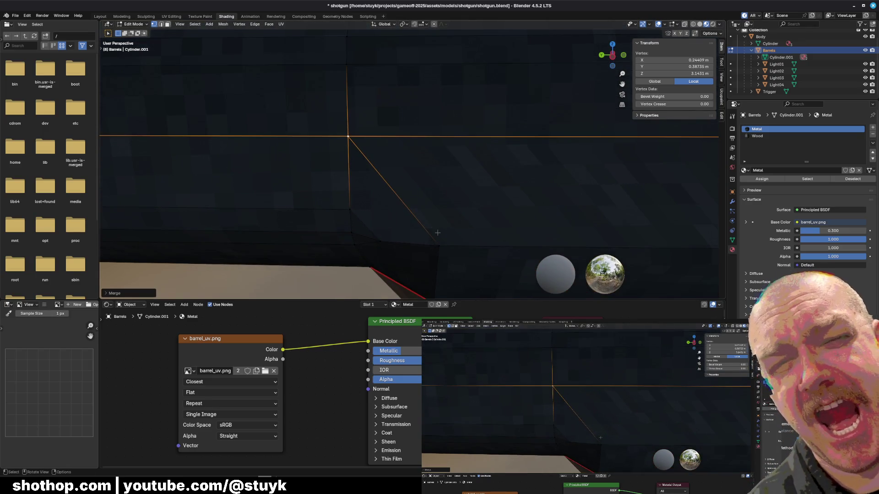
click(438, 244)
shift+click(381, 240)
key(m)
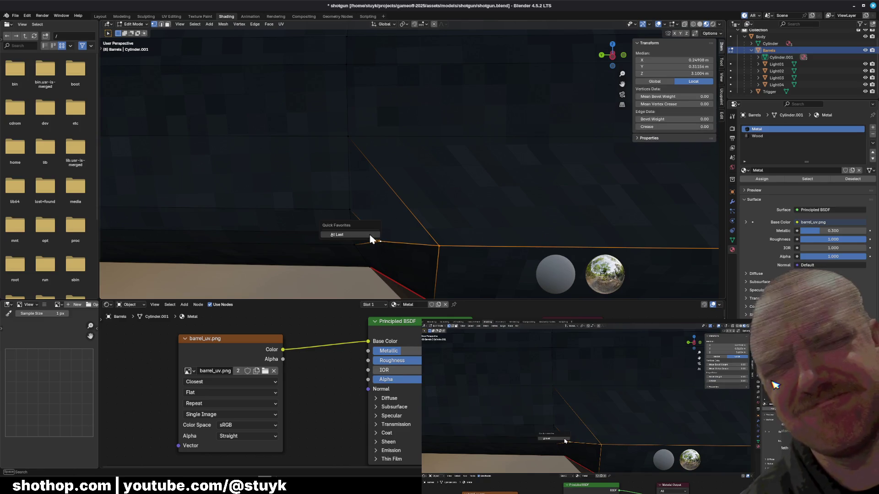
Finish that merge, then merge the two vertices at the barrel corner into one.
click(369, 237)
middle_drag(356, 231, 504, 202)
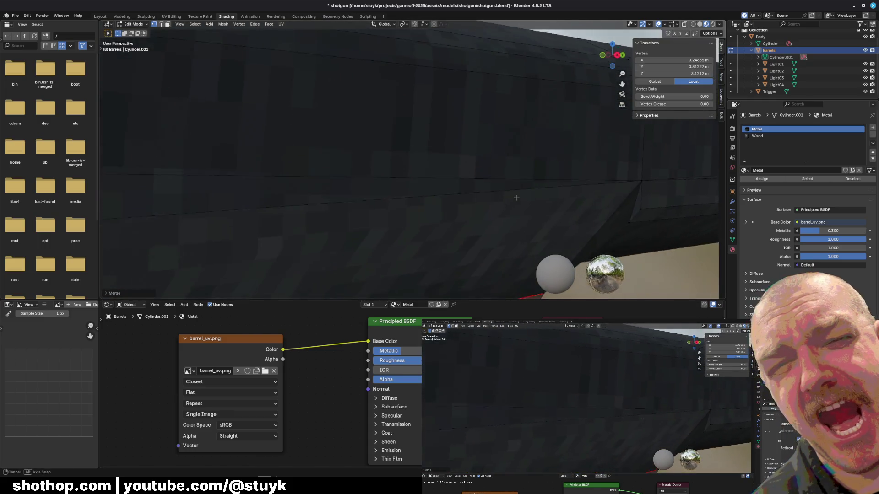
mouse_move(504, 202)
middle_down()
mouse_move(505, 190)
mouse_move(491, 189)
middle_up()
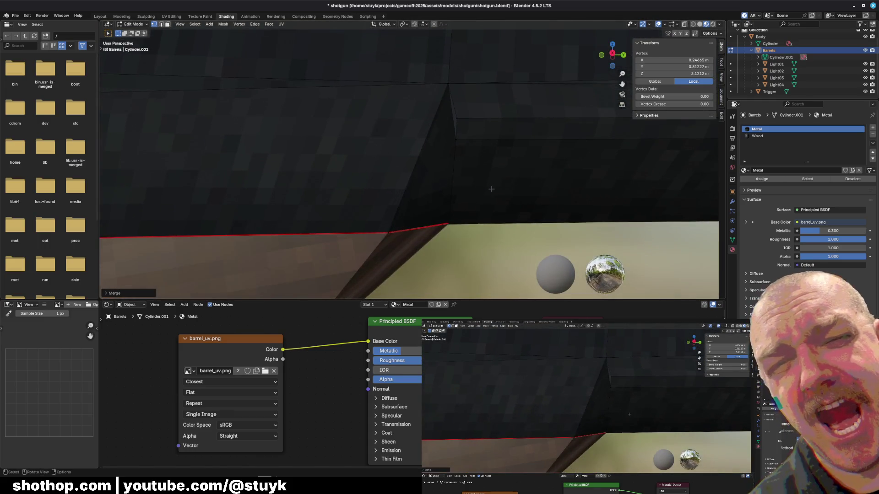
alt+click(456, 117)
alt+shift+click(459, 101)
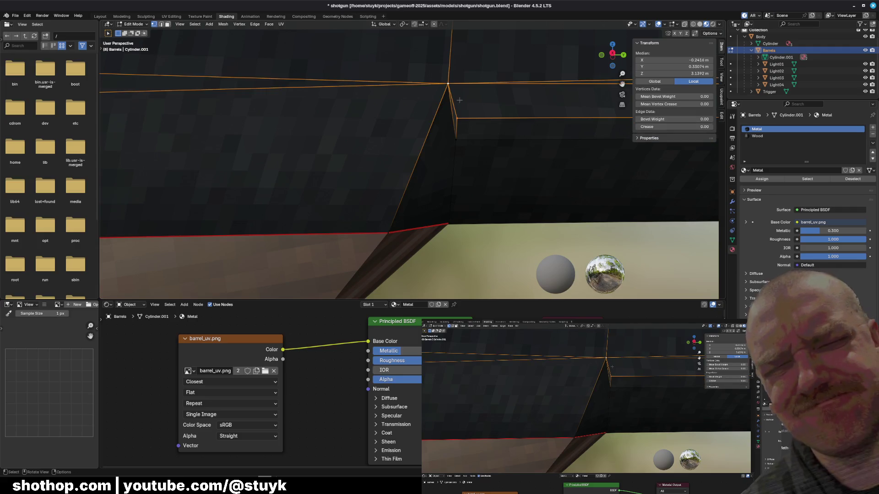
key(m)
click(466, 115)
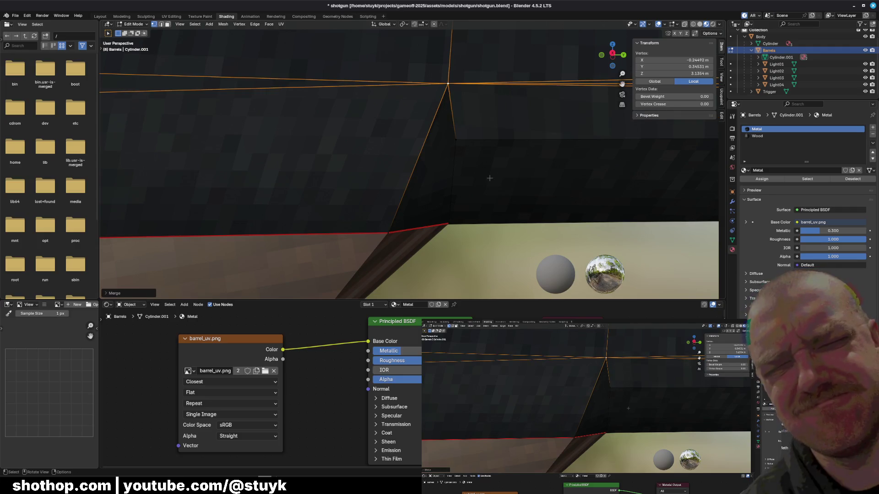
scroll(490, 178, down, 5)
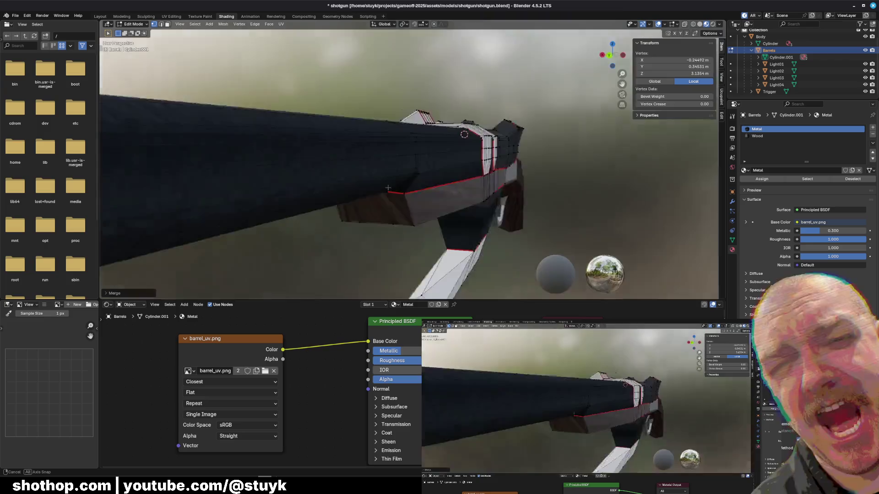
Merge another set of corner vertices, then undo the result.
mouse_move(489, 178)
middle_down()
mouse_move(360, 186)
mouse_move(375, 218)
middle_up()
scroll(359, 187, up, 5)
click(372, 220)
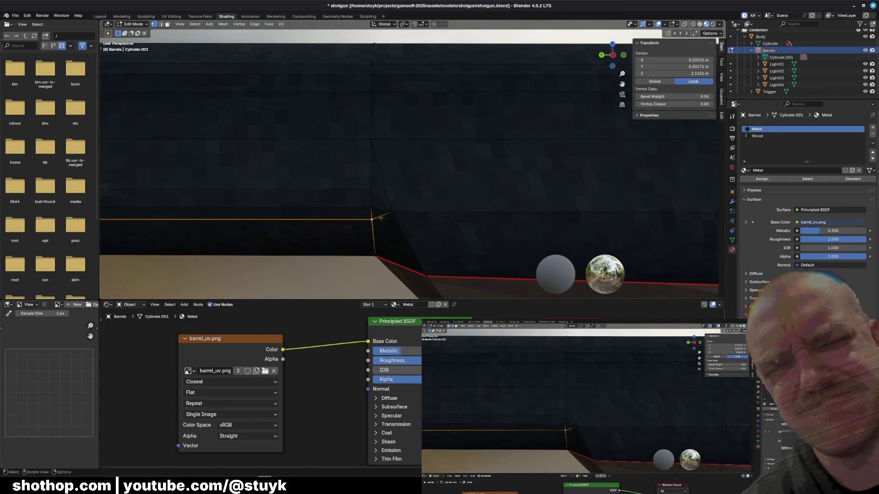
shift+click(372, 209)
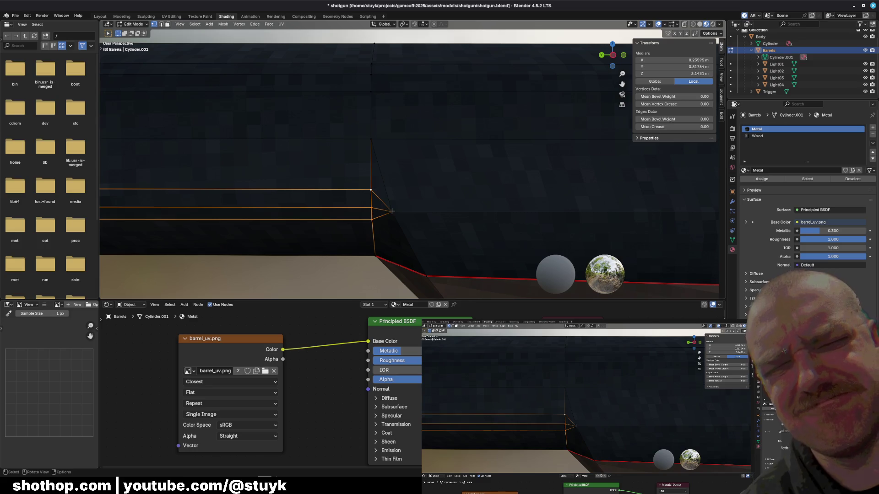
key(m)
click(410, 226)
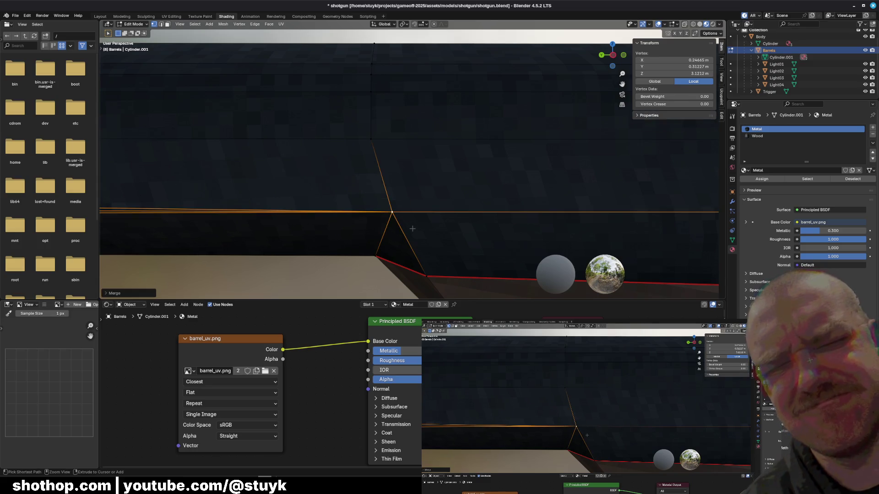
key(ctrl+z)
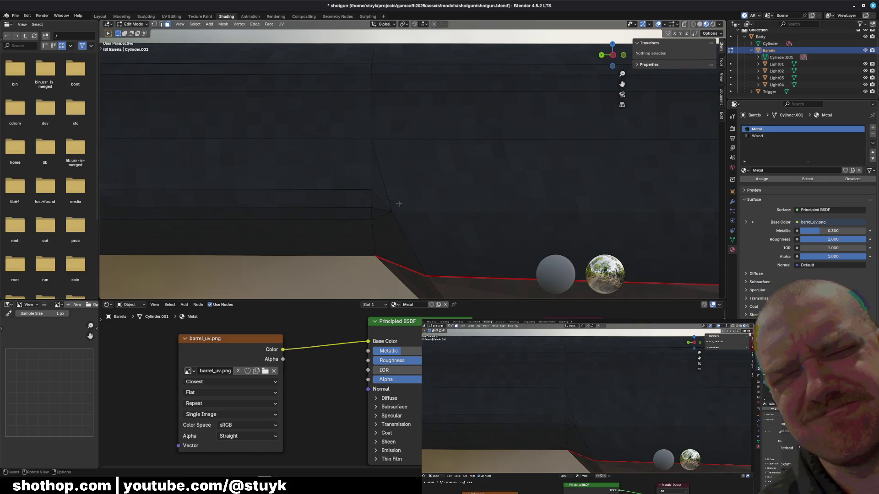
Collapse the thin sliver triangle at the seam so it disappears.
click(447, 117)
click(379, 199)
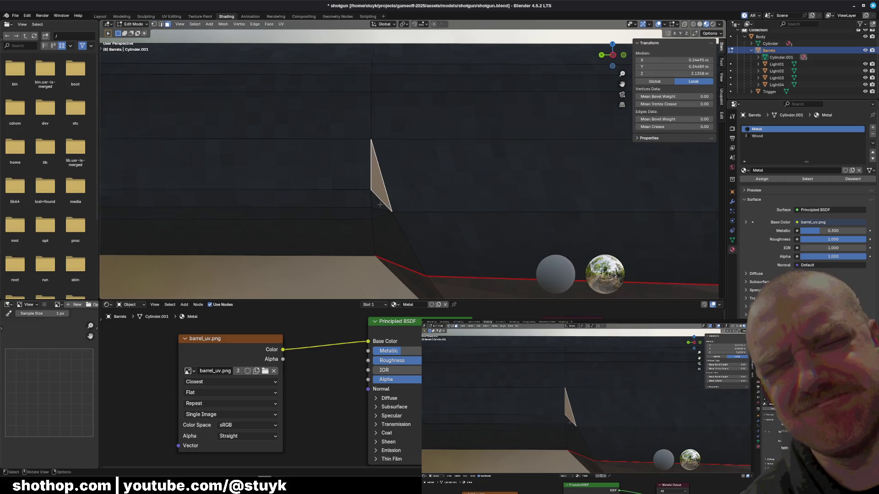
right_click(378, 215)
click(378, 214)
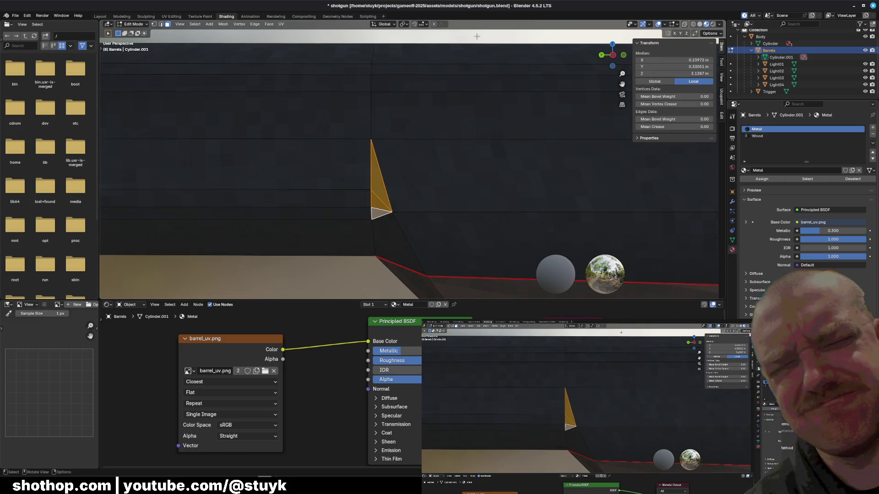
key(m)
click(348, 189)
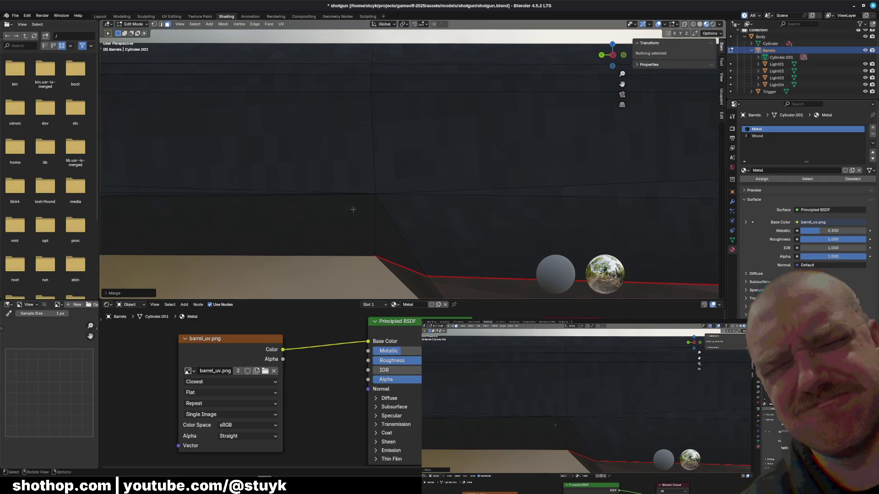
scroll(354, 210, down, 5)
Look over the whole gun and pick out the barrel's corner vertex in vertex select.
mouse_move(354, 209)
middle_down()
mouse_move(399, 180)
mouse_move(329, 209)
mouse_move(225, 205)
middle_up()
click(402, 175)
mouse_move(343, 180)
middle_down()
mouse_move(506, 190)
mouse_move(412, 189)
mouse_move(431, 188)
middle_up()
scroll(412, 186, down, 4)
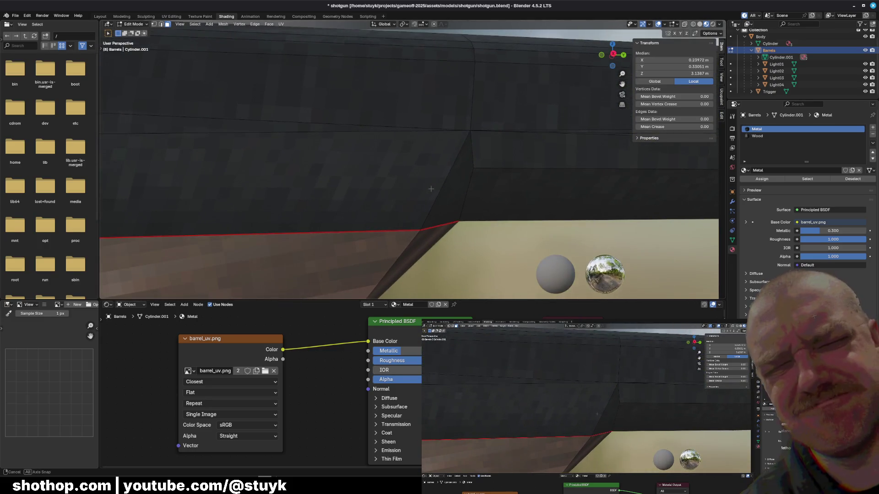
click(154, 23)
click(471, 132)
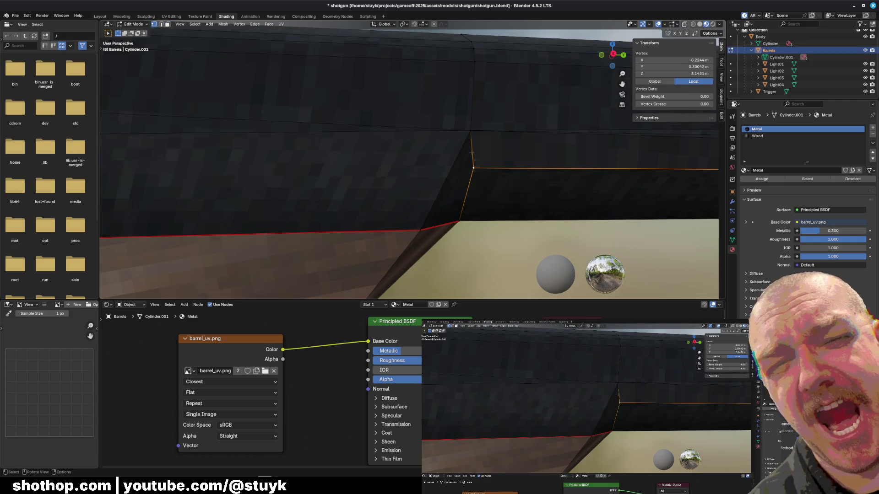
mouse_move(487, 177)
middle_down()
mouse_move(486, 199)
mouse_move(395, 187)
mouse_move(383, 211)
mouse_move(380, 198)
middle_up()
key(alt+a)
scroll(408, 212, up, 6)
Select the vertex at the barrel step and switch the viewport to Solid shading.
click(383, 212)
click(701, 28)
mouse_move(402, 167)
middle_down()
mouse_move(411, 165)
mouse_move(395, 169)
middle_up()
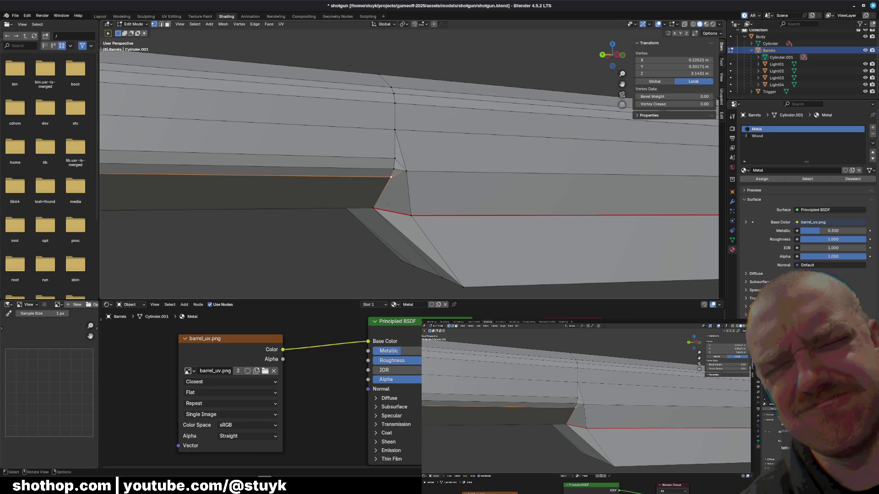
Merge three stray vertices one by one into the step's corner vertex with Merge At Last.
key(alt+a)
mouse_move(439, 227)
middle_down()
mouse_move(459, 228)
mouse_move(379, 233)
mouse_move(637, 147)
middle_up()
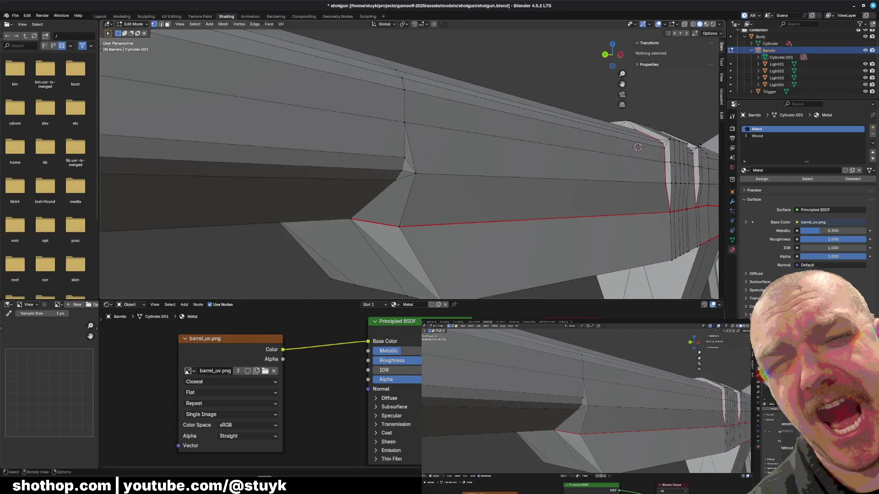
scroll(637, 148, up, 3)
click(366, 218)
shift+click(420, 198)
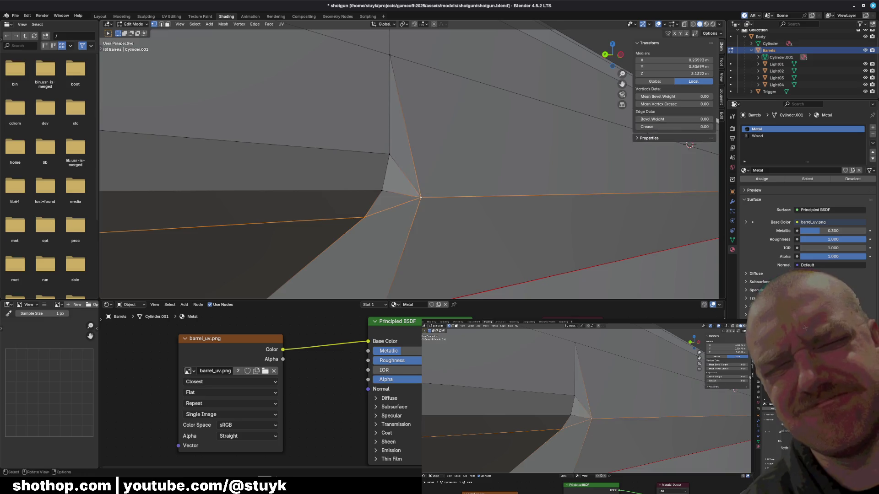
key(m)
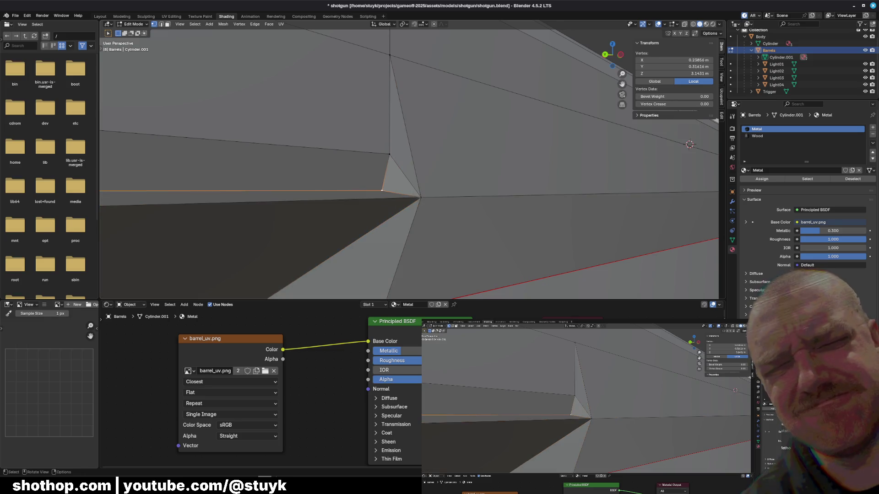
key(m)
click(412, 199)
click(389, 154)
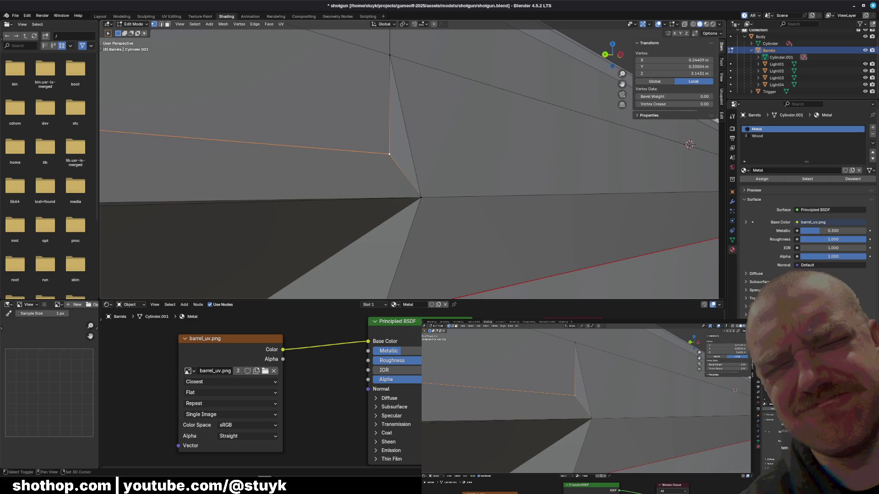
shift+click(420, 198)
key(m)
click(673, 128)
middle_drag(673, 127, 368, 152)
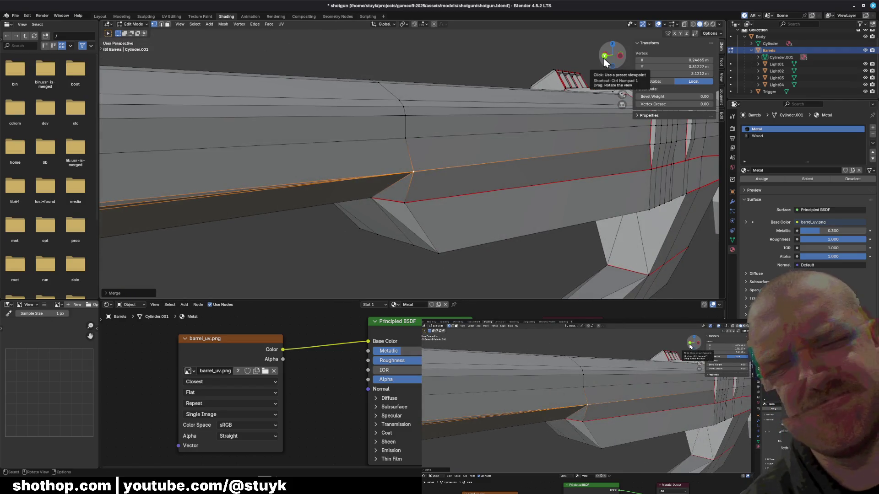
From a side orthographic view, move the step vertex along the Y axis into line.
click(604, 56)
click(601, 54)
key(KP_Decimal)
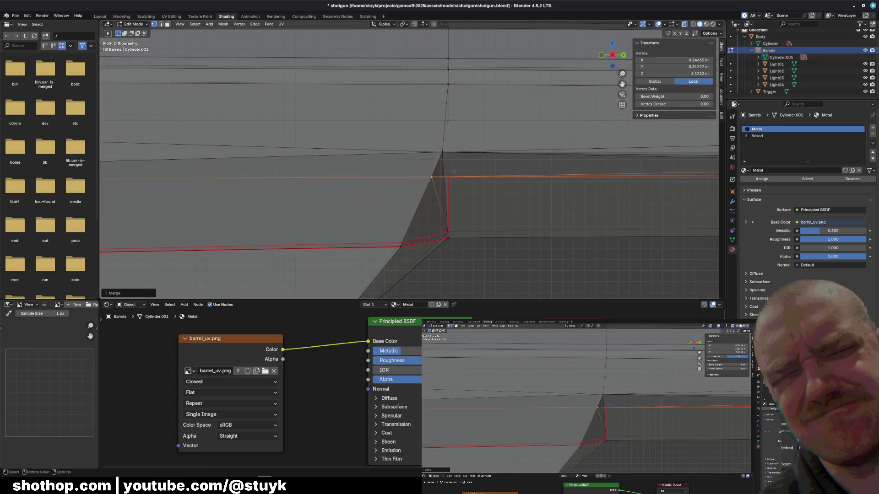
shift+middle_drag(455, 172, 357, 193)
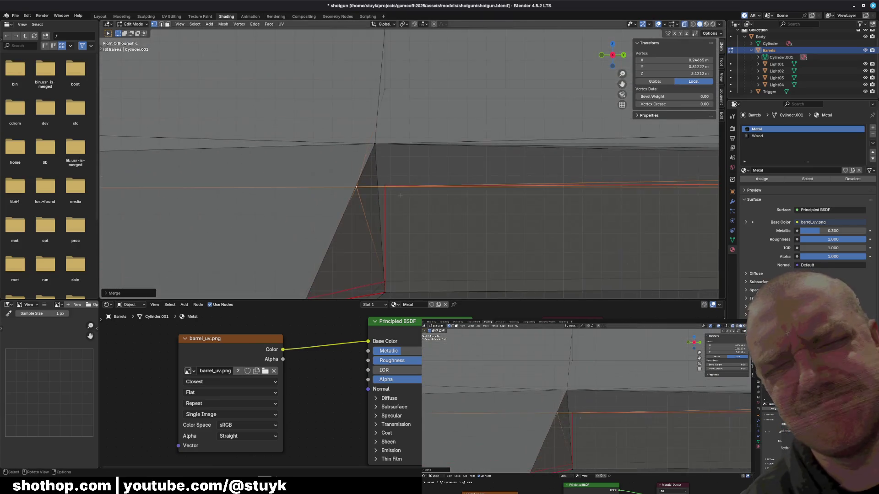
drag(300, 186, 347, 215)
key(g)
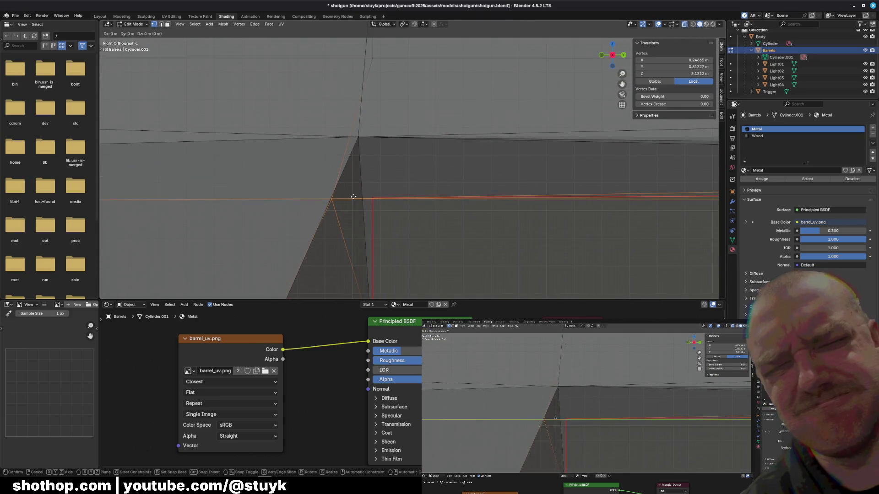
key(y)
click(394, 194)
mouse_move(395, 195)
middle_down()
mouse_move(333, 141)
mouse_move(361, 186)
mouse_move(395, 181)
middle_up()
Move another step vertex, then flatten the selected vertices with Scale Y 0.
key(alt+a)
click(399, 182)
click(613, 56)
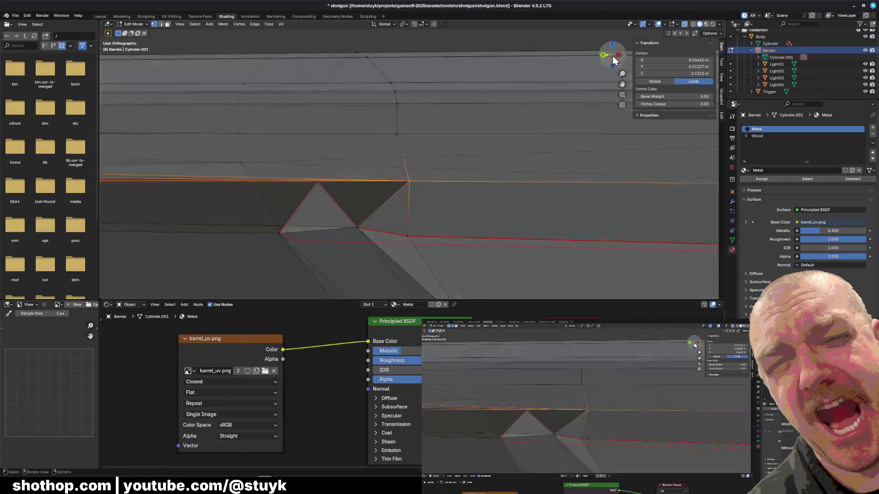
click(612, 55)
key(g)
click(384, 163)
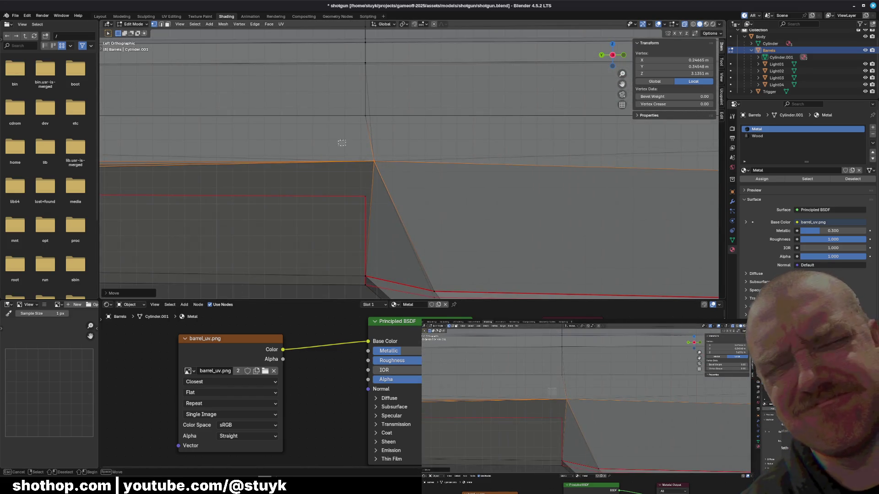
key(s)
key(y)
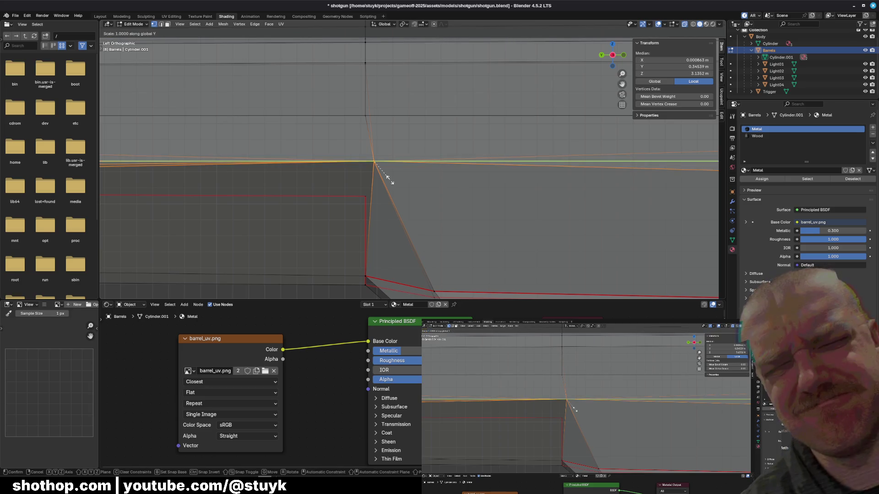
key(Return)
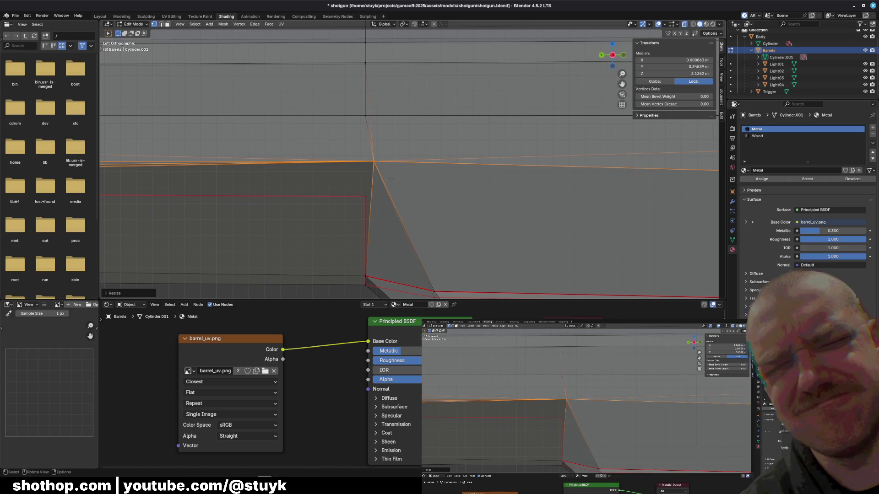
scroll(469, 145, down, 3)
Deselect and orbit to check the joint along to the barrel's end.
key(alt+a)
scroll(469, 145, down, 3)
mouse_move(439, 165)
middle_down()
mouse_move(640, 47)
mouse_move(439, 206)
middle_up()
scroll(440, 206, up, 5)
mouse_move(684, 191)
shift+middle_down()
mouse_move(510, 187)
mouse_move(449, 196)
mouse_move(626, 20)
shift+middle_up()
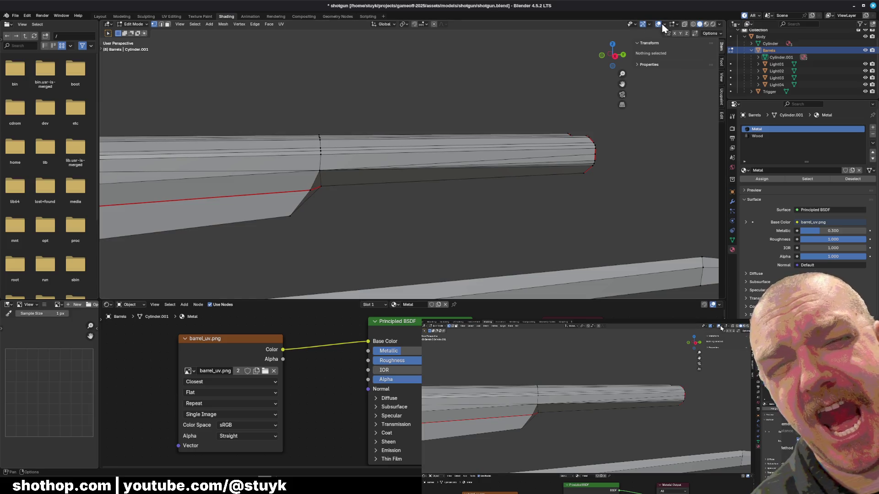
Restore Material Preview and scale the step's vertex rows into line from a side view.
click(705, 24)
mouse_move(526, 197)
middle_down()
mouse_move(405, 149)
mouse_move(419, 144)
middle_up()
scroll(427, 141, up, 4)
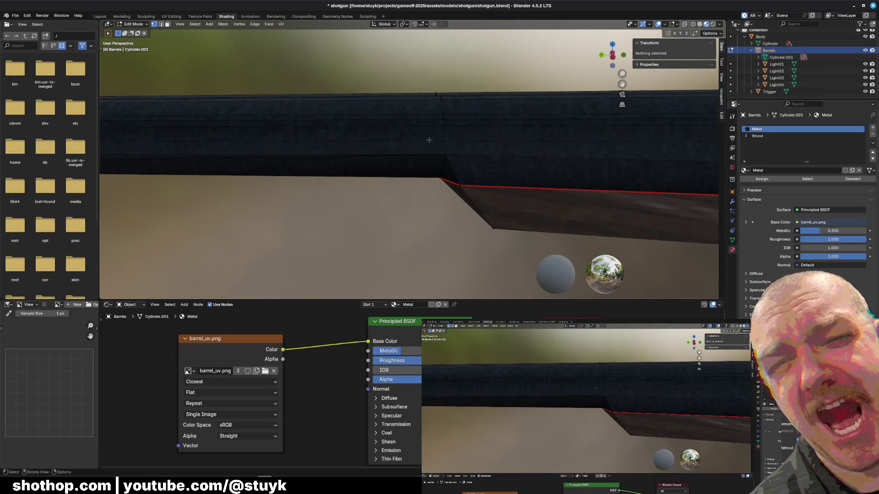
click(612, 58)
shift+drag(226, 103, 446, 179)
drag(395, 61, 464, 138)
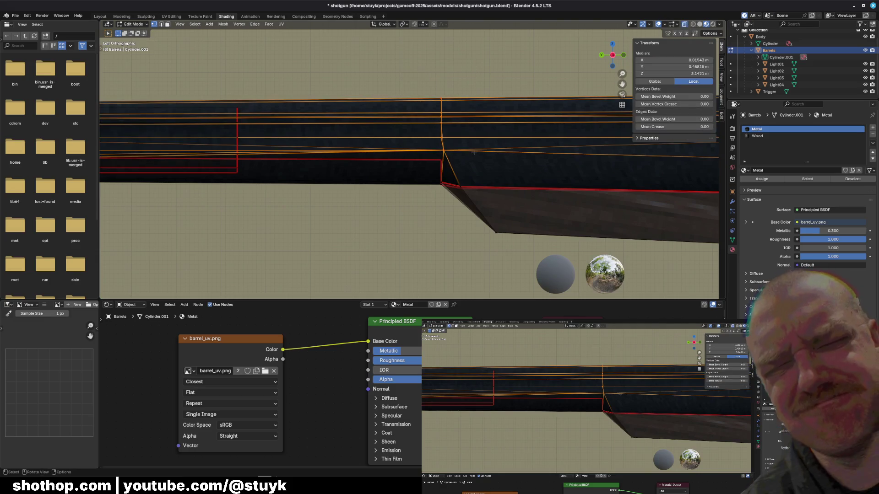
key(s)
click(474, 153)
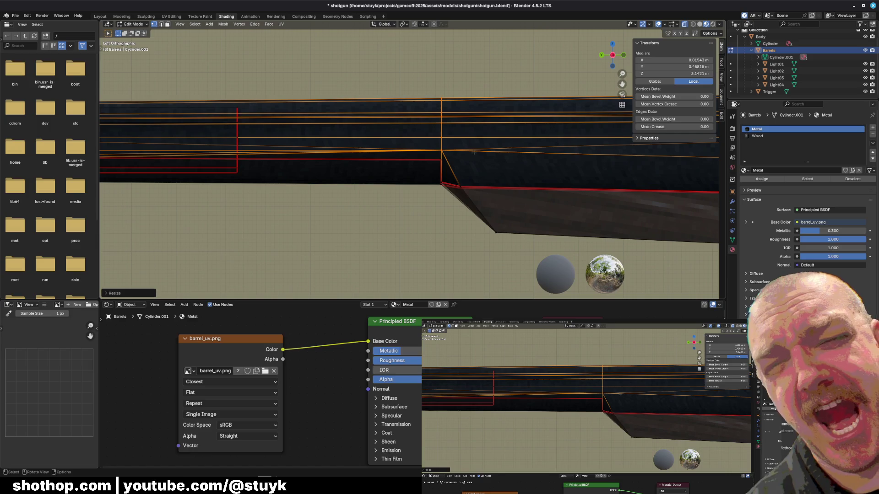
Scale the vertical column of step vertices straight as well.
click(448, 87)
drag(427, 84, 441, 219)
key(s)
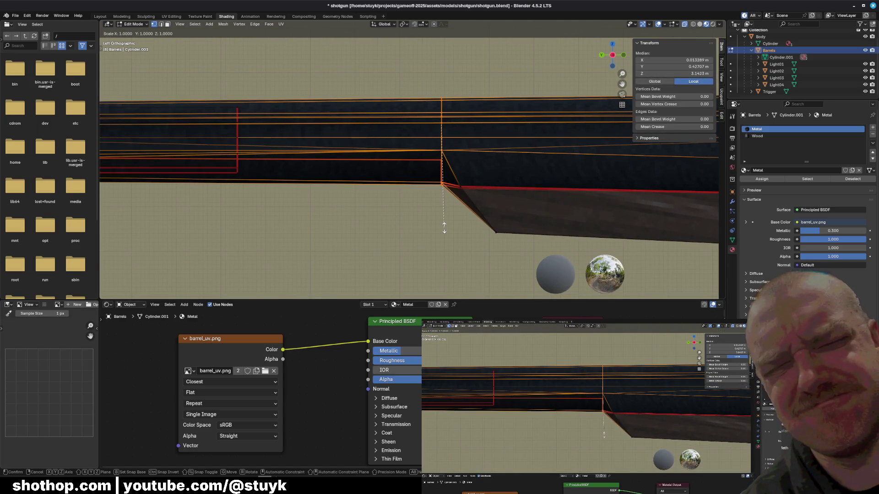
click(445, 227)
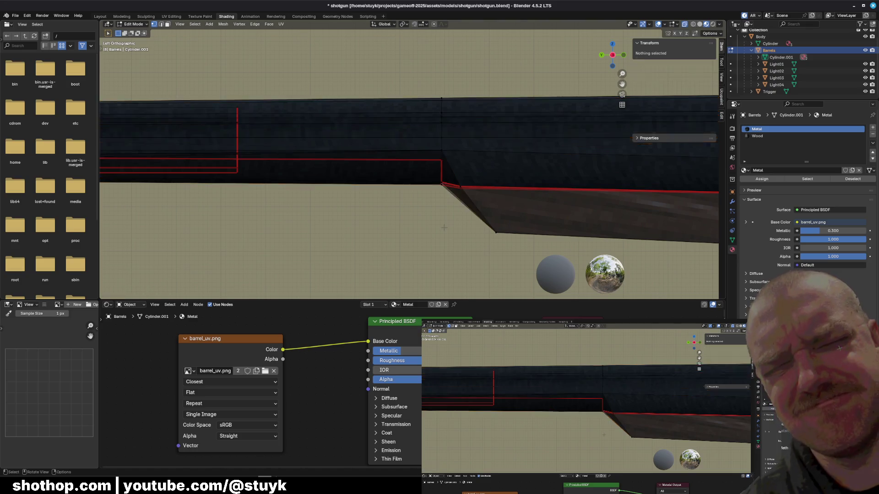
click(444, 228)
middle_drag(445, 227, 480, 206)
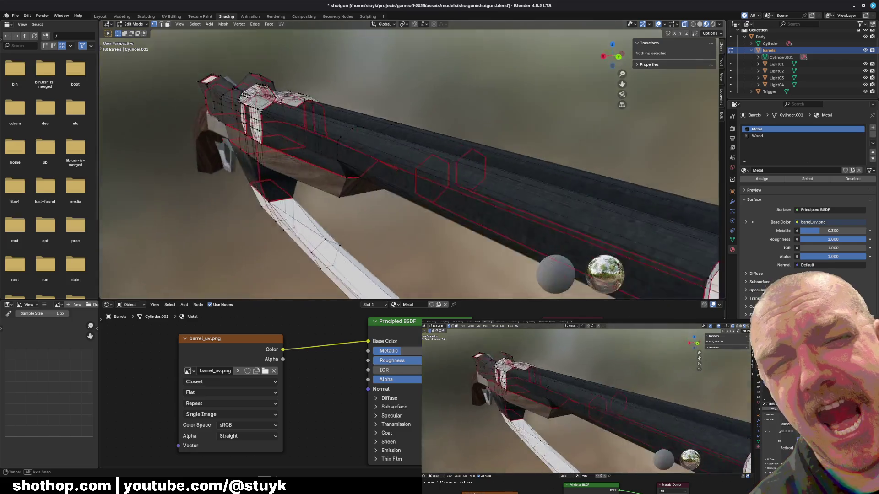
Turn off X-Ray viewing and inspect the barrel from several angles.
middle_drag(518, 74, 480, 97)
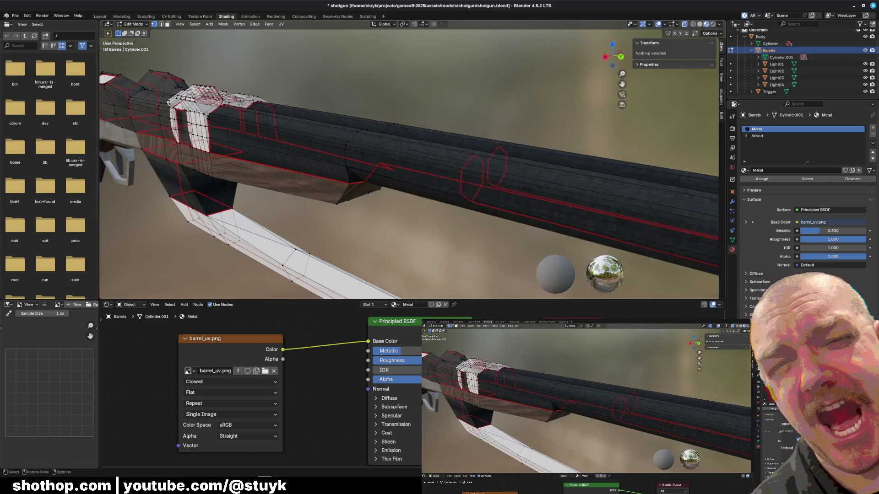
click(686, 26)
middle_drag(216, 100, 237, 131)
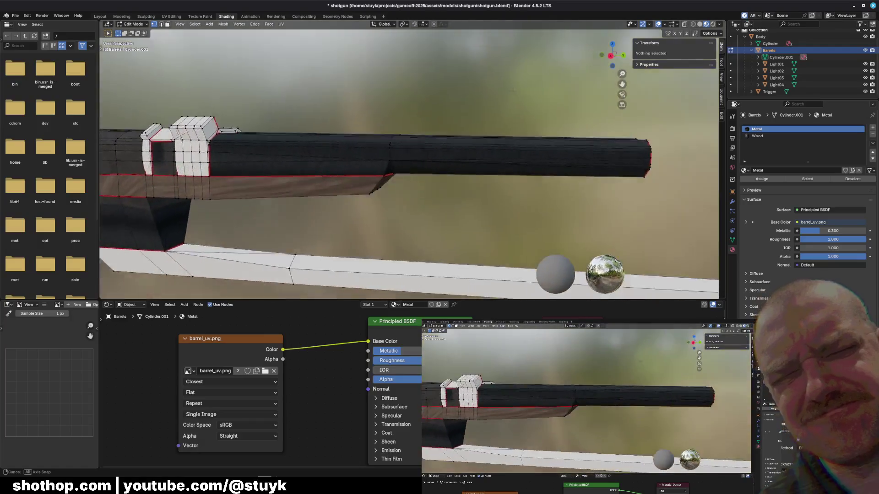
middle_drag(179, 135, 211, 130)
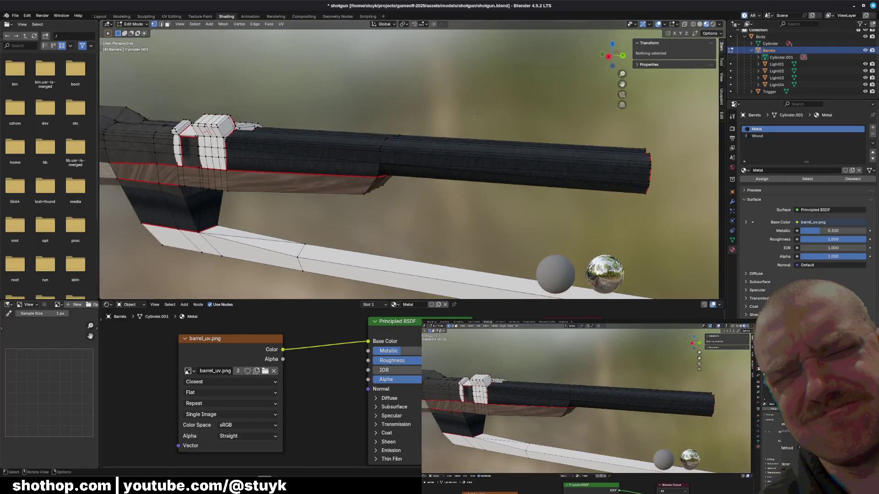
After a last look, save the shotgun file and bring the game window forward.
mouse_move(477, 114)
middle_down()
mouse_move(371, 85)
mouse_move(527, 151)
middle_up()
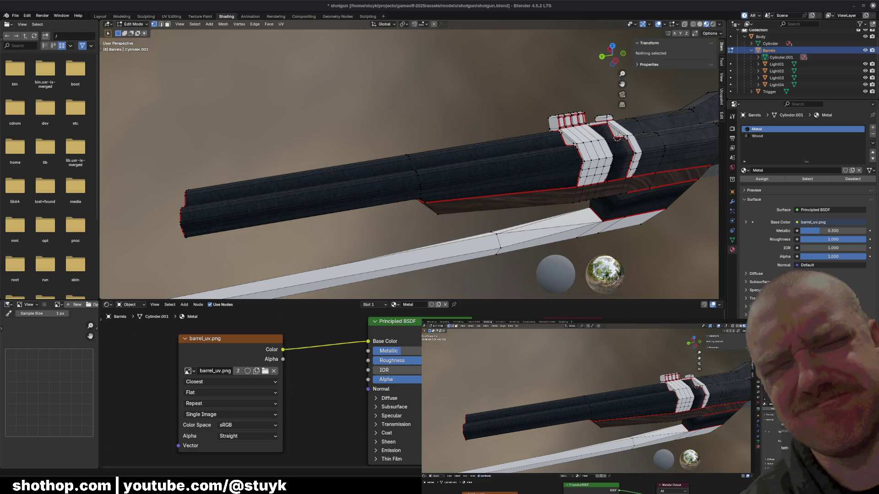
middle_drag(485, 161, 469, 158)
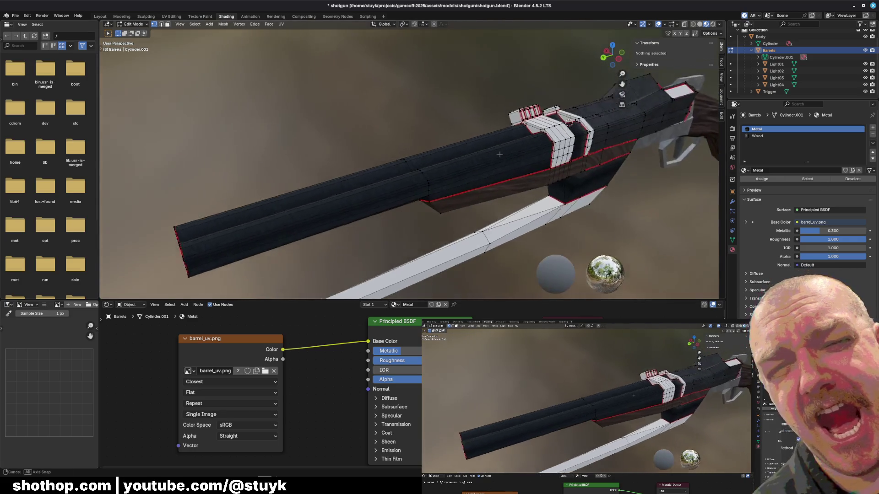
key(ctrl+s)
key(alt+Tab)
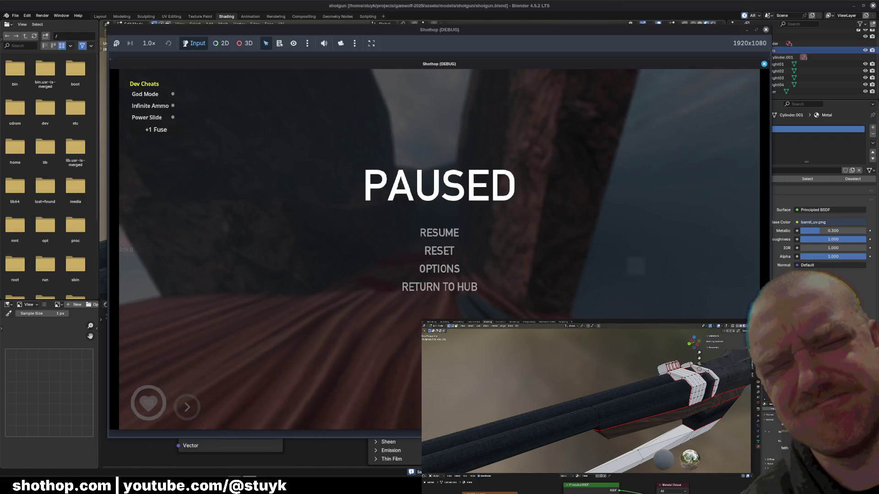
Close the old game window, run Shothop again from Godot, then pause it.
click(763, 54)
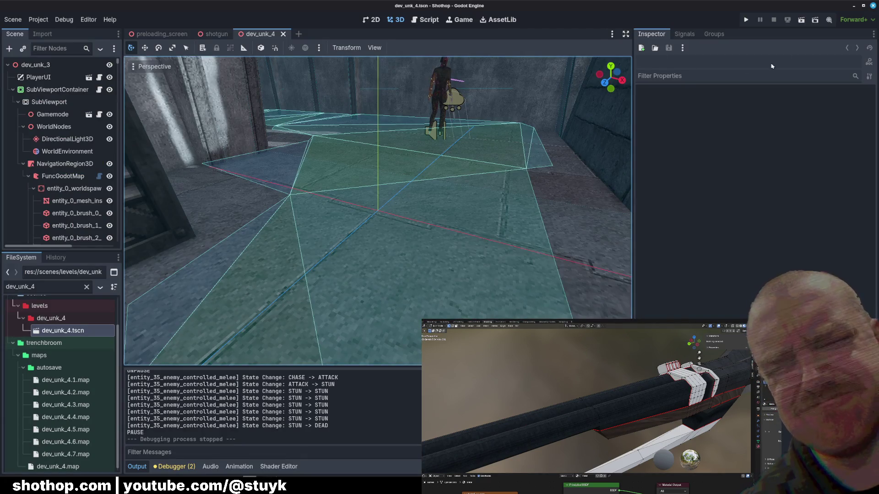
click(801, 20)
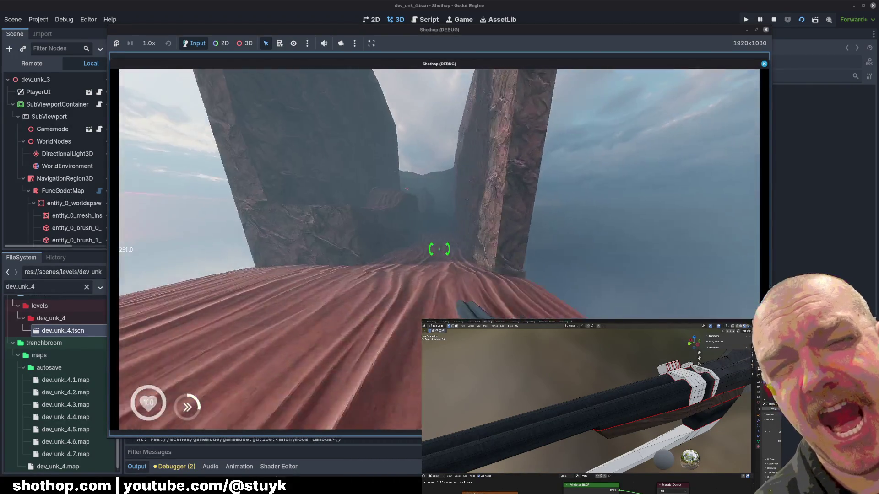
key(Escape)
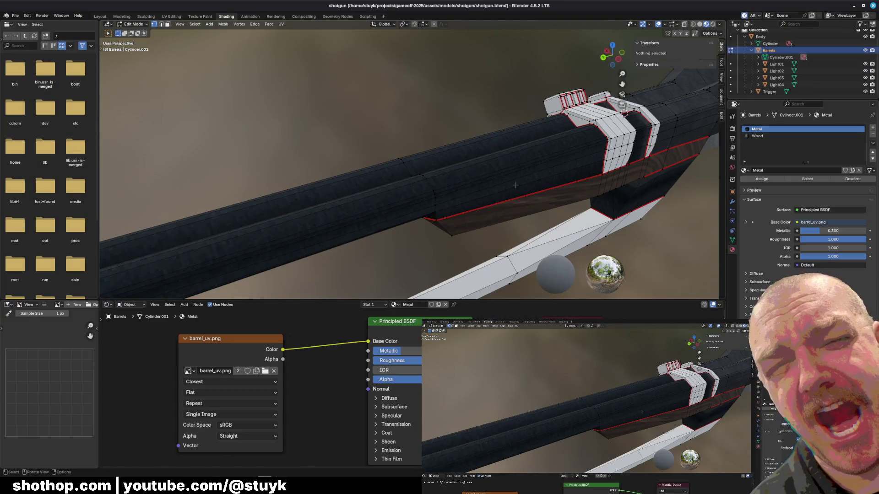
Orbit the model to inspect the textured barrel from the side.
middle_drag(515, 184, 405, 166)
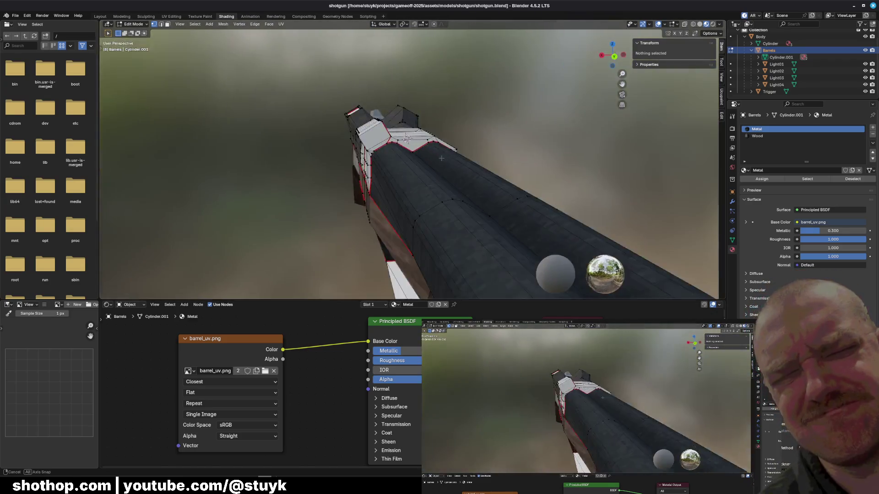
middle_drag(405, 166, 558, 157)
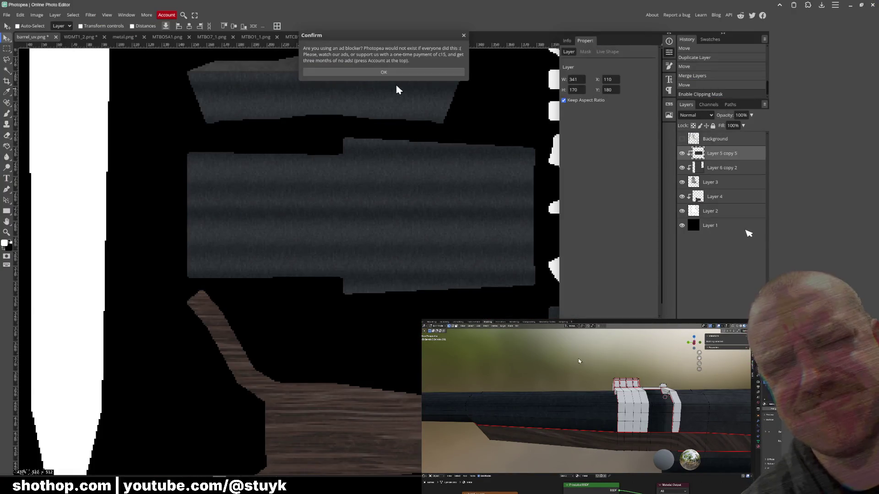
Raise the Lightness of the striped barrel metal texture with Hue/Saturation.
click(373, 72)
drag(416, 147, 328, 244)
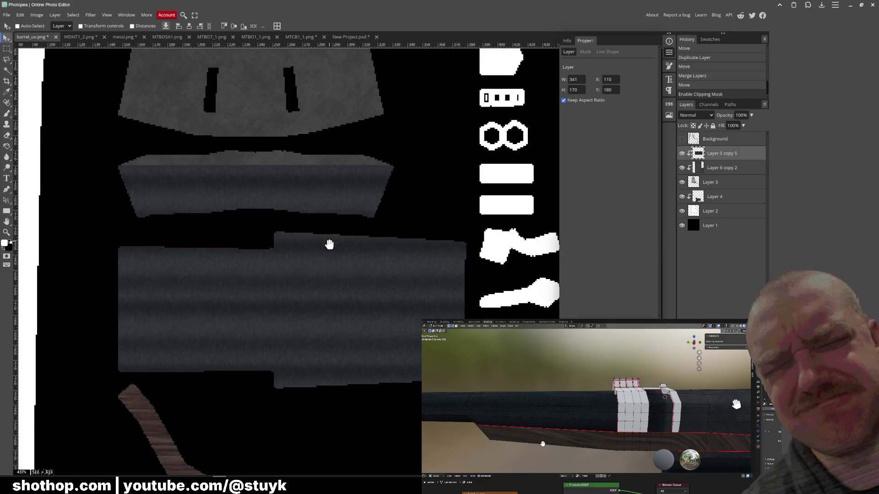
click(8, 51)
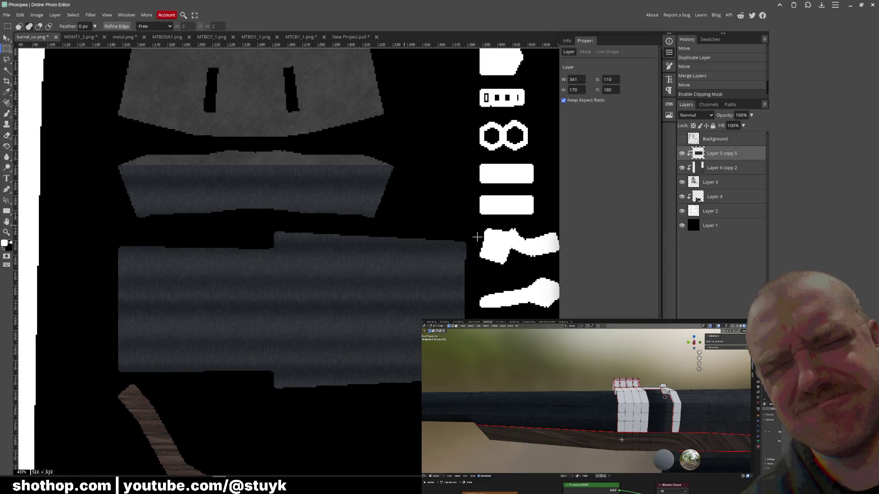
key(ctrl+u)
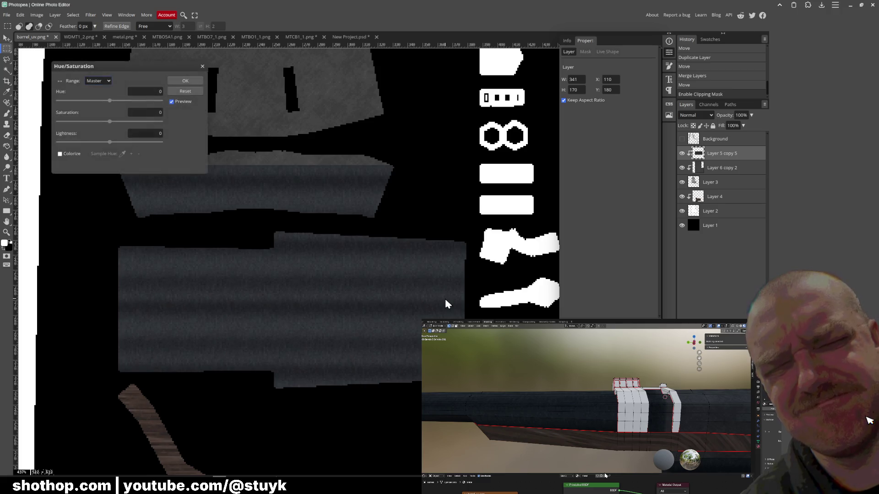
drag(108, 144, 116, 148)
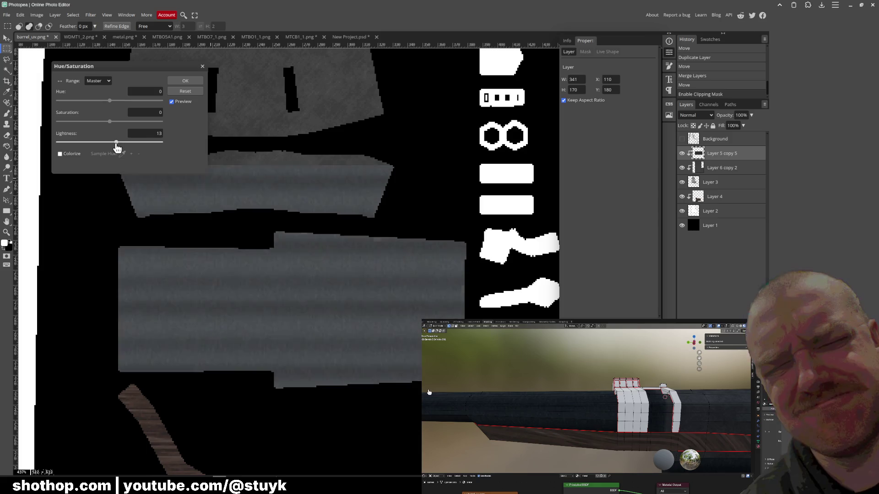
click(178, 80)
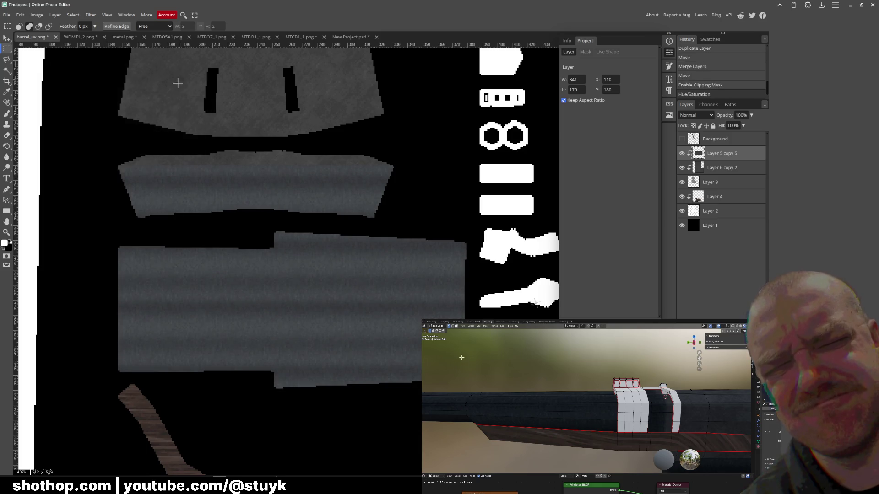
Release the striped texture's clipping mask and move it down-left, then view MTBO1_1.png.
right_click(721, 154)
click(732, 279)
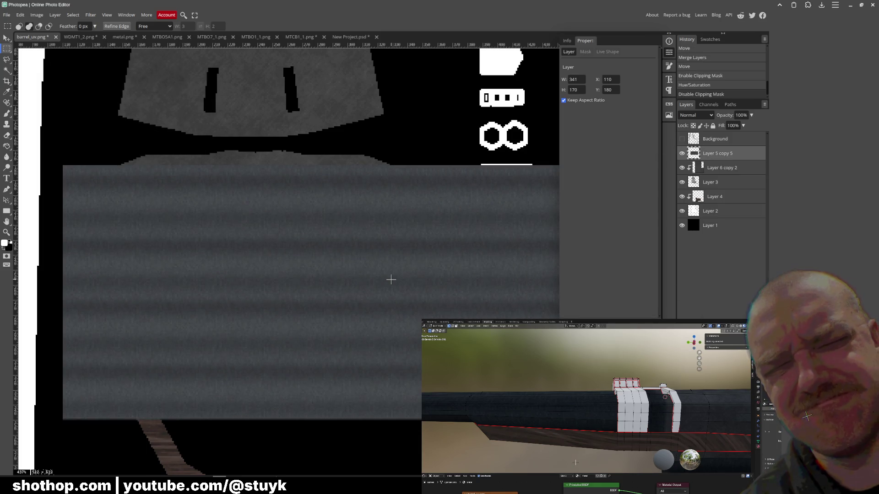
click(7, 38)
mouse_move(265, 177)
mouse_down()
mouse_move(292, 250)
mouse_move(440, 216)
mouse_move(408, 226)
mouse_move(379, 222)
mouse_up()
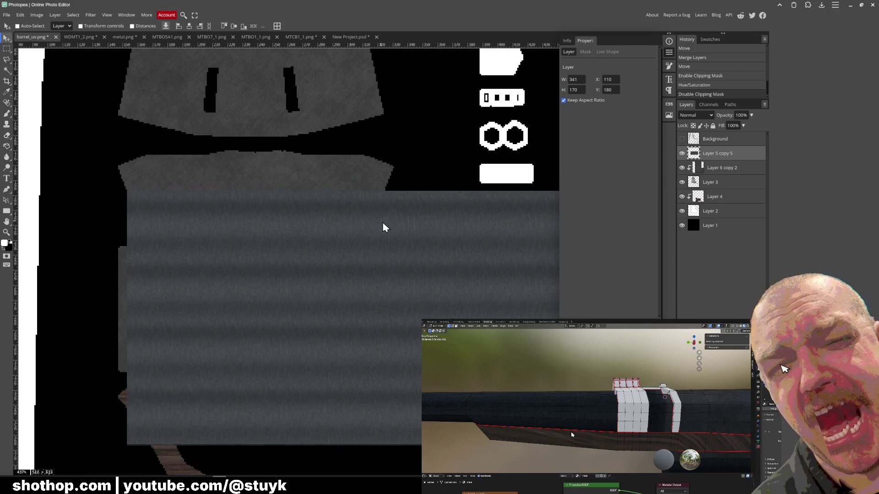
drag(379, 217, 373, 218)
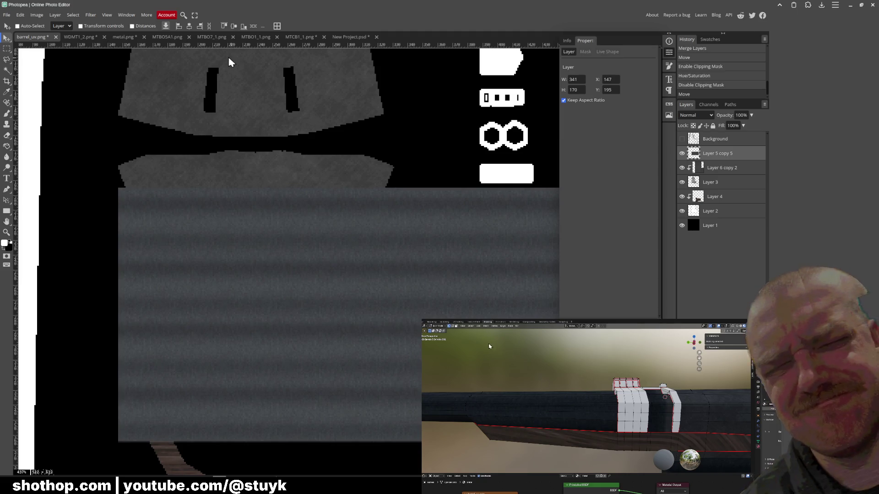
click(295, 37)
click(255, 38)
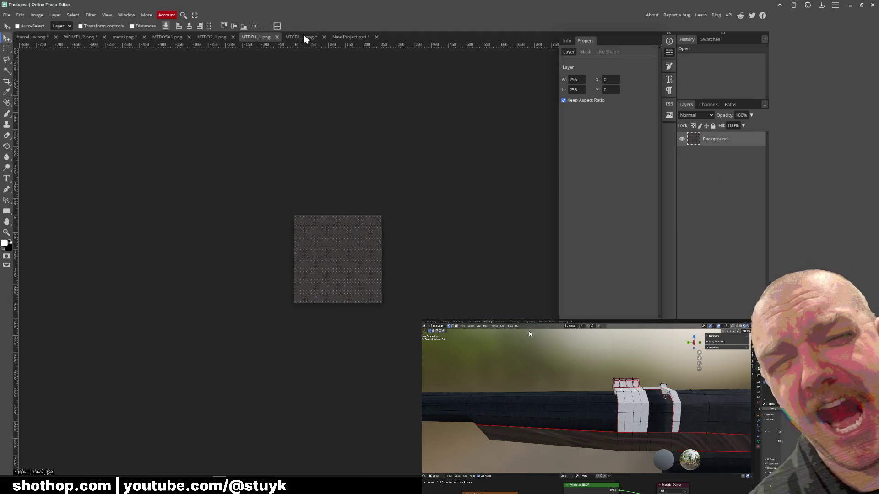
Browse the open texture tabs to metal.png and select its whole canvas, undoing an accidental clear.
click(357, 36)
click(210, 39)
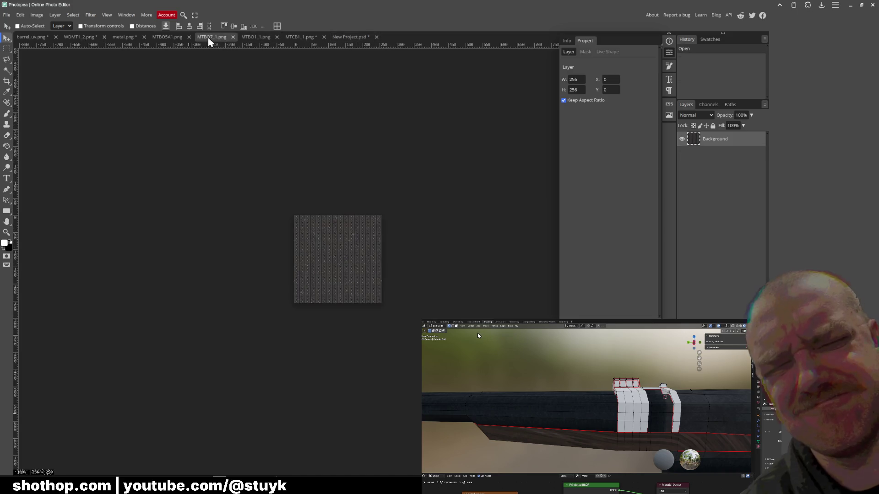
click(120, 38)
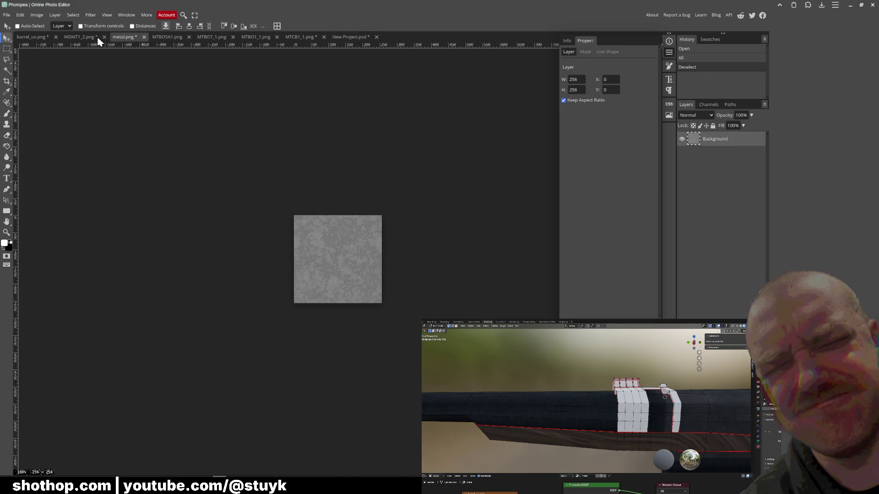
click(92, 38)
click(119, 39)
key(ctrl+a)
key(Delete)
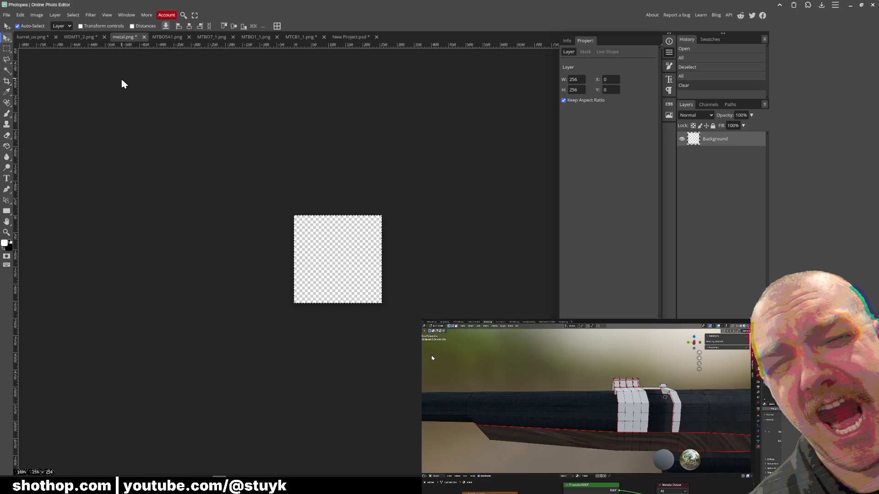
key(ctrl+z)
In barrel_uv.png hide the striped layer and paste the grey metal texture as a new layer.
click(17, 25)
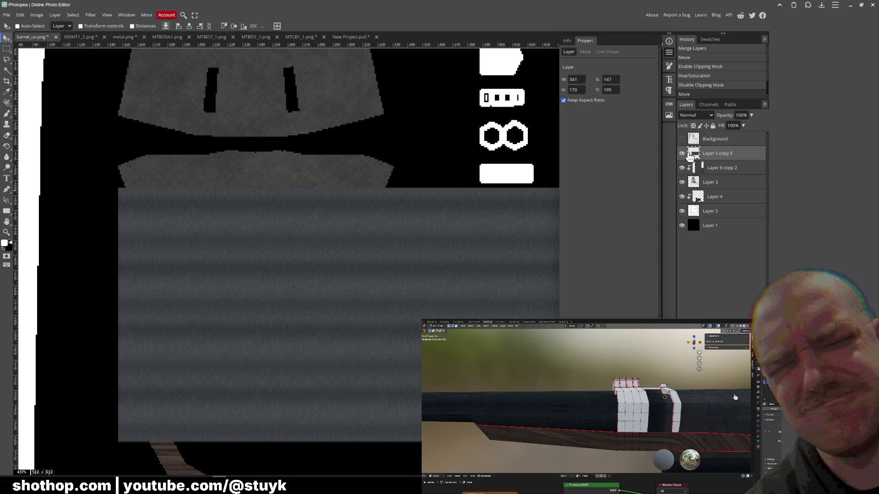
click(682, 153)
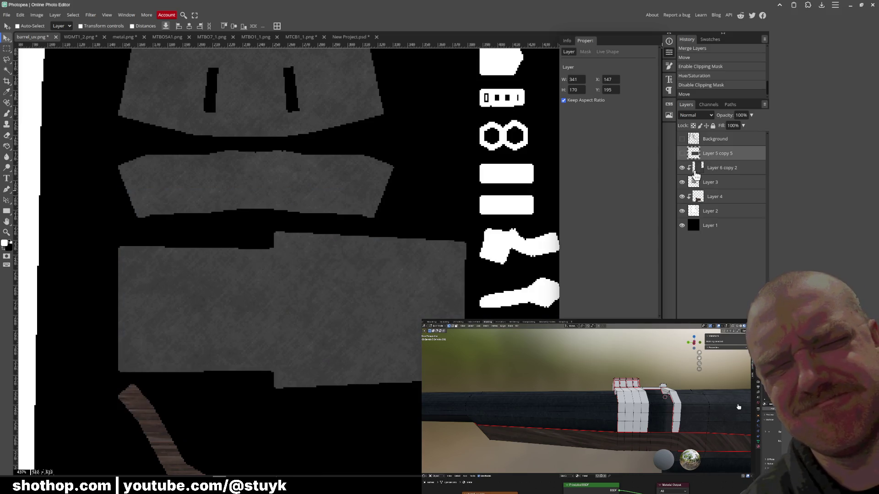
click(729, 168)
key(ctrl+v)
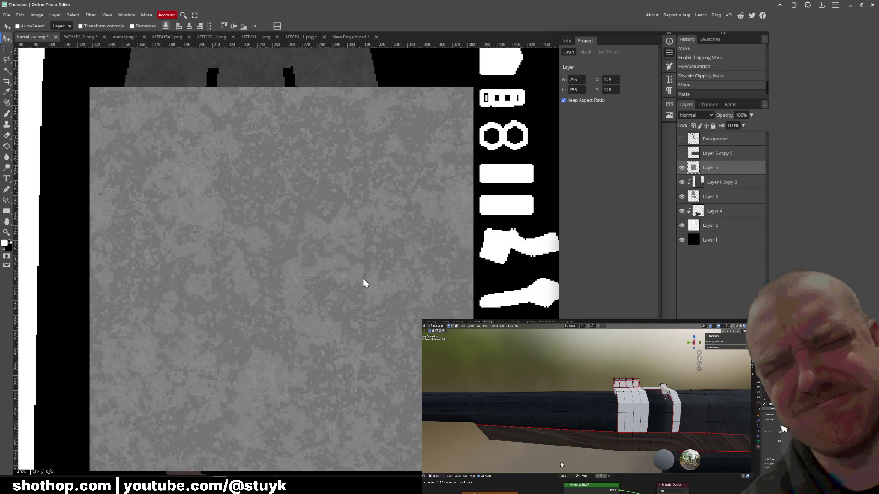
Free Transform the pasted metal texture to X 64 px, Y 64 px and drag it over the barrel pieces.
click(19, 15)
mouse_move(34, 195)
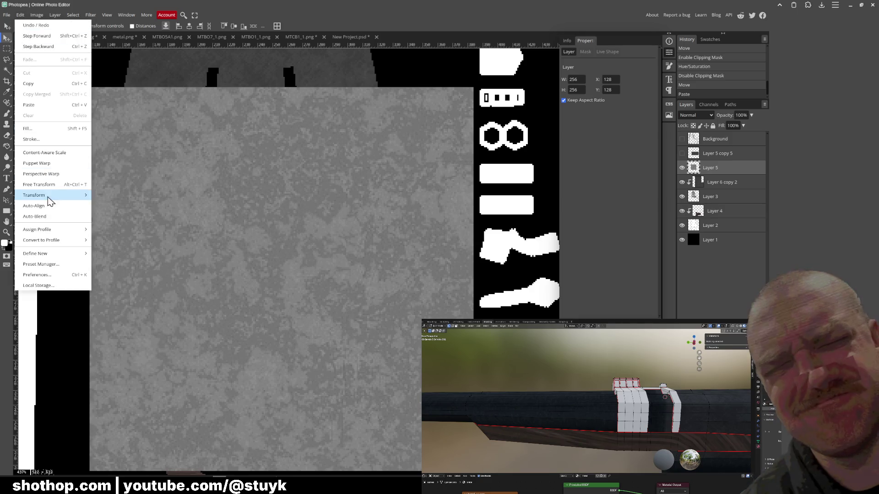
click(105, 207)
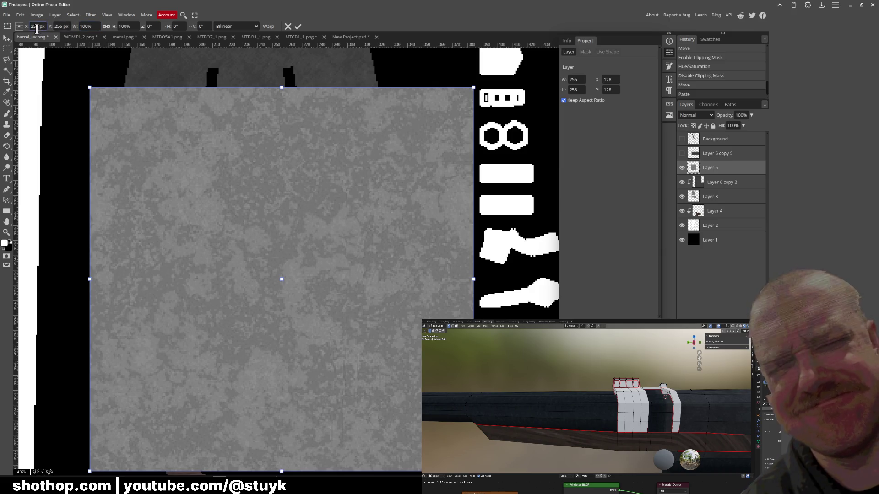
text(8)
key(Tab)
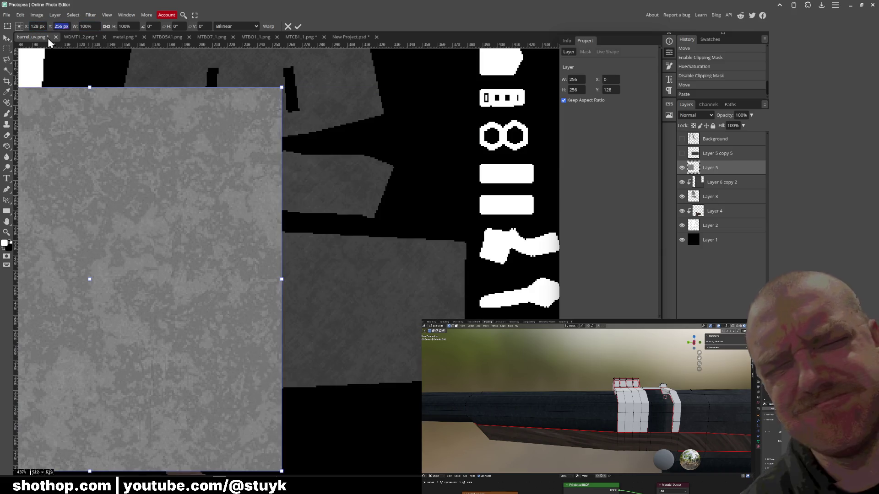
text(128)
key(Tab)
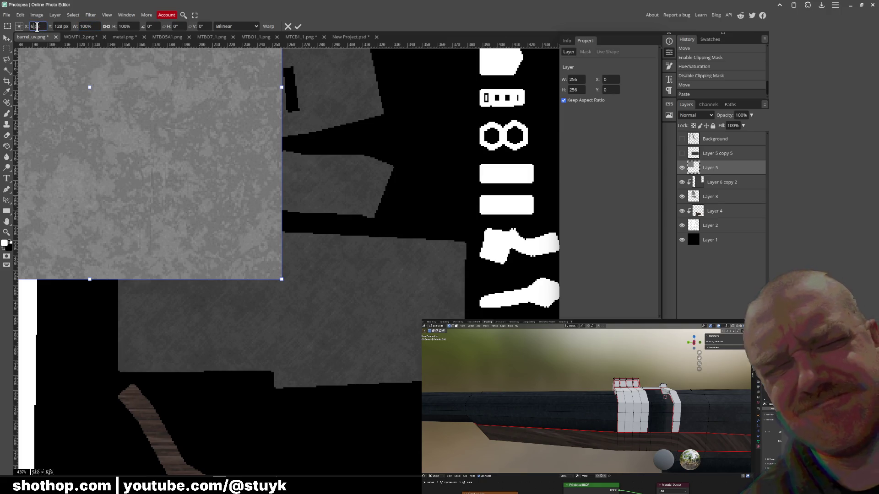
text(4)
key(Tab)
text(64)
key(Return)
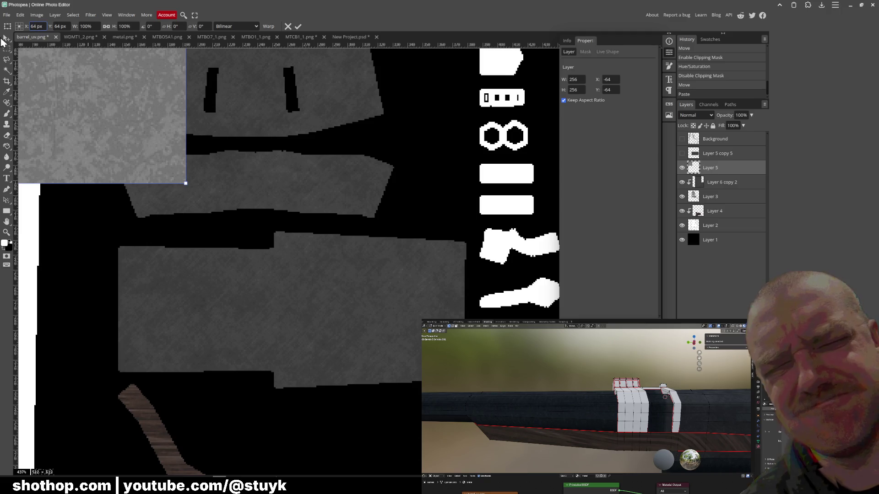
key(Return)
drag(210, 284, 209, 215)
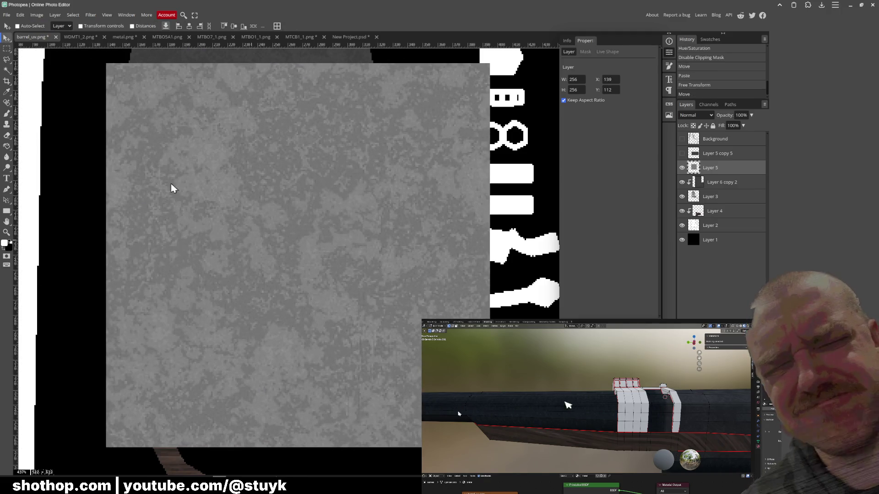
Undo the transform attempts, paste the metal texture again and save it over barrel_uv.png.
click(20, 14)
mouse_move(34, 195)
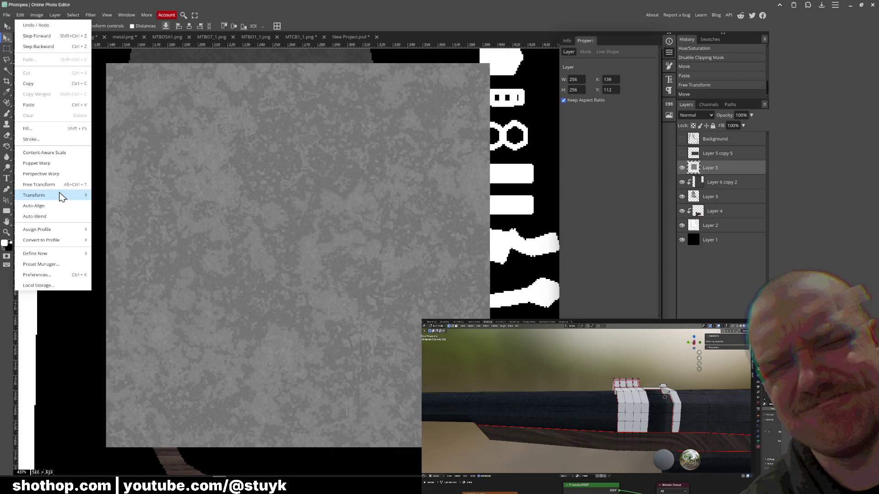
click(121, 201)
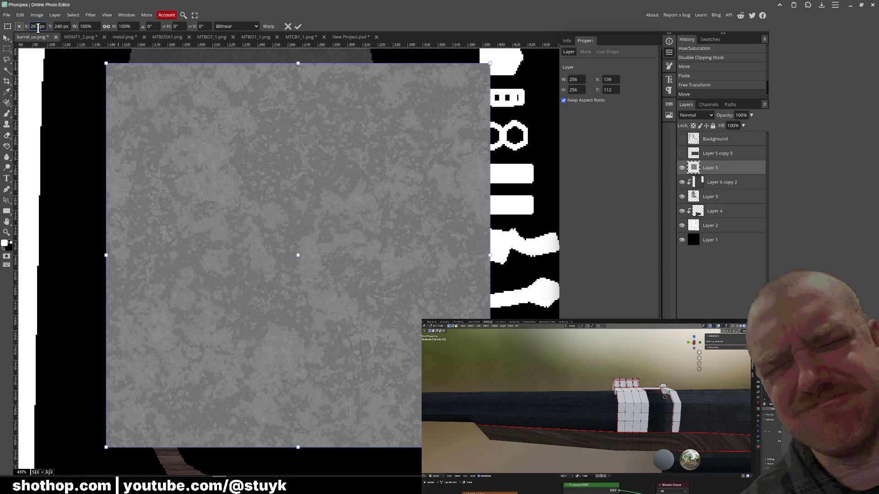
key(Return)
key(ctrl+z)
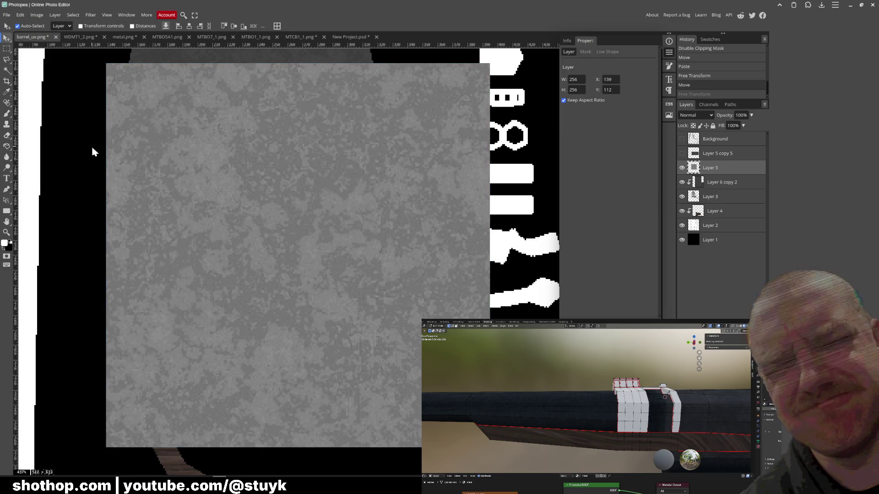
key(ctrl+z)
key(ctrl+z)
key(ctrl+z)
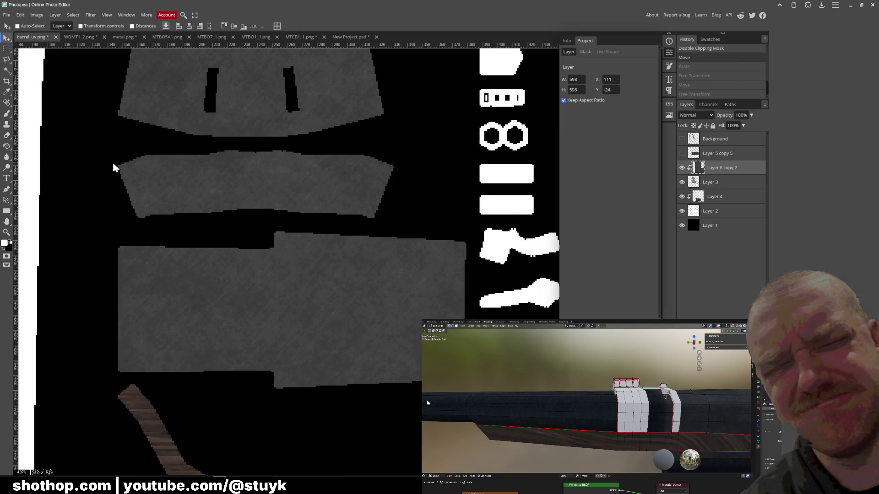
key(ctrl+v)
click(21, 16)
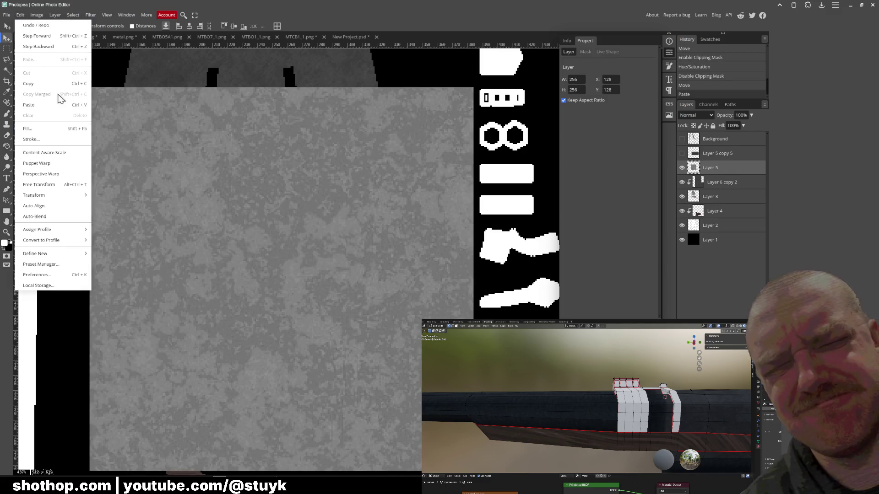
mouse_move(34, 195)
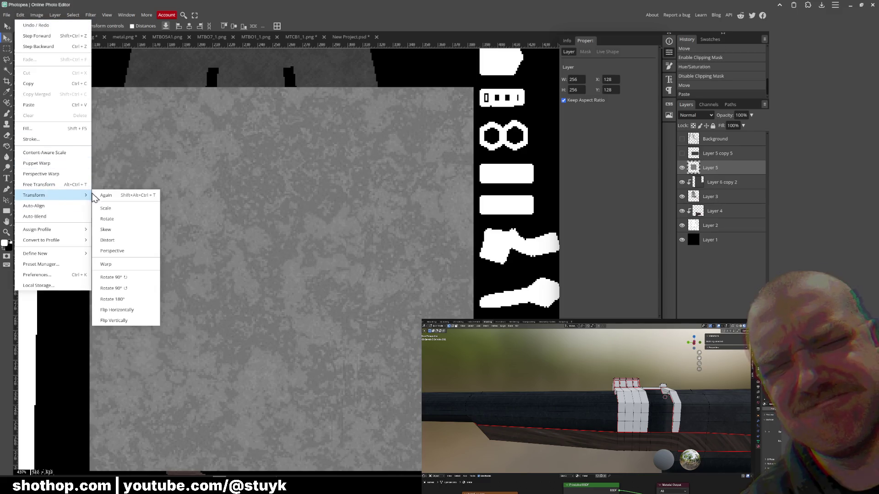
click(106, 207)
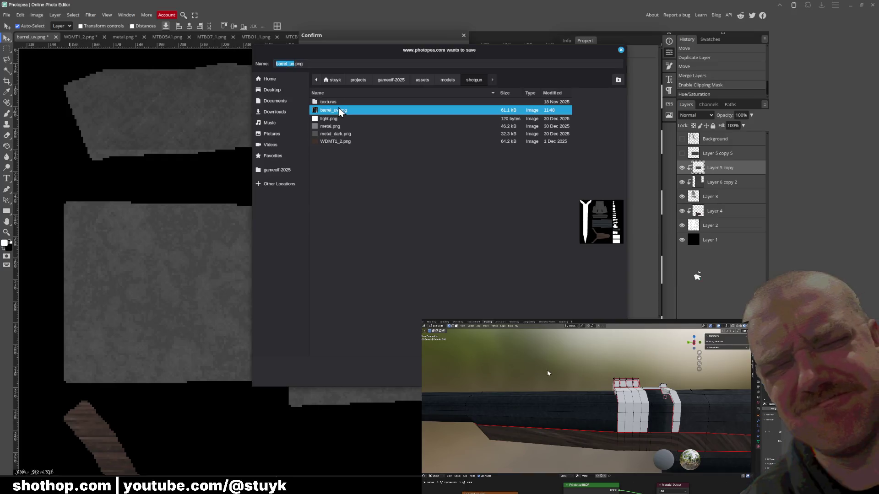
key(Return)
key(Return)
Check the repainted barrel on the shotgun model in Blender.
key(alt+Tab)
mouse_move(262, 207)
middle_down()
mouse_move(320, 203)
mouse_move(274, 179)
middle_up()
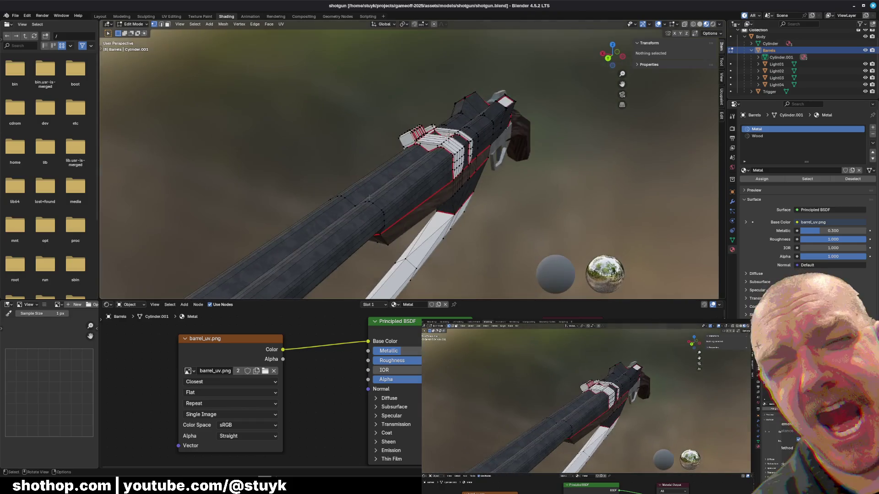
Run the Shothop project from the Godot editor with F5, play briefly, then pause with Esc.
key(alt+Tab)
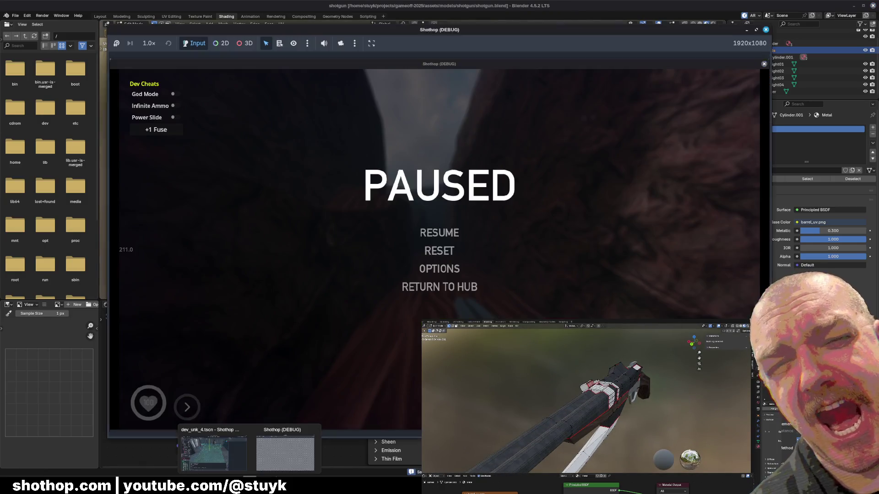
key(alt+Tab)
key(alt+Tab)
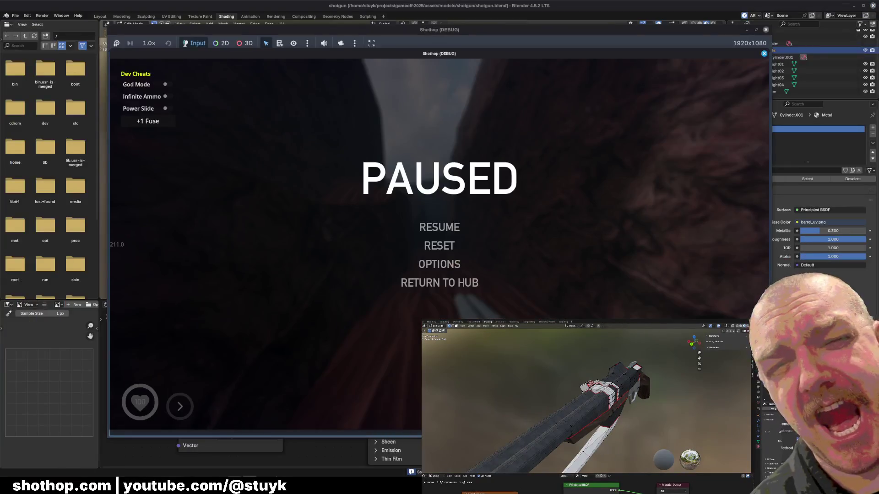
key(alt+Tab)
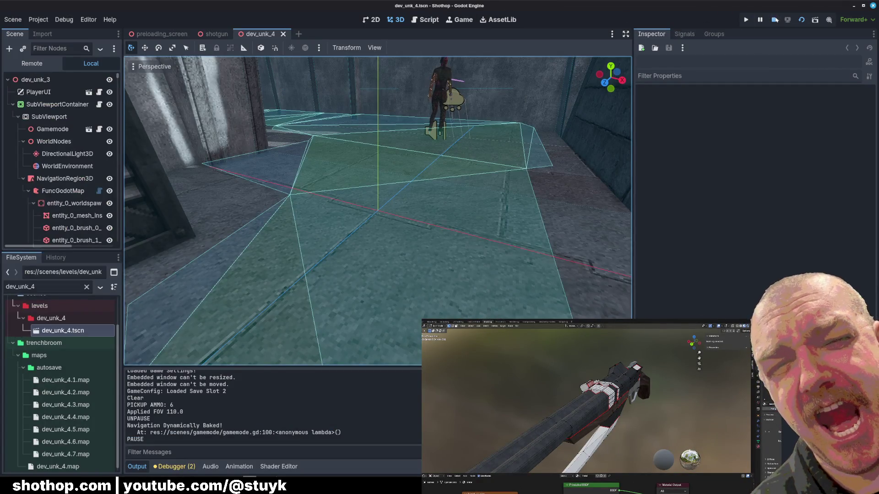
key(F5)
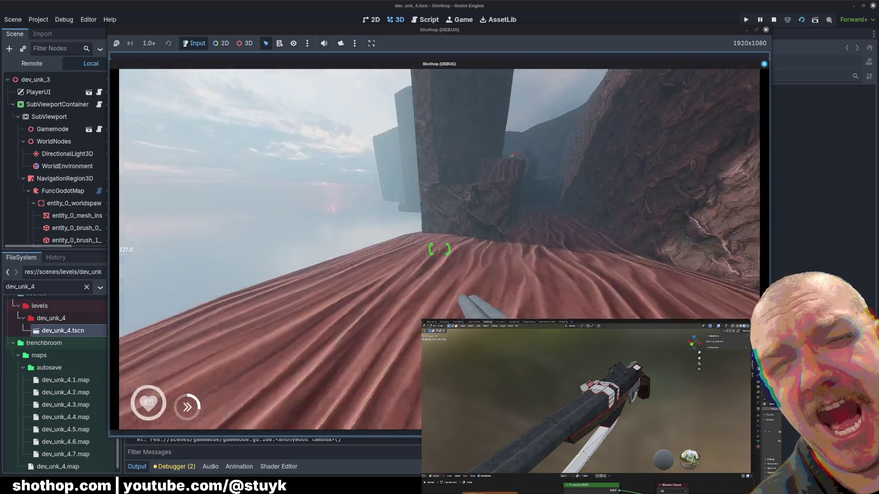
key(Escape)
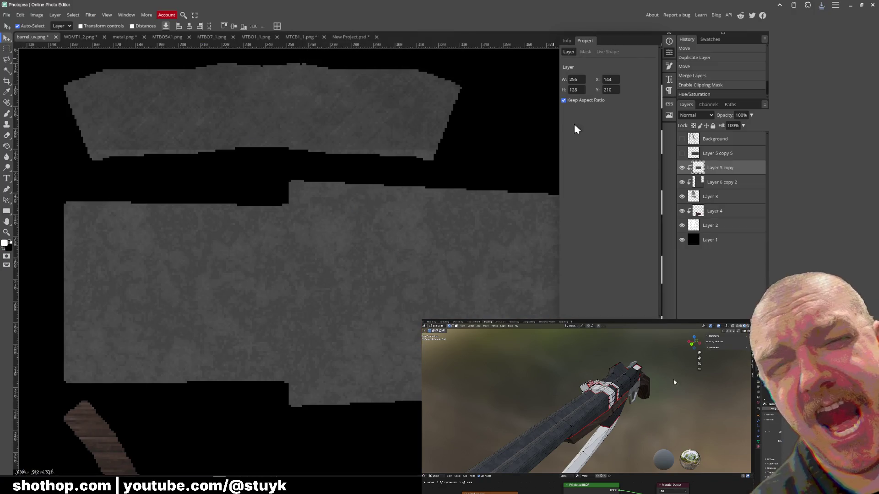
Select the grey metal Layer 5 copy and release it from its clipping mask.
drag(599, 107, 413, 171)
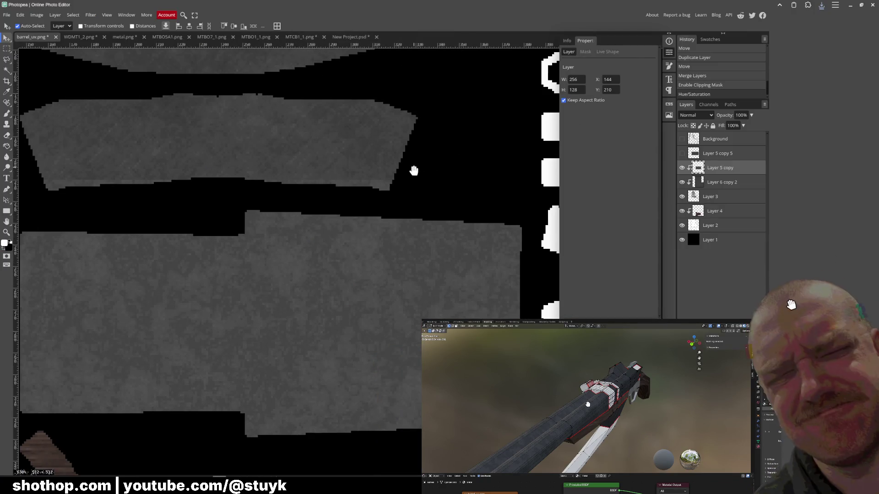
click(723, 183)
scroll(392, 177, down, 3)
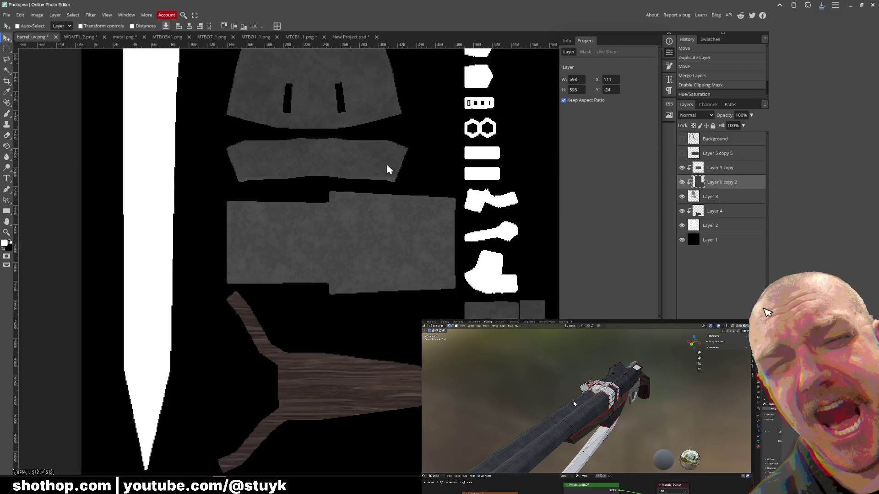
right_click(721, 182)
click(723, 168)
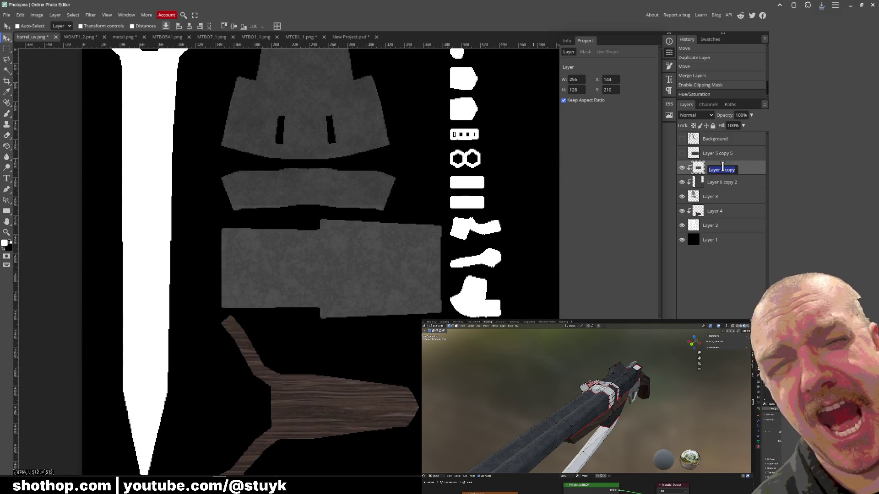
right_click(755, 170)
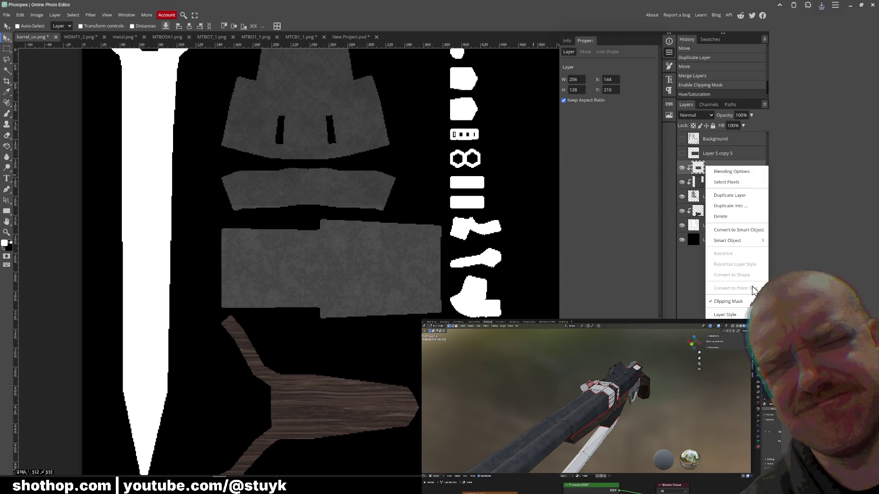
click(742, 301)
Duplicate and move grey tile copies to cover the whole texture above and below the original.
mouse_move(372, 211)
mouse_down()
mouse_move(366, 334)
mouse_move(376, 216)
mouse_move(368, 144)
mouse_up()
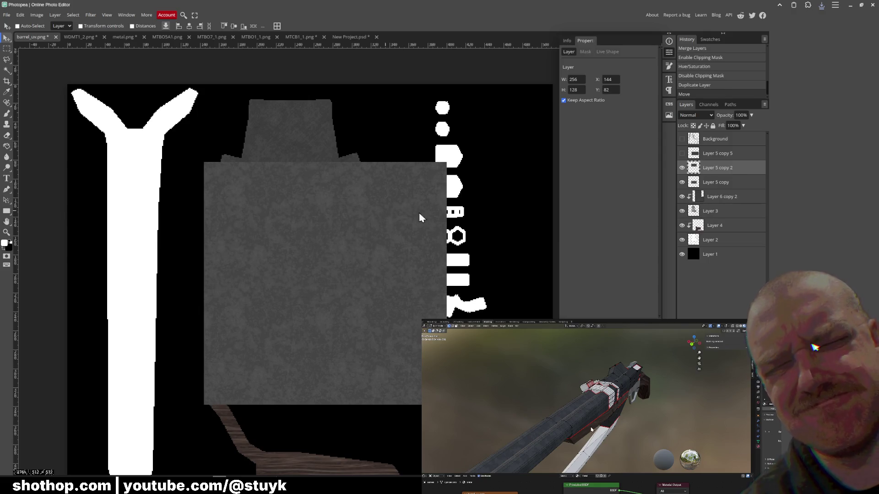
mouse_move(368, 264)
alt+mouse_down()
mouse_move(368, 144)
mouse_move(344, 161)
alt+mouse_up()
key(ctrl+z)
drag(369, 329, 349, 124)
mouse_move(338, 156)
alt+mouse_down()
mouse_move(345, 300)
mouse_move(342, 269)
mouse_move(463, 296)
alt+mouse_up()
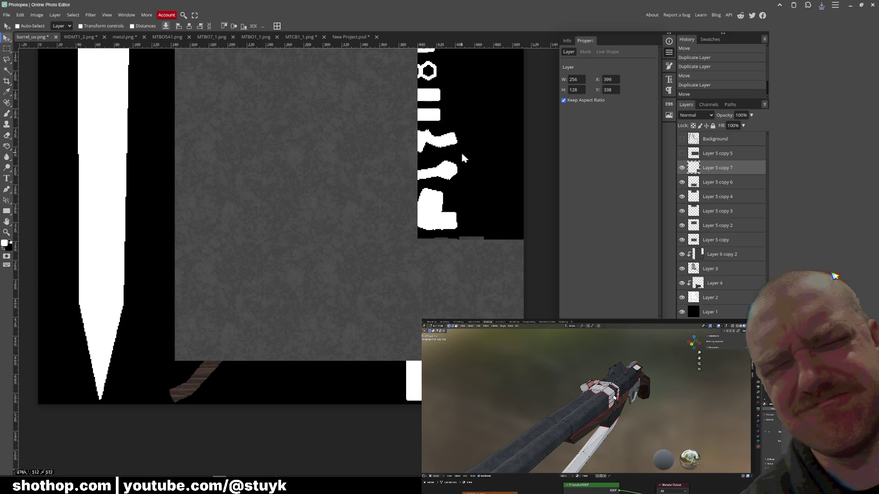
drag(462, 158, 463, 200)
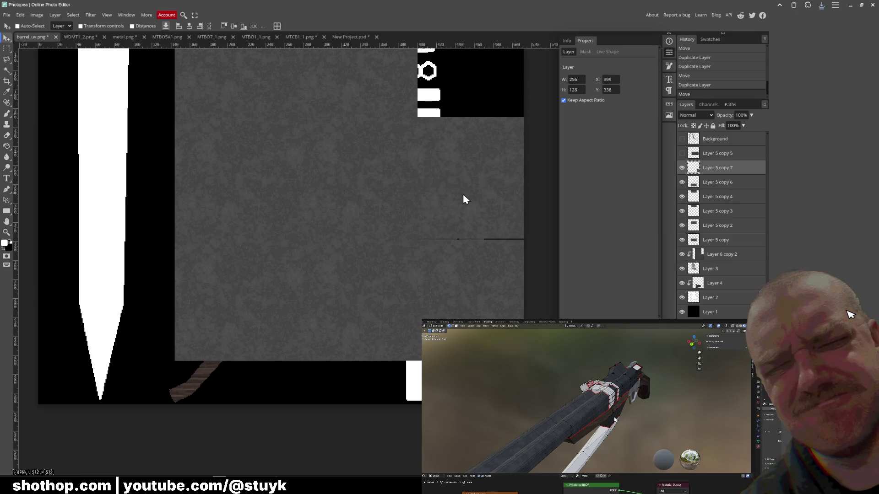
Merge the tile copies into one layer, delete Layer 6 copy 2, and clip the merged metal to the UV shapes.
shift+click(719, 255)
right_click(719, 260)
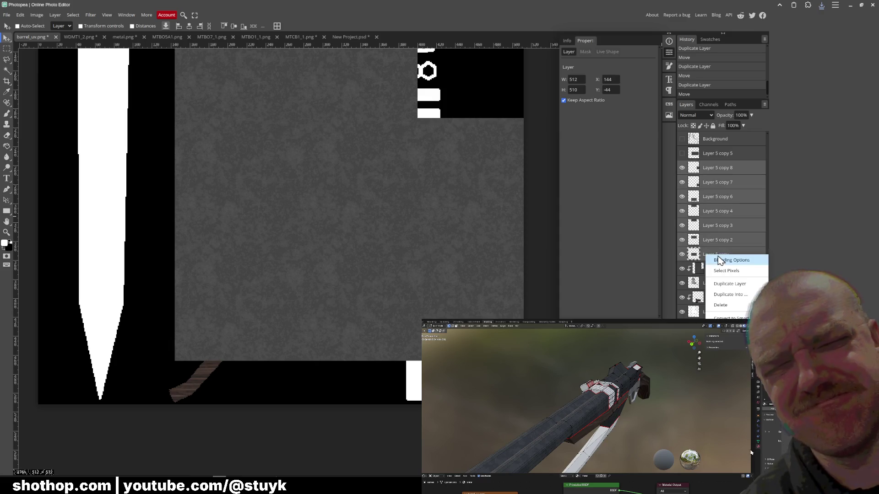
click(729, 343)
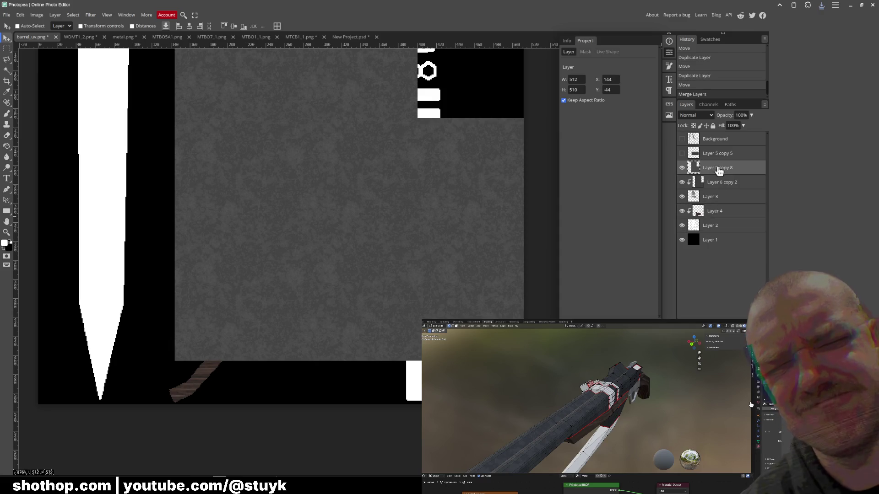
click(725, 185)
key(Delete)
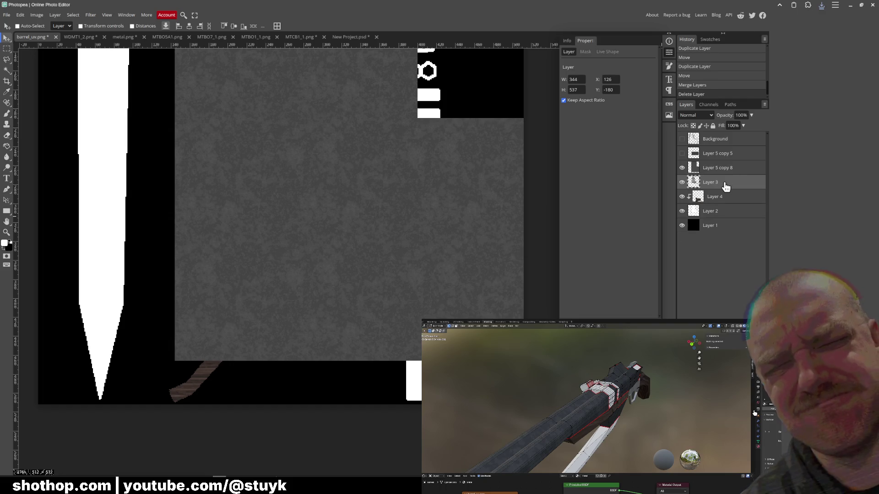
right_click(720, 173)
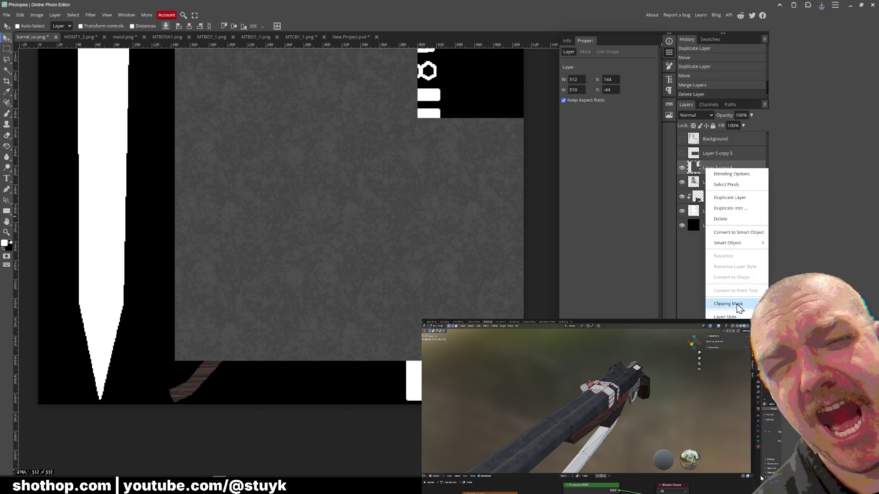
click(727, 304)
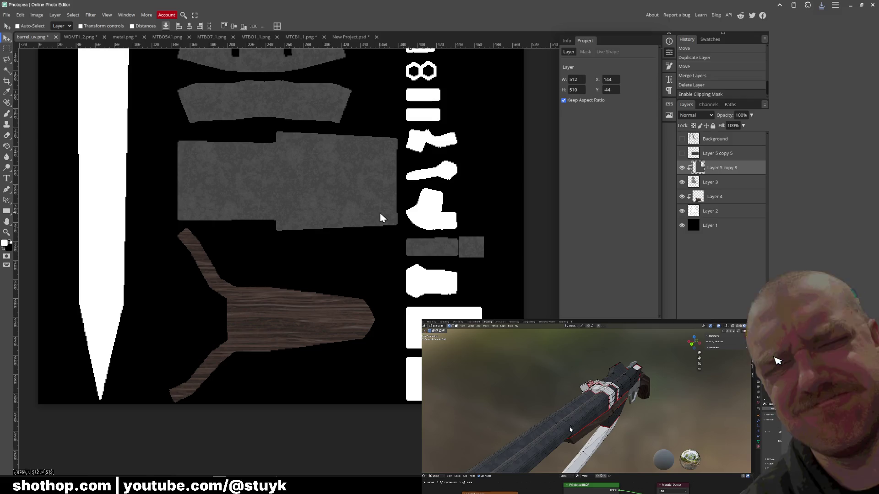
click(218, 476)
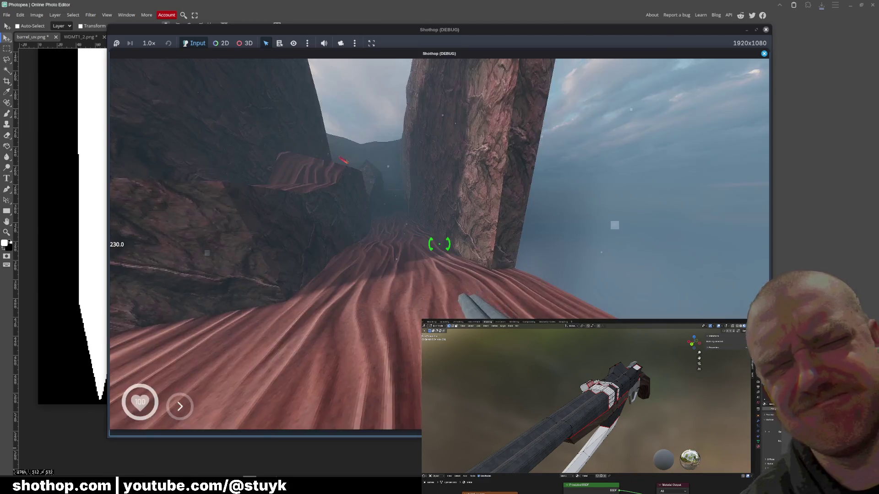
Move and fire through the canyon level, pause with Esc, and return to Photopea.
key(w)
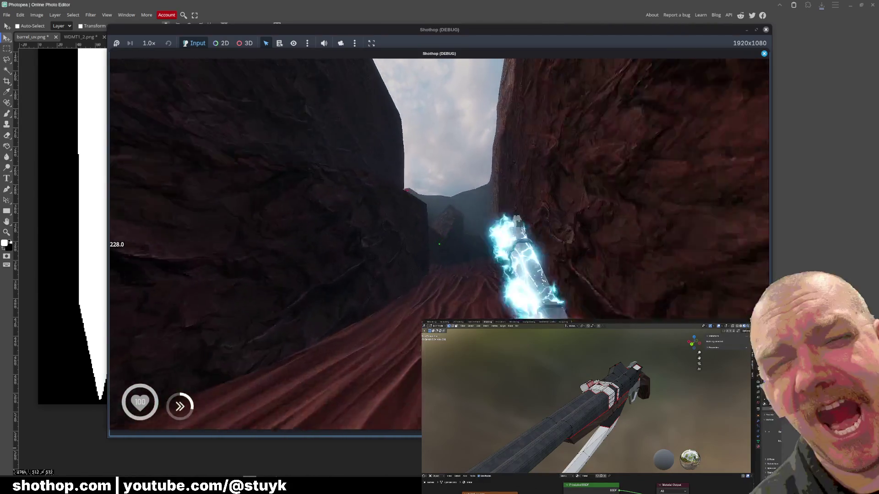
key(w)
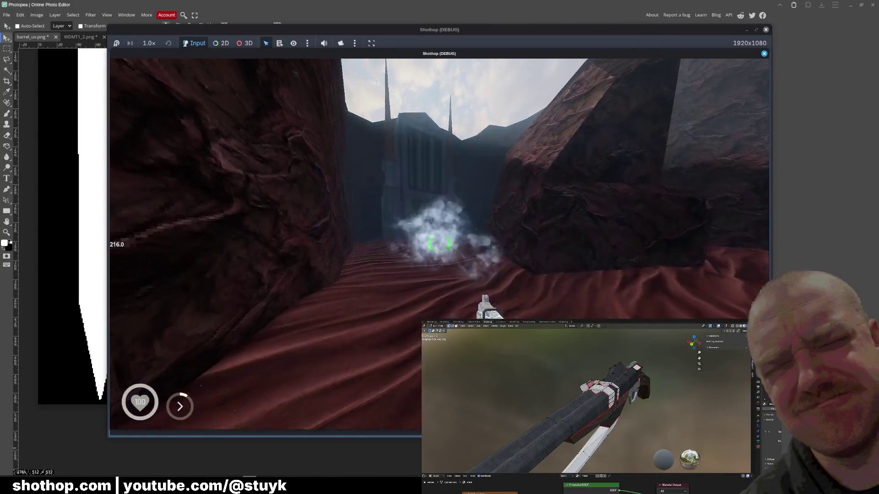
key(w)
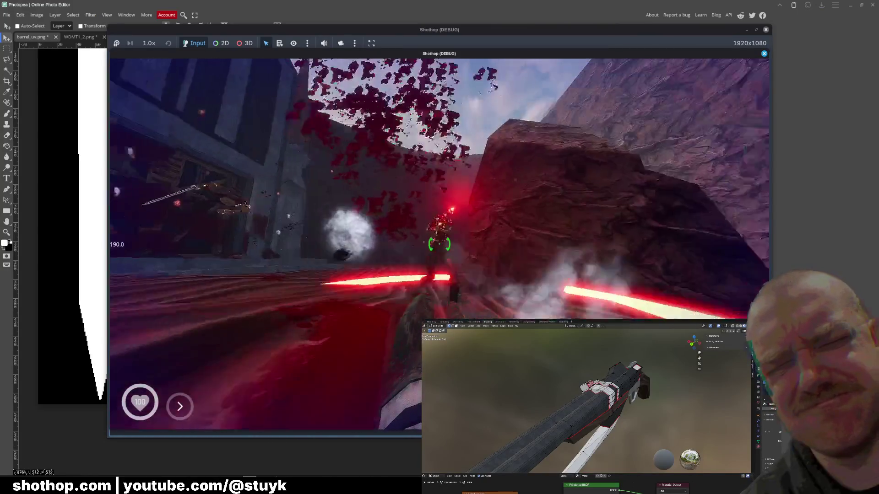
key(w)
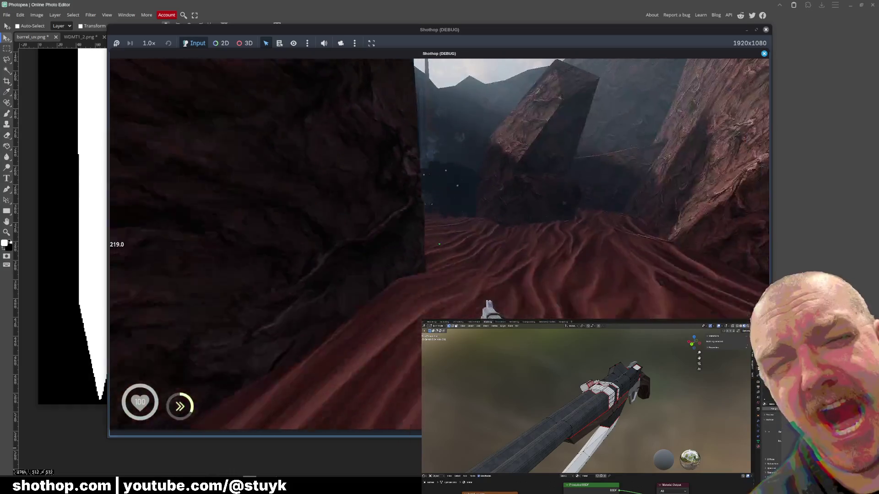
key(Escape)
key(alt+Tab)
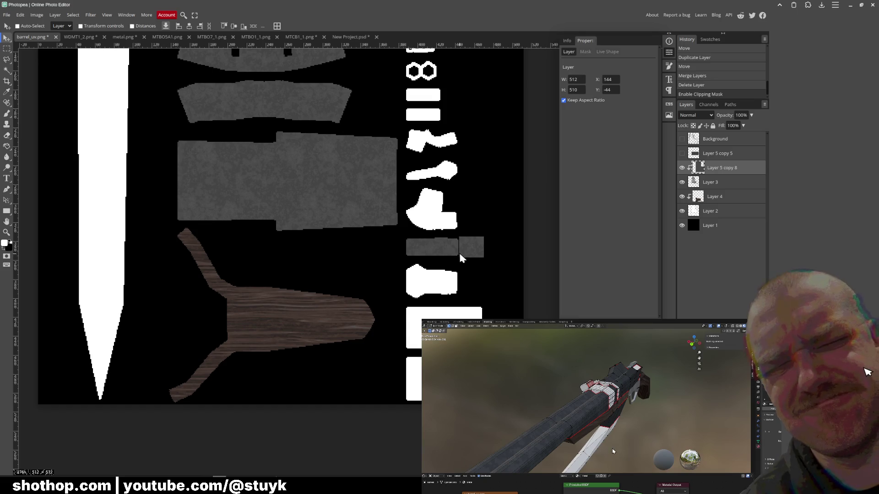
scroll(339, 227, up, 2)
scroll(339, 240, up, 1)
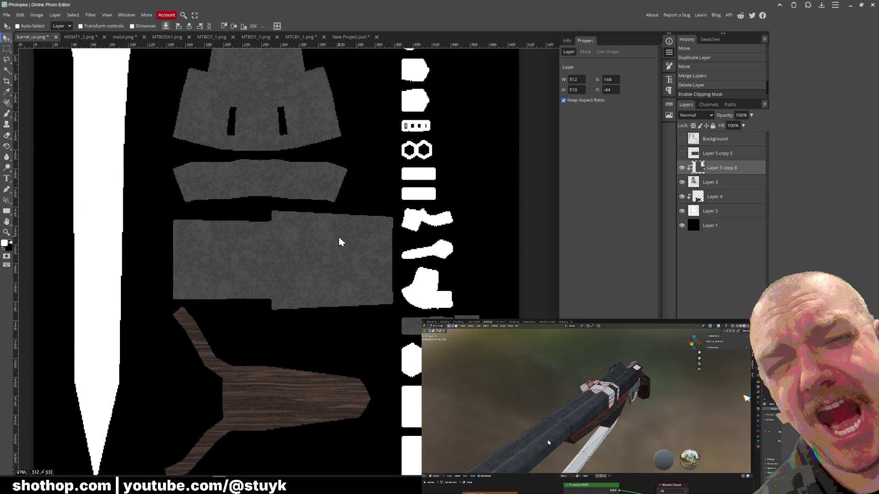
scroll(361, 261, right, 1)
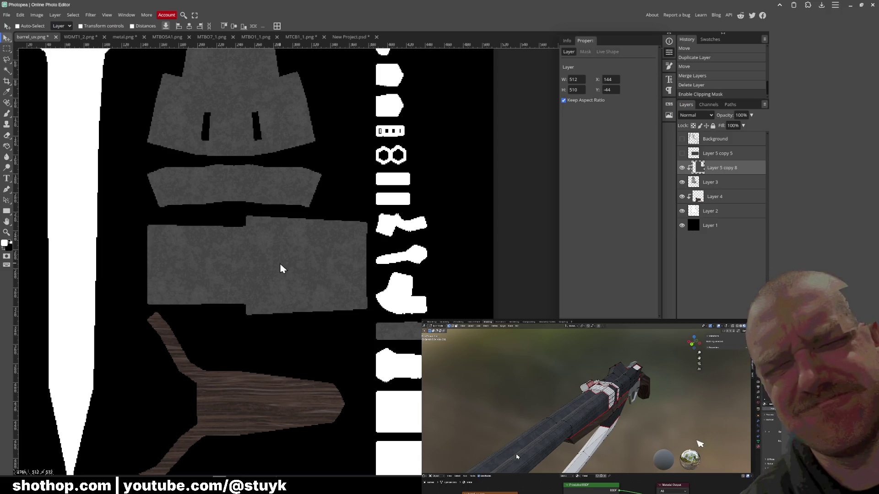
Nudge the grey metal layer slightly and show the Background UV wireframe layer.
drag(229, 289, 288, 337)
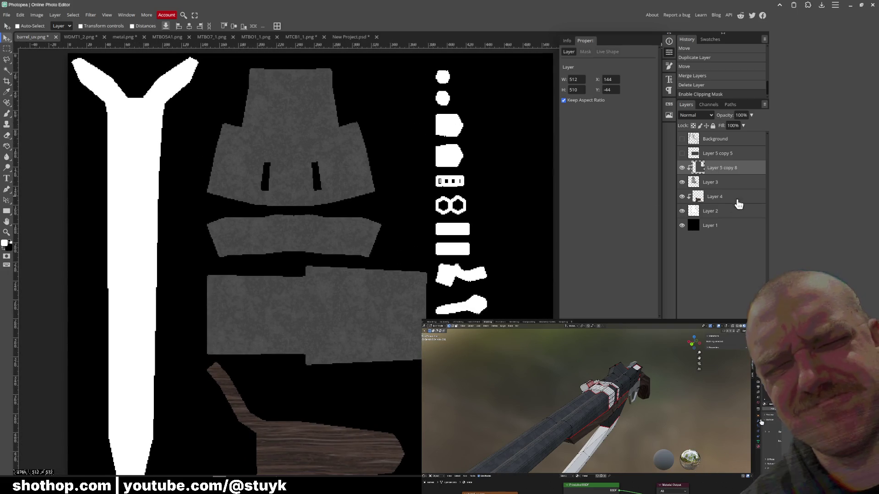
drag(341, 256, 328, 270)
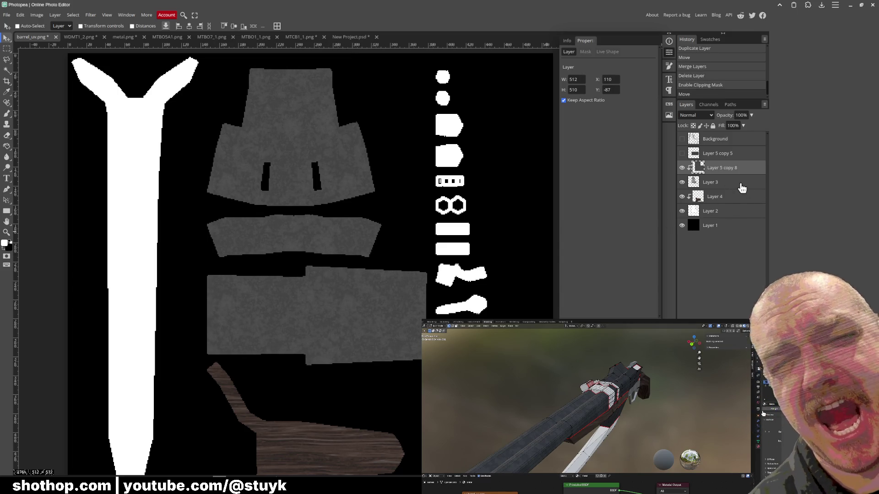
click(683, 140)
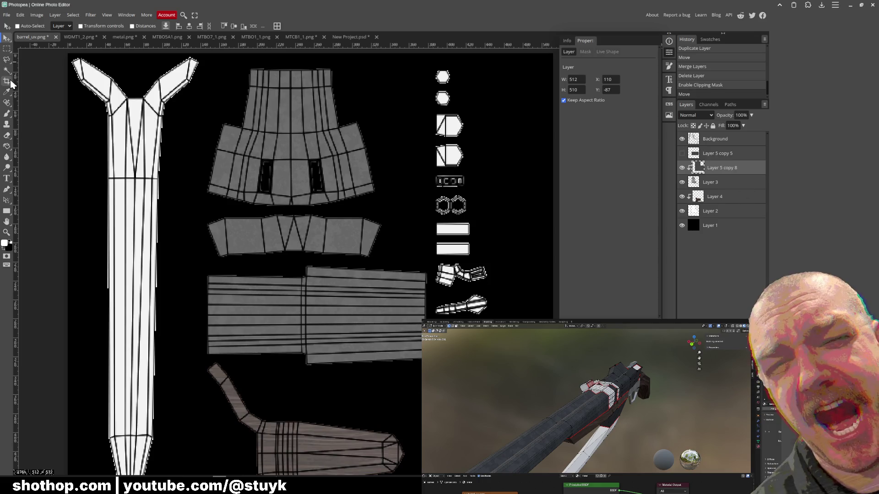
Magic Wand the grey barrel strips from the Background layer and add a new empty layer above Layer 5 copy 5.
key(w)
scroll(396, 285, up, 1)
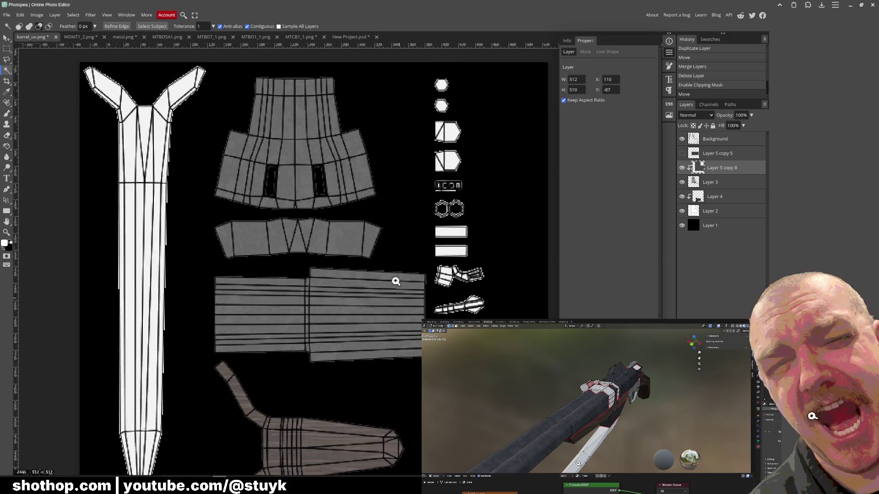
scroll(405, 293, up, 3)
scroll(416, 314, down, 1)
scroll(415, 315, down, 1)
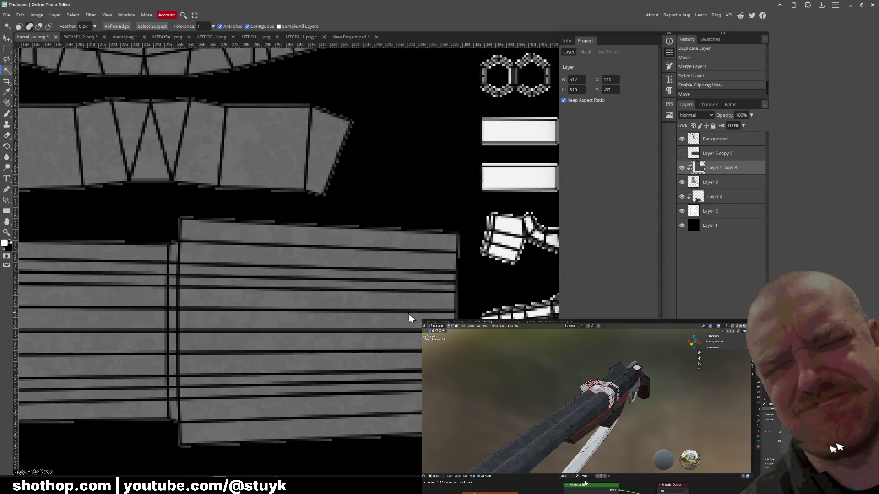
scroll(413, 318, down, 2)
scroll(398, 290, down, 2)
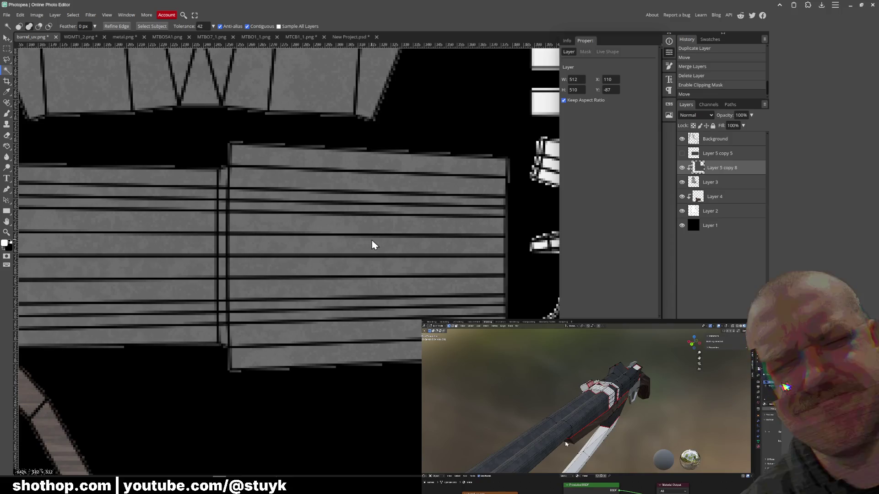
click(715, 140)
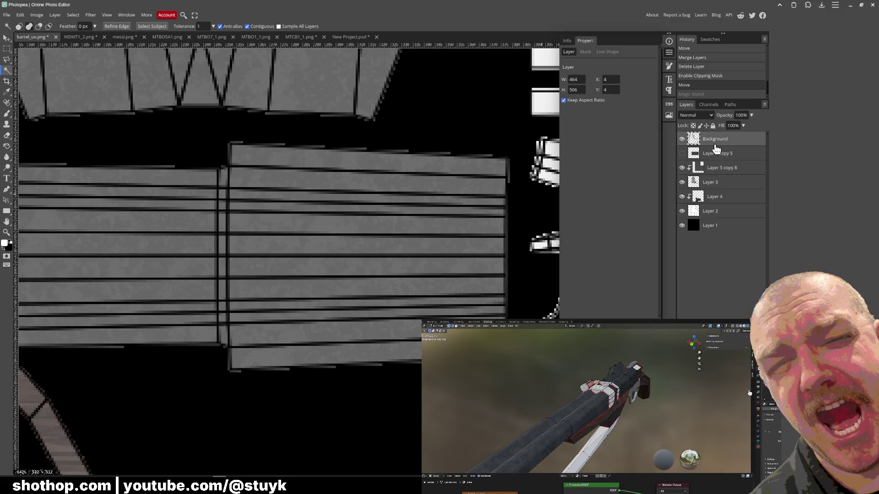
mouse_move(315, 217)
mouse_down()
mouse_move(537, 283)
mouse_move(396, 255)
mouse_move(421, 265)
mouse_up()
click(714, 155)
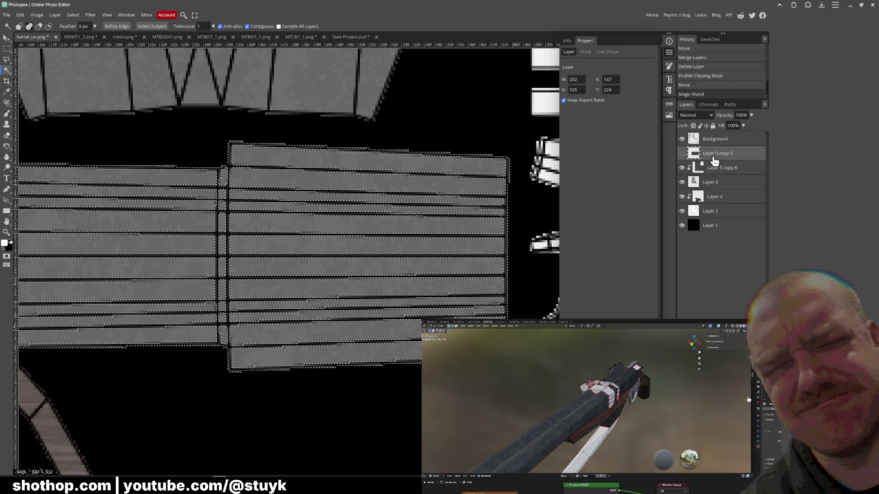
key(ctrl+shift+n)
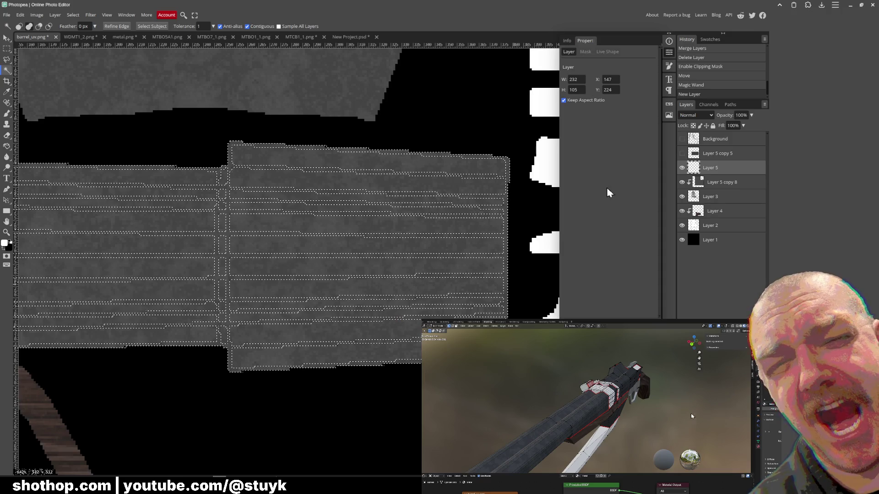
Try white brush strokes across the barrel strips, undo them, and switch to Blender.
mouse_move(322, 255)
mouse_down()
mouse_move(383, 269)
mouse_move(360, 255)
mouse_move(501, 243)
mouse_up()
key(b)
key(ctrl+z)
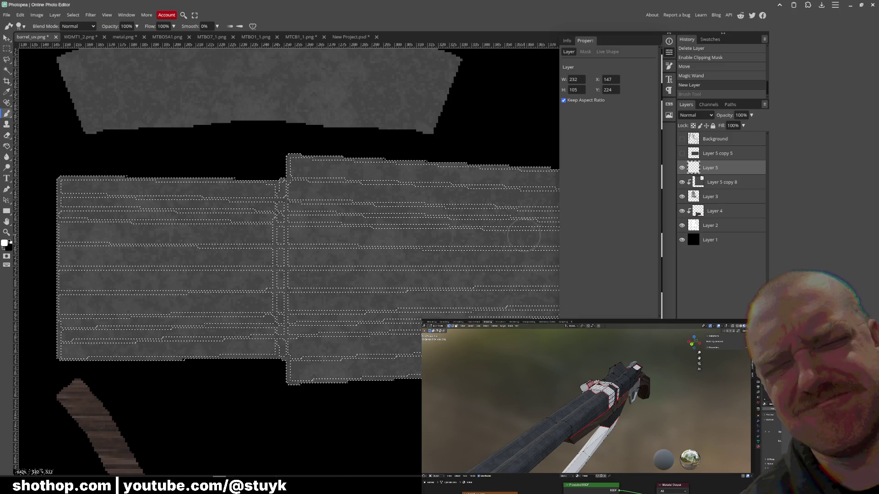
scroll(452, 261, up, 3)
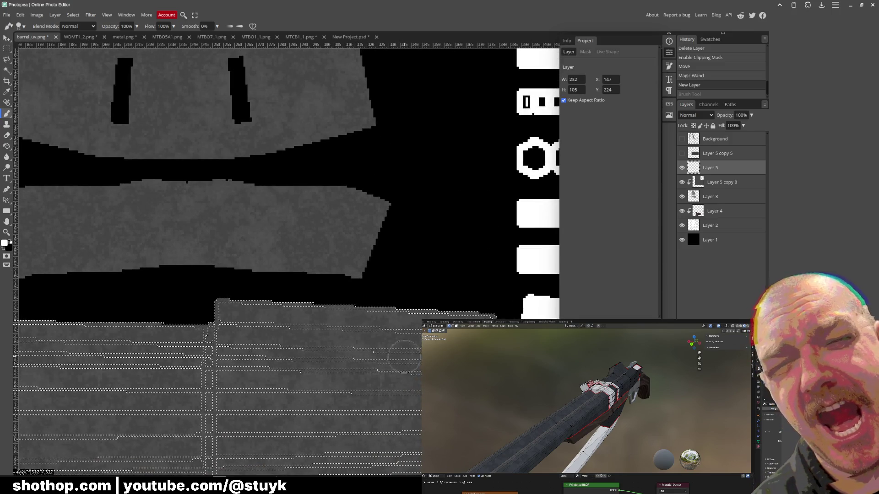
scroll(392, 309, down, 3)
scroll(370, 312, down, 1)
drag(233, 292, 473, 302)
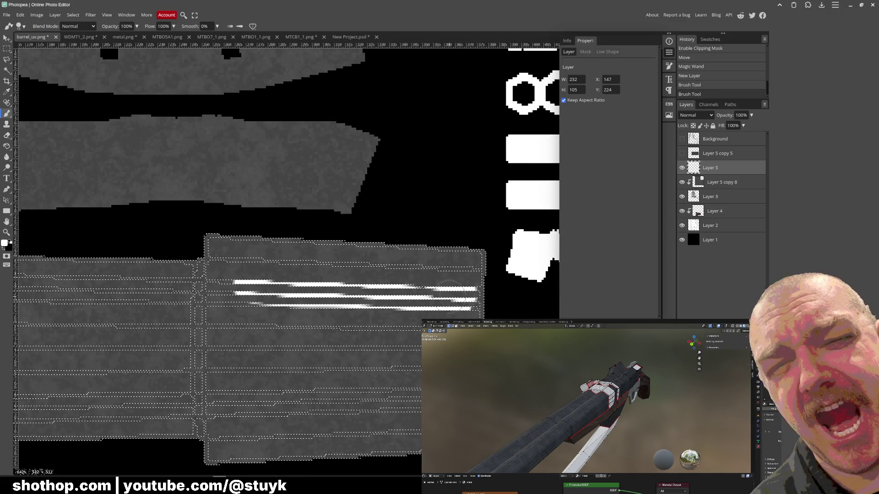
key(ctrl+z)
key(ctrl+z)
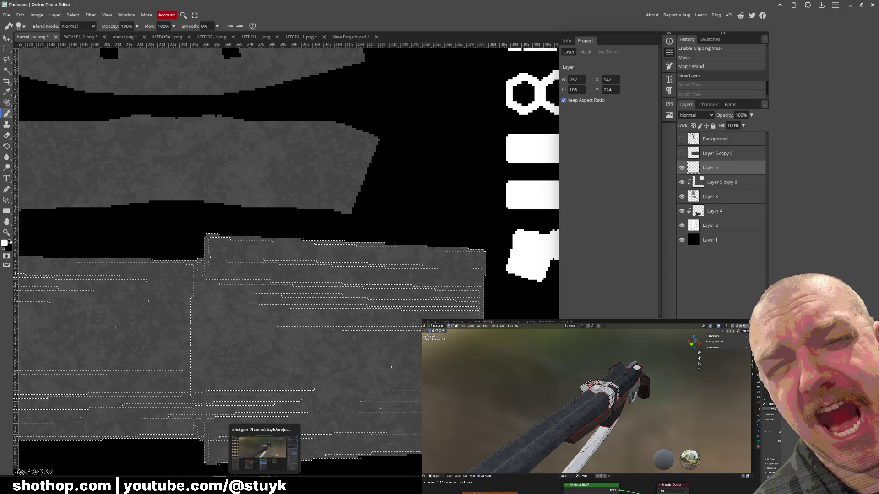
click(264, 449)
scroll(414, 176, up, 3)
scroll(368, 124, up, 3)
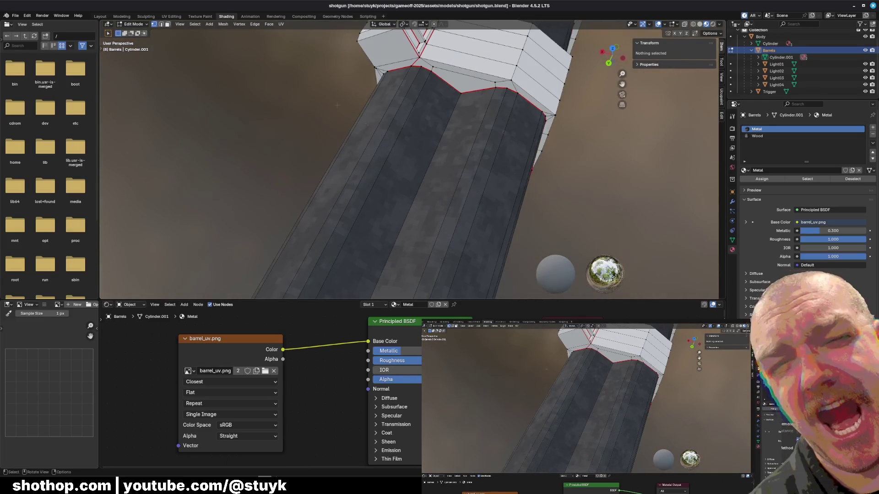
In face select mode pick a long barrel face, orbit to see the whole barrel, then view the strips in Photopea.
click(167, 24)
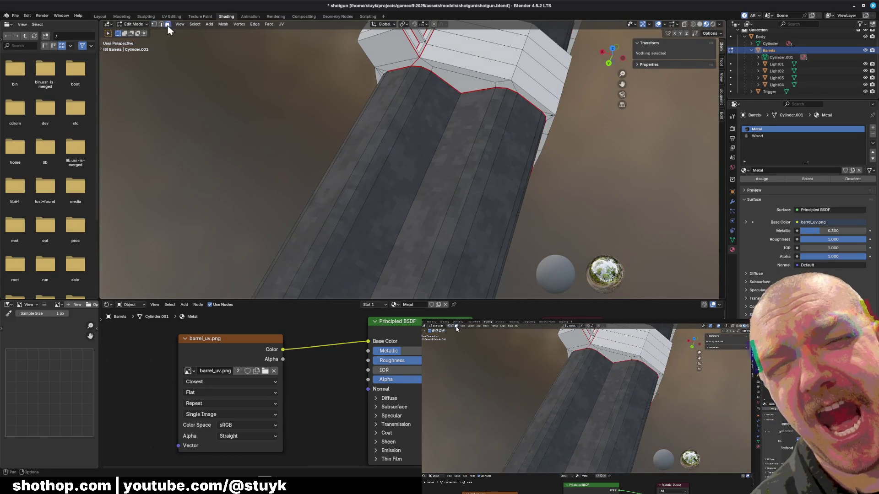
click(490, 136)
mouse_move(489, 136)
middle_down()
mouse_move(588, 201)
mouse_move(522, 138)
mouse_move(461, 136)
middle_up()
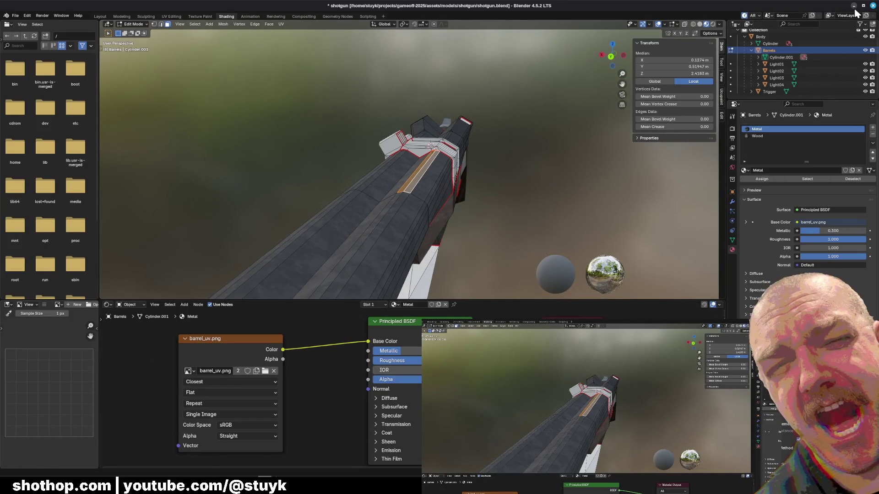
click(854, 6)
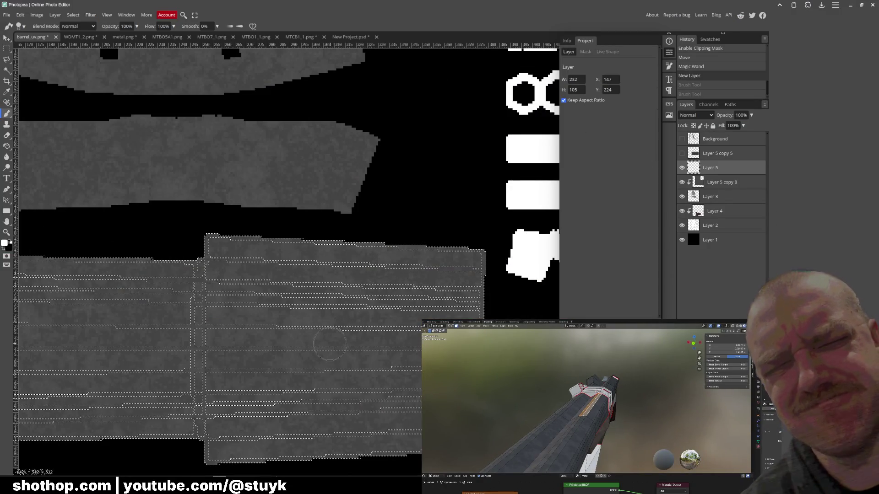
mouse_move(299, 337)
mouse_down()
mouse_move(348, 289)
mouse_move(337, 284)
mouse_up()
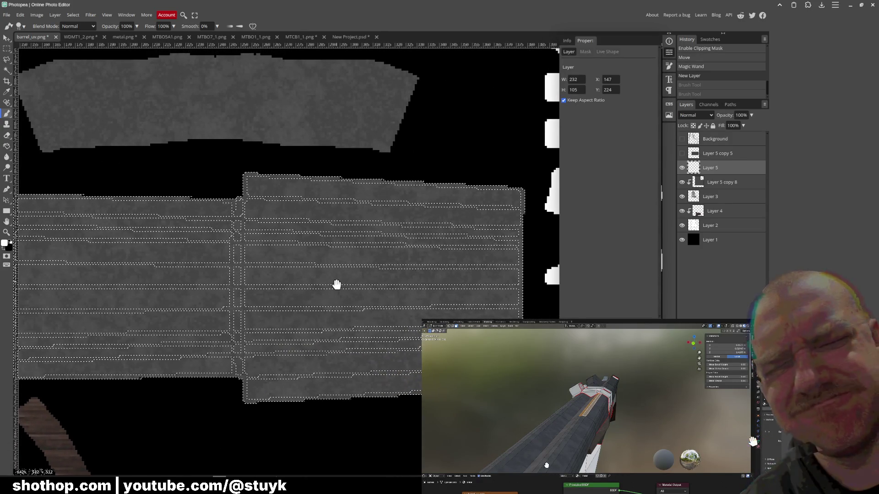
Orbit the barrel model in Blender again and clear the face selection.
key(alt+Tab)
mouse_move(385, 171)
middle_down()
mouse_move(419, 203)
mouse_move(526, 243)
mouse_move(410, 63)
middle_up()
key(alt+a)
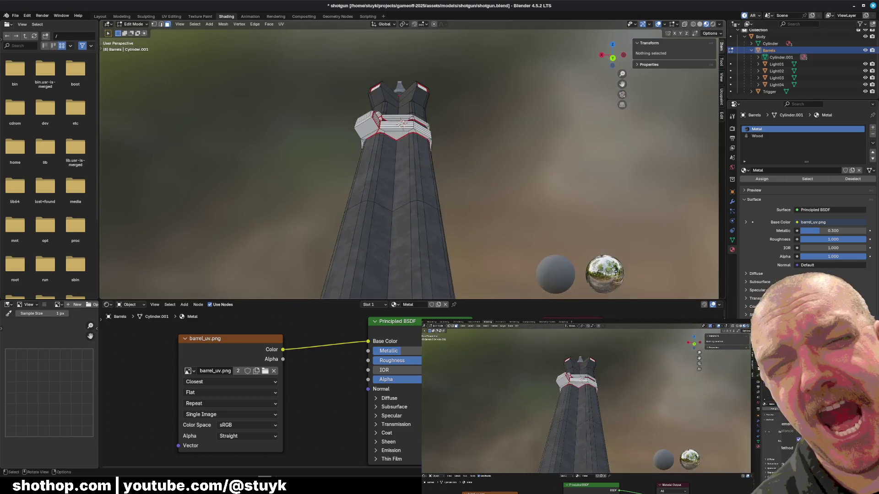
key(alt+Tab)
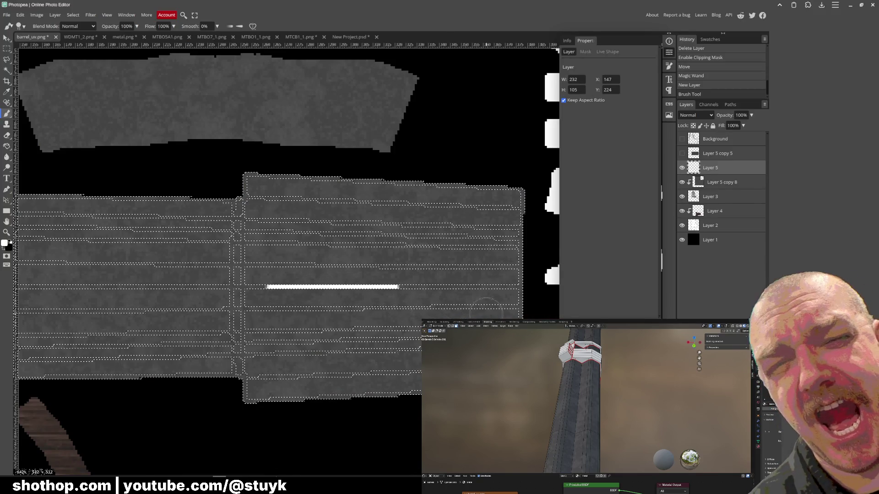
Paint a white highlight line along the first grey strip to the left edge, undoing stray strokes.
key(ctrl+z)
mouse_move(244, 286)
mouse_down()
mouse_move(513, 287)
mouse_move(261, 287)
mouse_up()
key(ctrl+z)
click(494, 286)
key(ctrl+z)
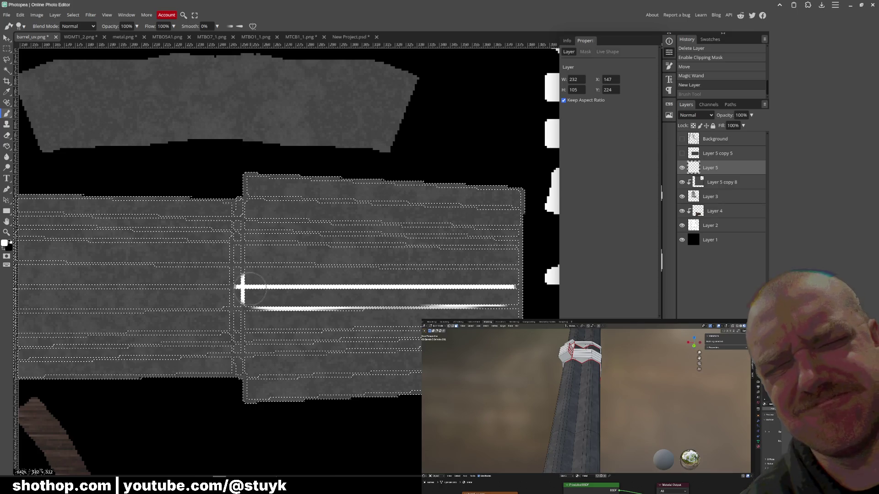
key(ctrl+z)
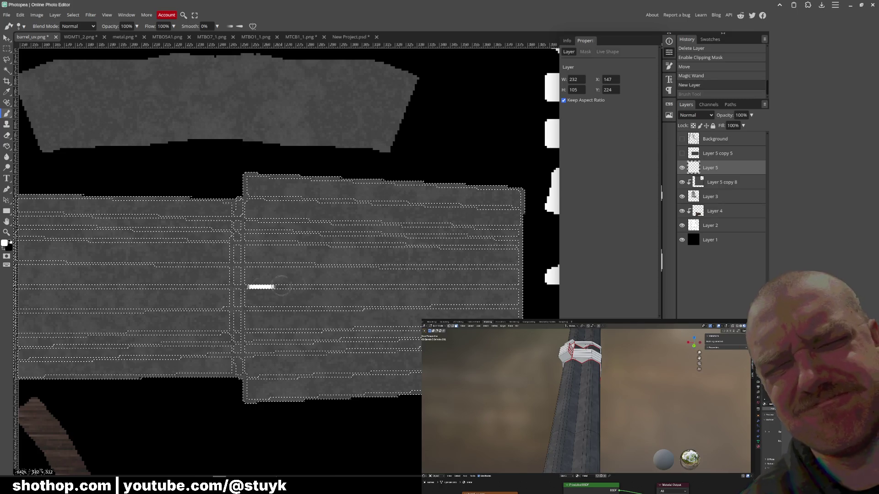
drag(259, 287, 520, 287)
key(ctrl+z)
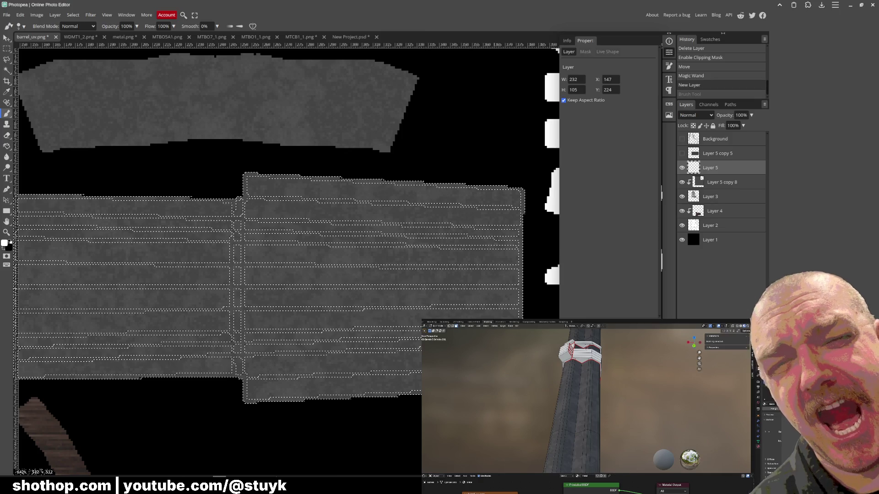
drag(520, 287, 134, 287)
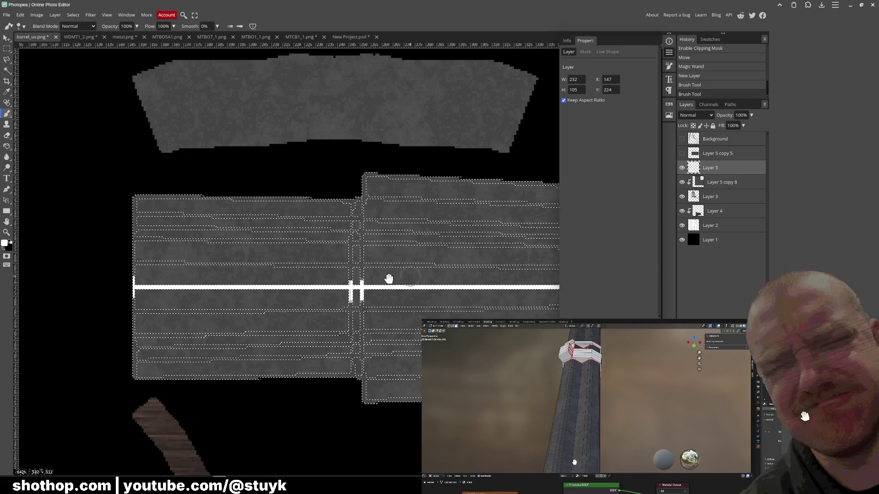
drag(397, 277, 242, 285)
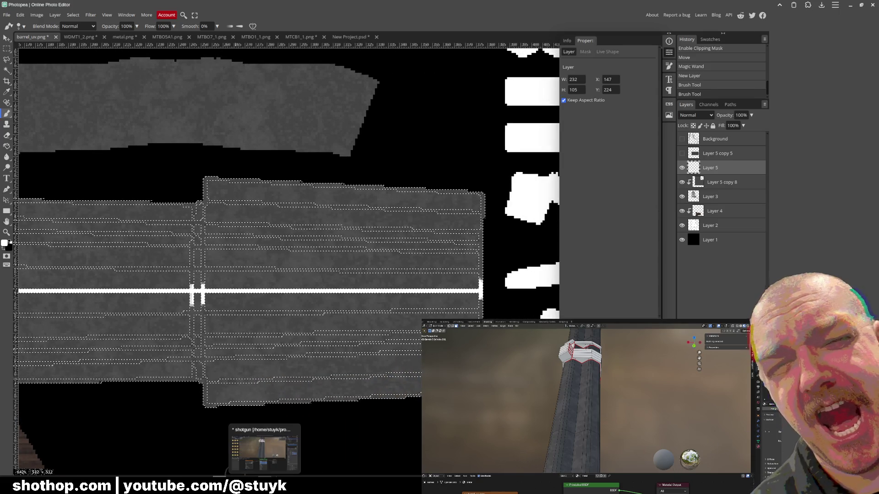
Check the barrel in Blender, then paint a second white highlight line to the edge of another strip.
mouse_move(265, 481)
click(248, 466)
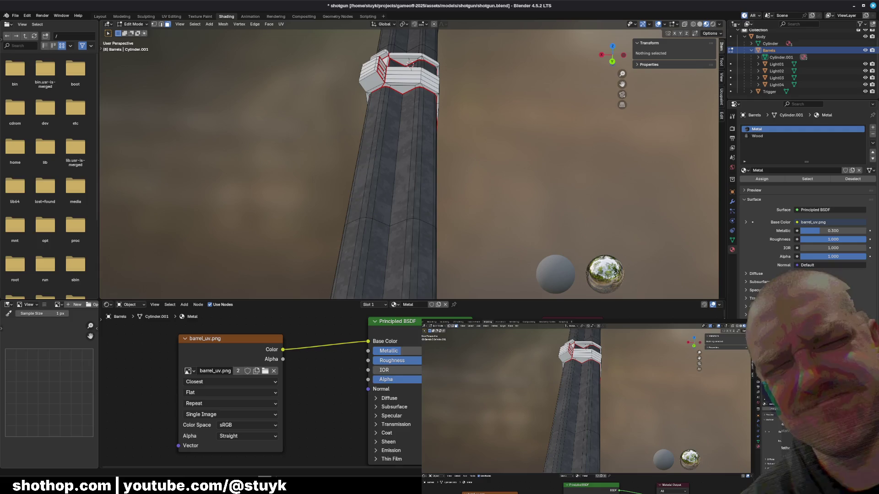
key(alt+Tab)
key(alt+Tab)
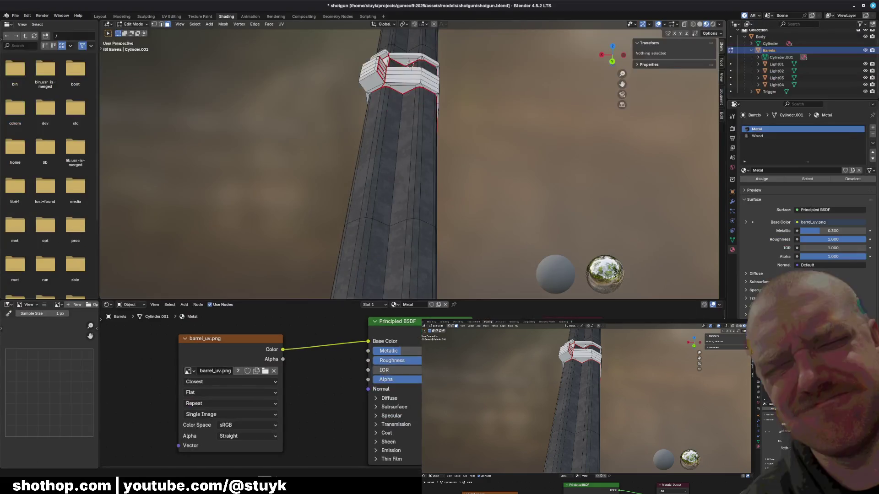
key(alt+Tab)
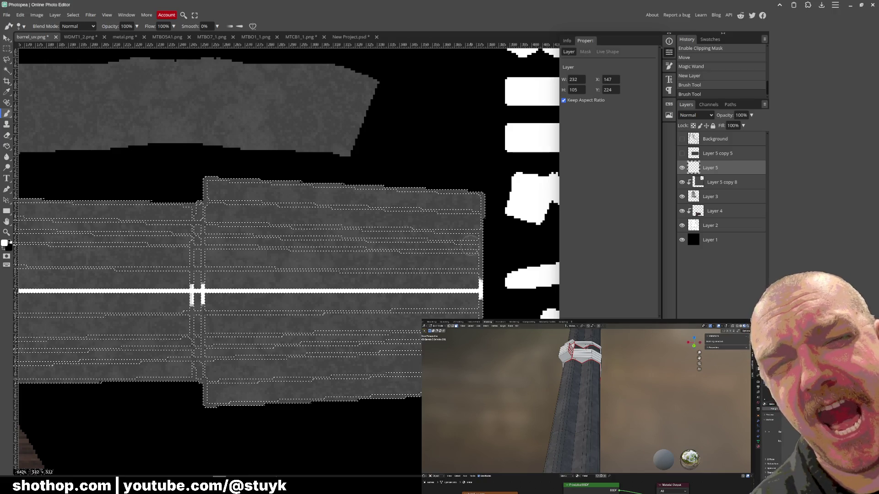
drag(469, 254, 124, 253)
scroll(161, 249, left, 3)
drag(186, 237, 14, 233)
scroll(27, 234, left, 1)
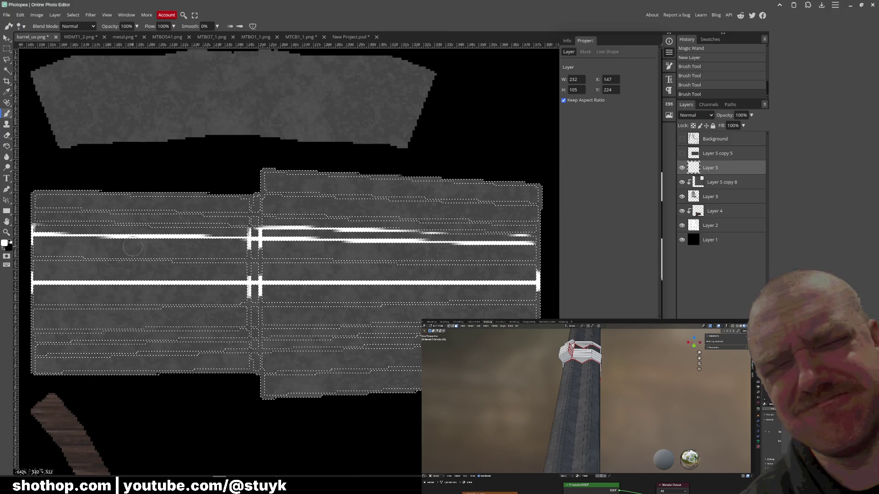
Redo the lower strip's highlight as a straight Shift-clicked white line across it.
drag(27, 330, 421, 331)
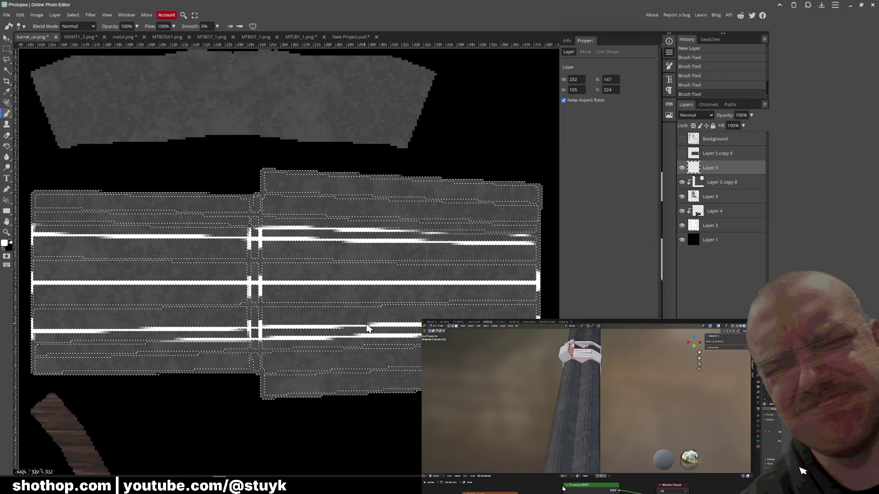
key(ctrl+z)
click(534, 314)
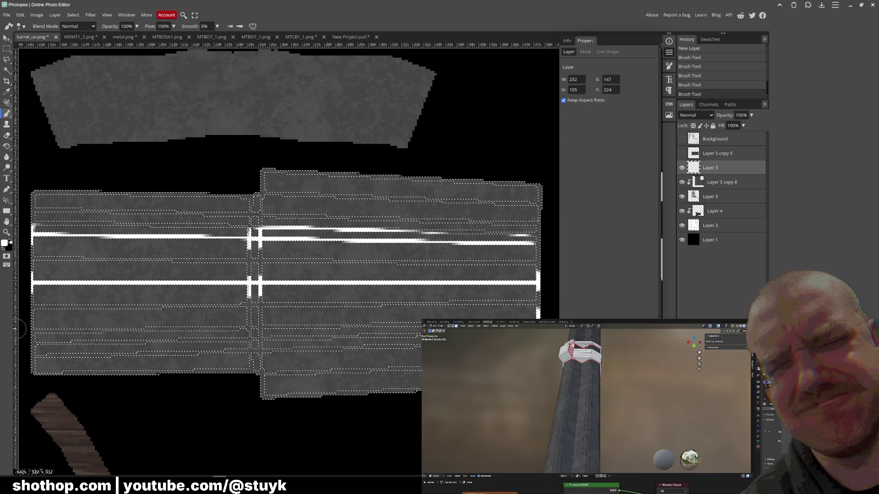
shift+click(27, 331)
click(7, 15)
mouse_move(20, 118)
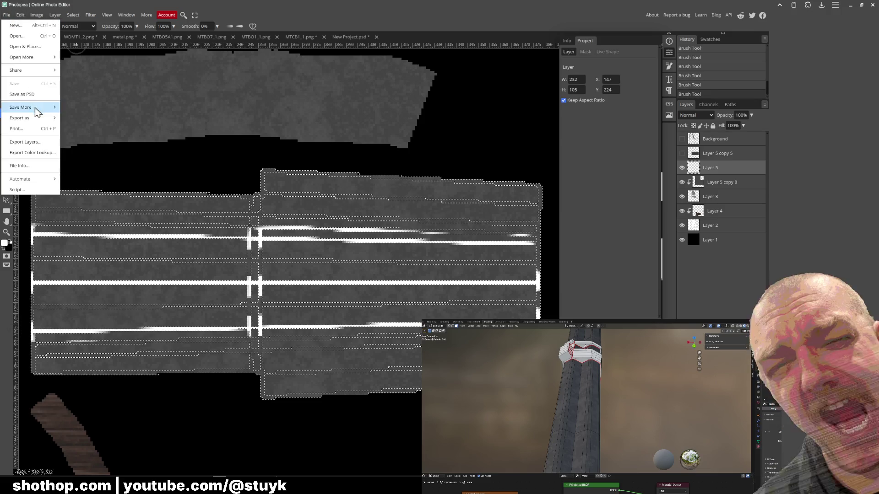
Export the barrel texture as PNG, overwriting the existing barrel_uv.png in the shotgun folder.
click(76, 113)
click(259, 161)
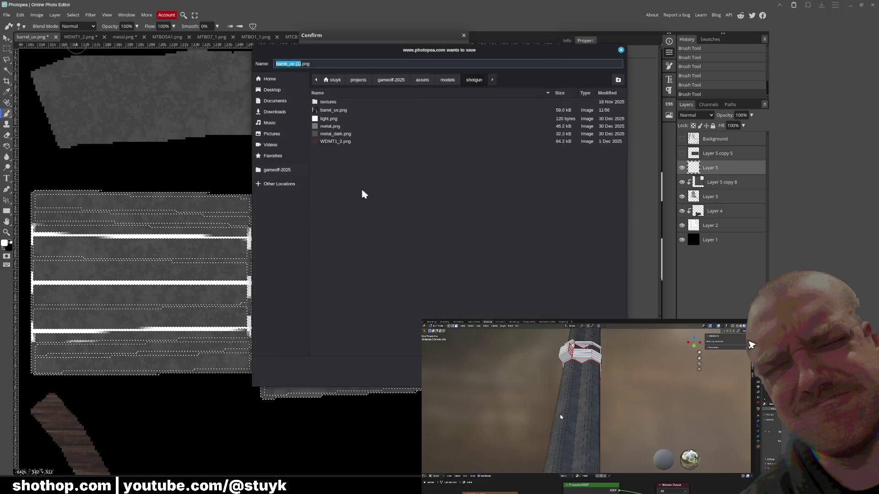
double_click(345, 111)
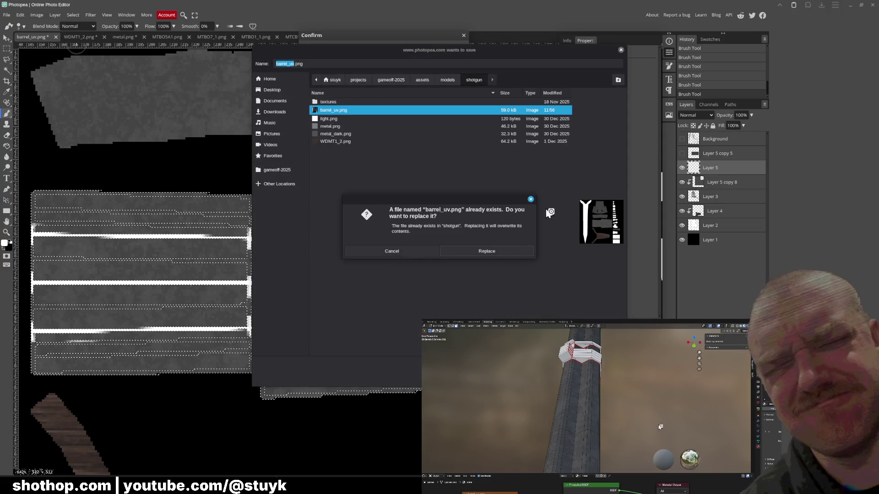
click(524, 251)
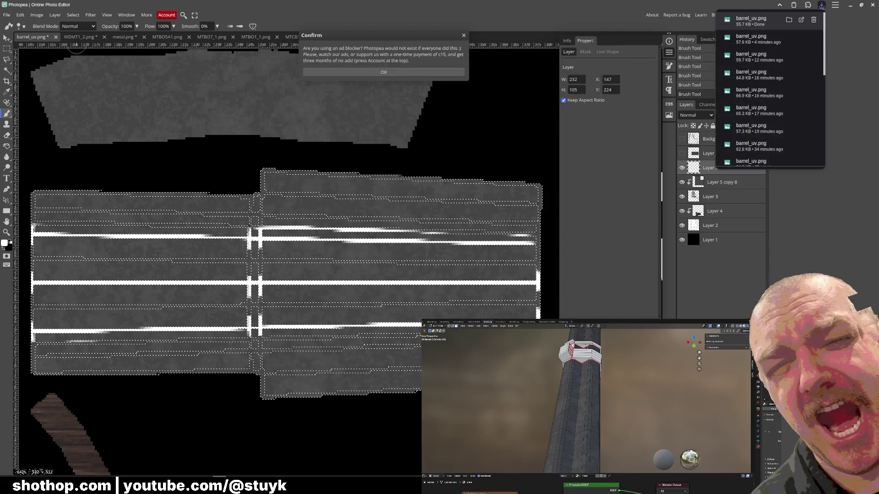
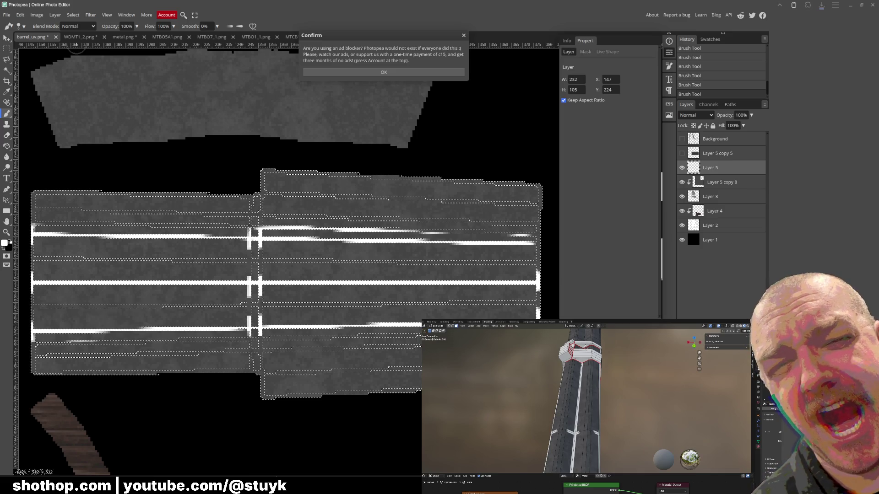
Dismiss the ad-blocker notice and switch over to the shotgun model in Blender.
click(413, 72)
key(alt+Tab)
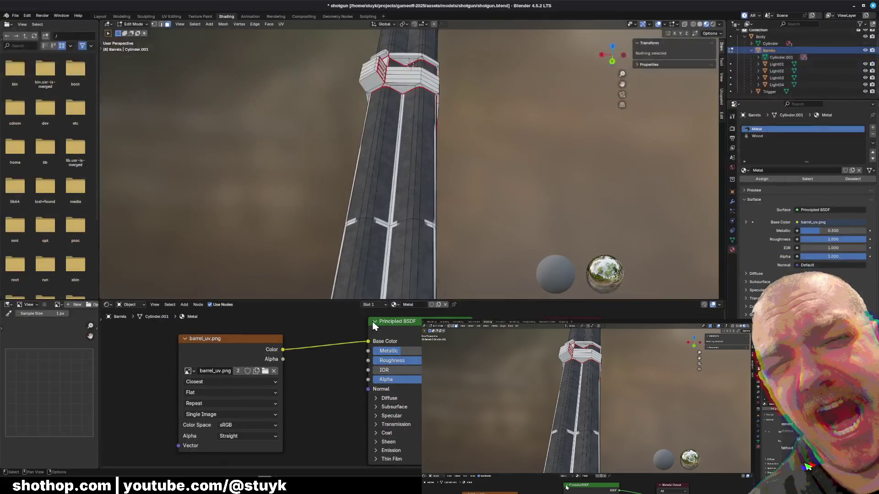
Orbit around the barrel to check the white stripes, return to Photopea and clear the selection.
mouse_move(412, 172)
middle_down()
mouse_move(481, 206)
mouse_move(471, 250)
middle_up()
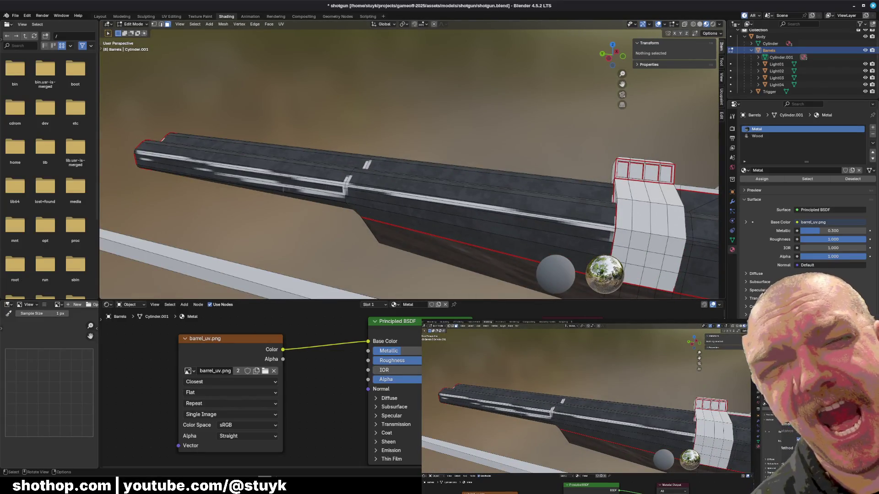
mouse_move(412, 206)
middle_down()
mouse_move(376, 219)
mouse_move(492, 155)
mouse_move(407, 139)
mouse_move(453, 148)
middle_up()
scroll(379, 195, up, 2)
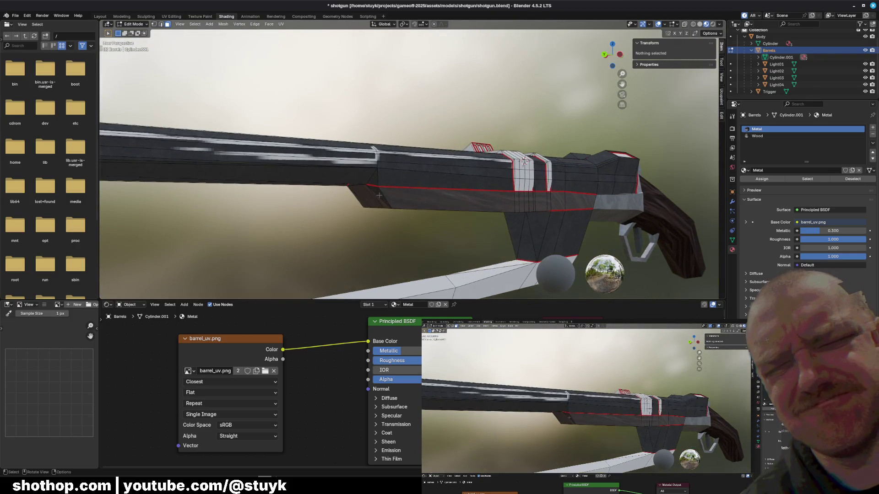
key(alt+Tab)
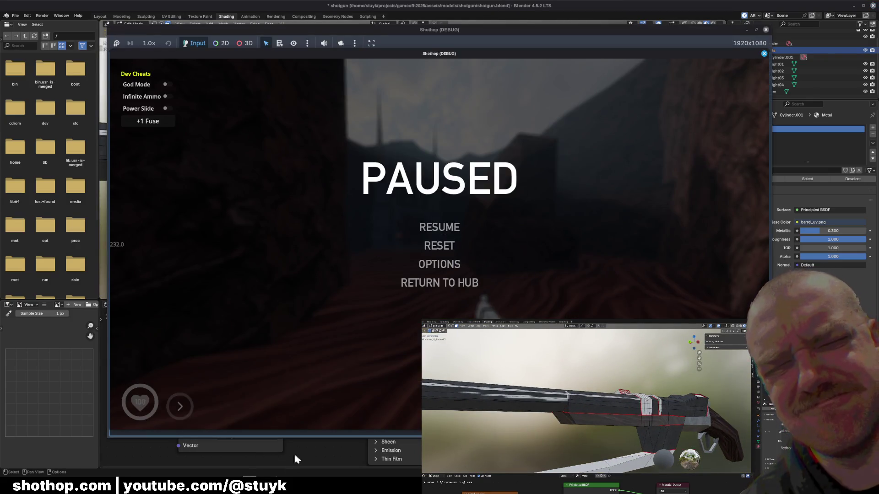
key(alt+Tab)
key(ctrl+d)
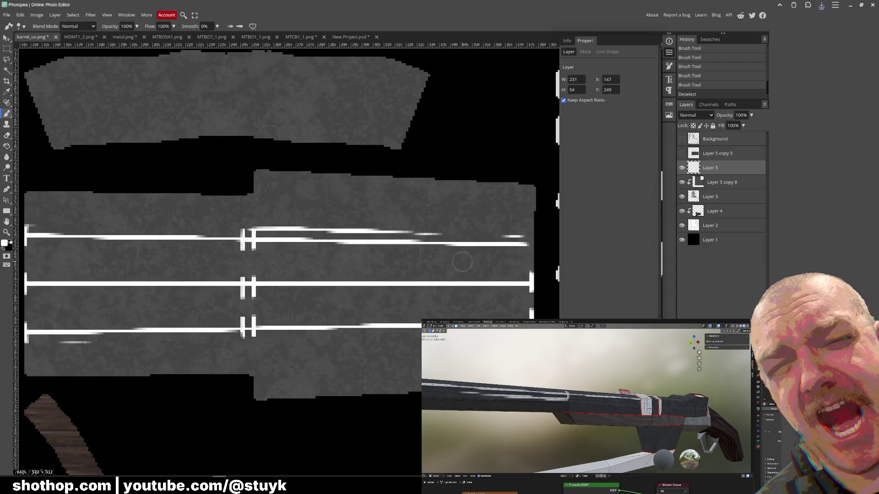
Erase the short white cross-bars from the stripes with a small Eraser brush.
key(e)
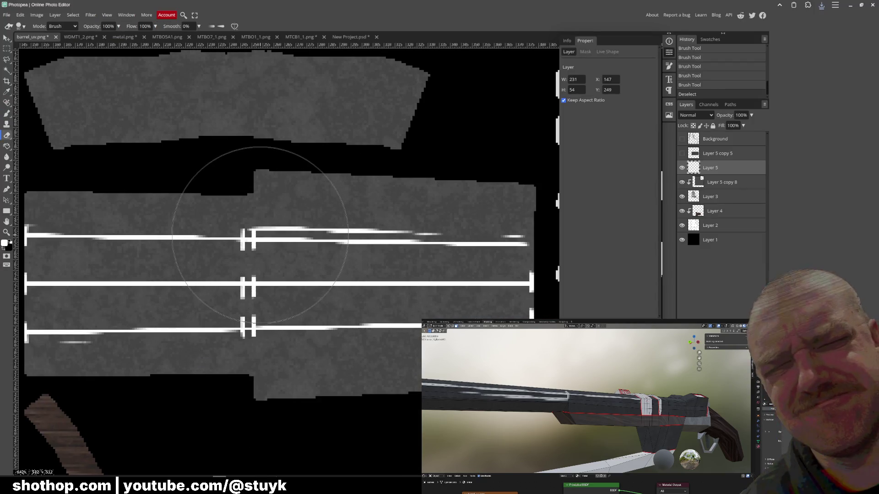
key(bracketleft)
key(bracketleft)
key(bracketleft)
key(bracketleft)
key(bracketleft)
key(bracketleft)
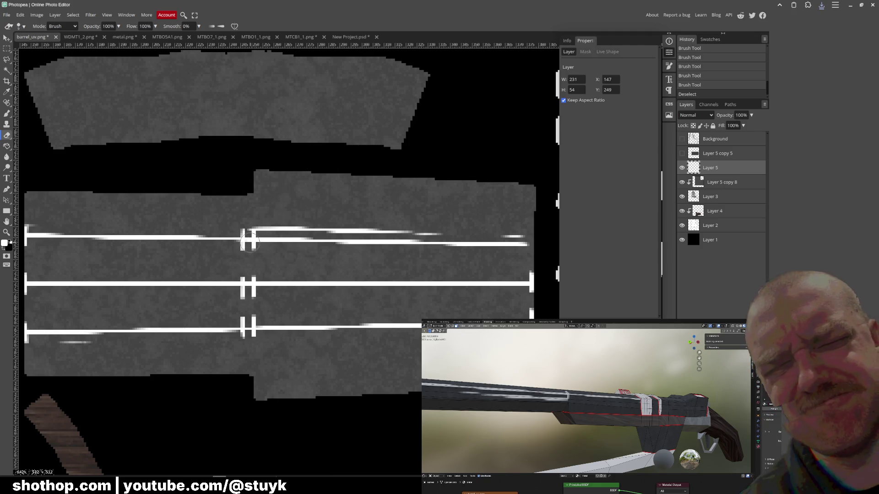
middle_drag(237, 252, 288, 256)
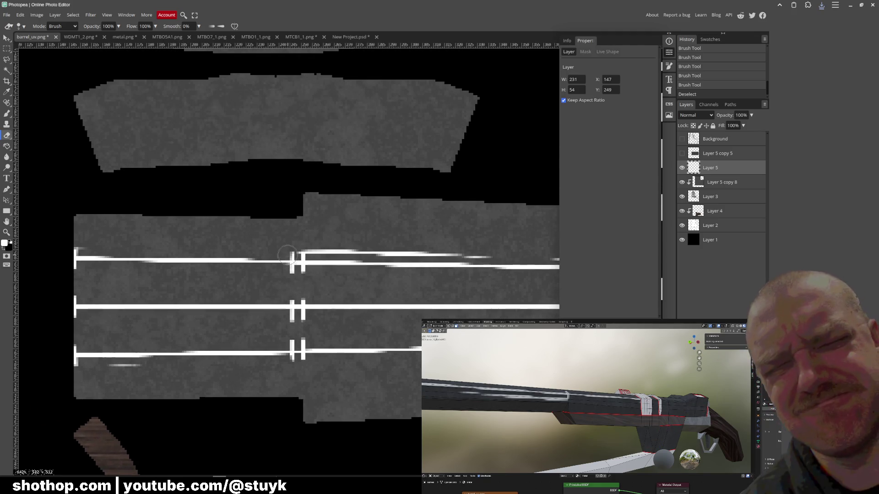
scroll(298, 229, up, 1)
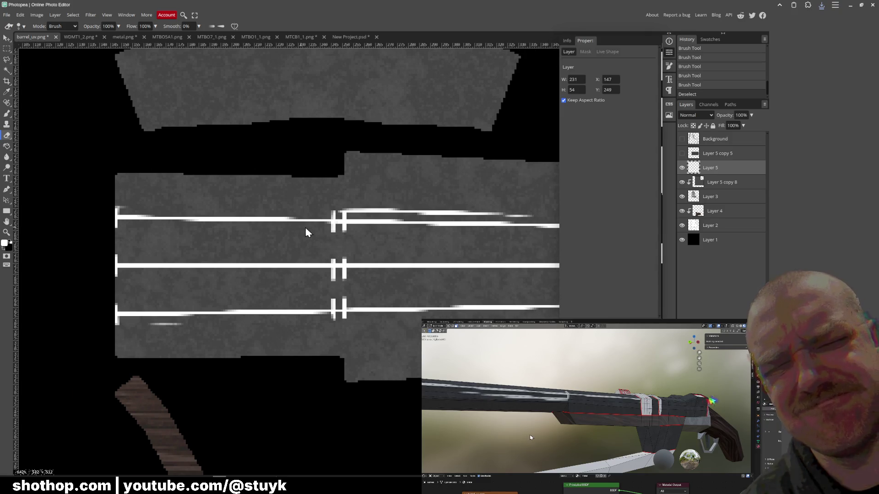
scroll(302, 227, up, 1)
scroll(321, 235, up, 2)
drag(320, 238, 353, 233)
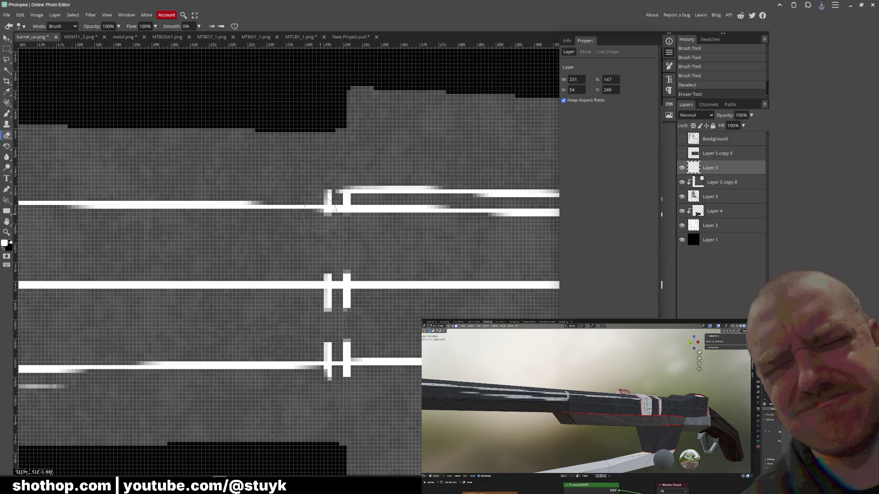
drag(330, 203, 325, 184)
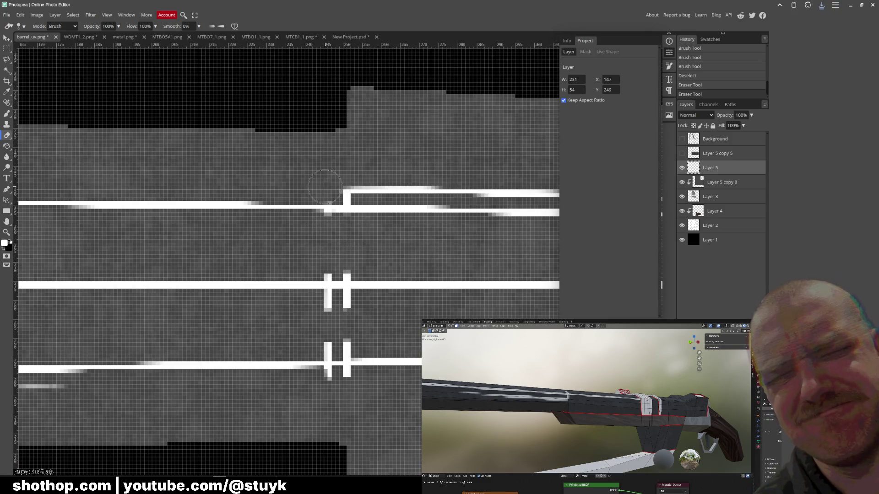
click(325, 261)
click(326, 261)
drag(330, 261, 347, 260)
Erase the end bars at the left edge and the white tip at the middle stripe's end.
mouse_move(328, 302)
mouse_down()
mouse_move(343, 302)
mouse_move(348, 348)
mouse_move(331, 392)
mouse_up()
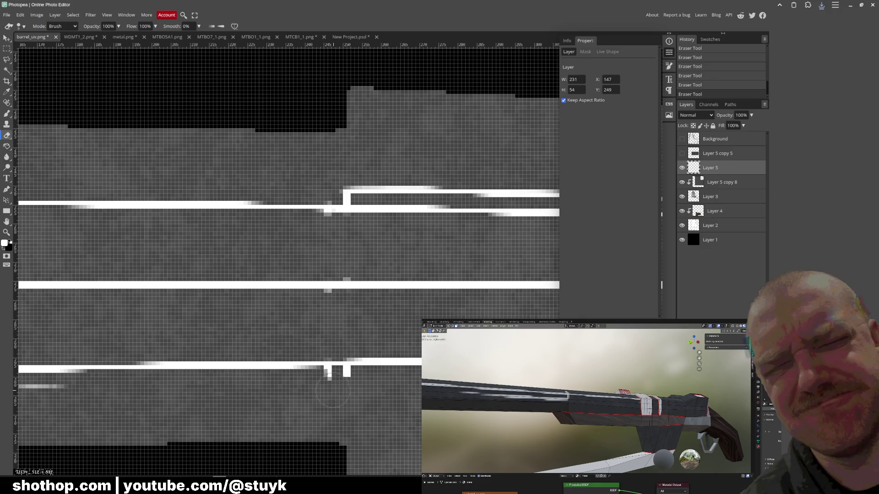
scroll(219, 347, left, 3)
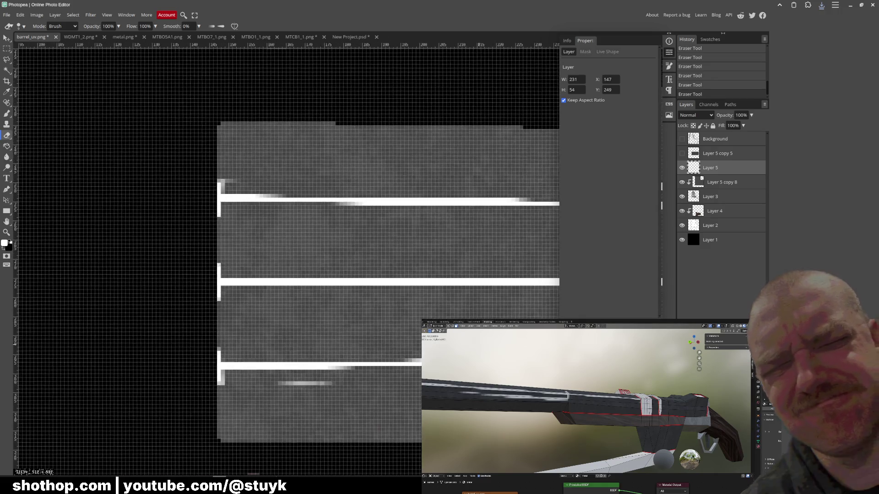
mouse_move(218, 260)
mouse_down()
mouse_move(206, 335)
mouse_move(216, 389)
mouse_up()
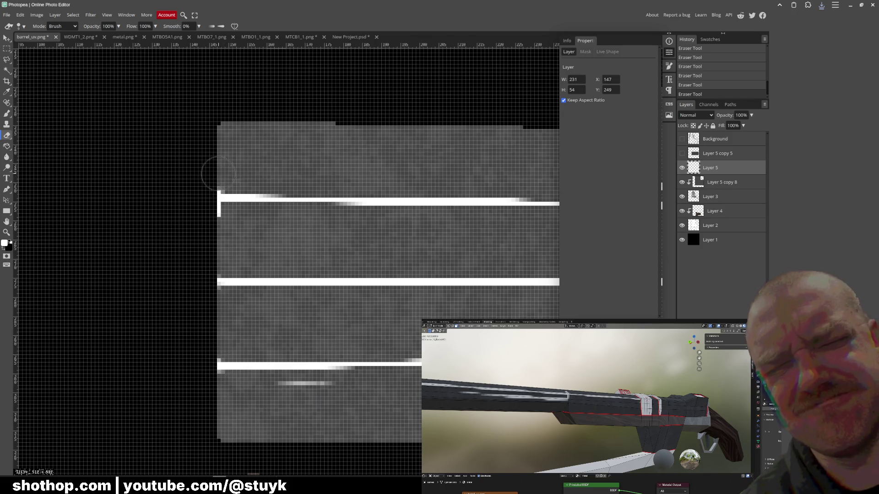
scroll(320, 188, down, 1)
scroll(352, 193, down, 3)
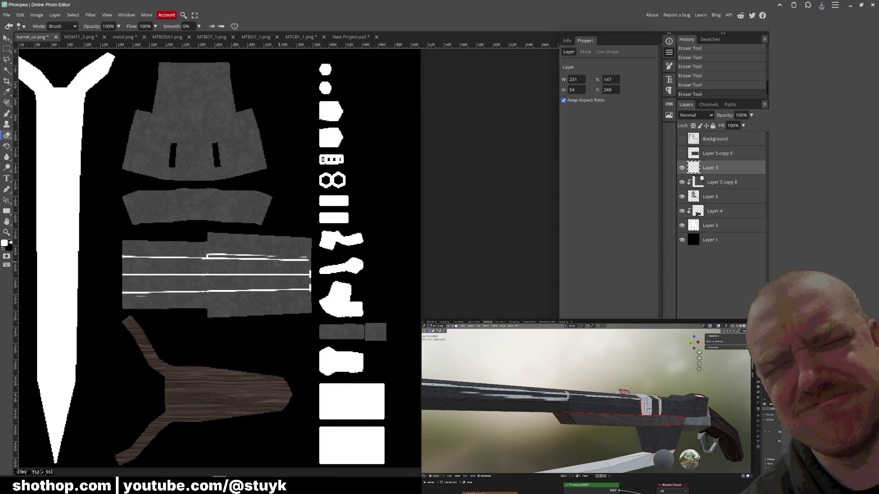
scroll(278, 261, up, 1)
scroll(392, 255, up, 3)
scroll(364, 252, up, 2)
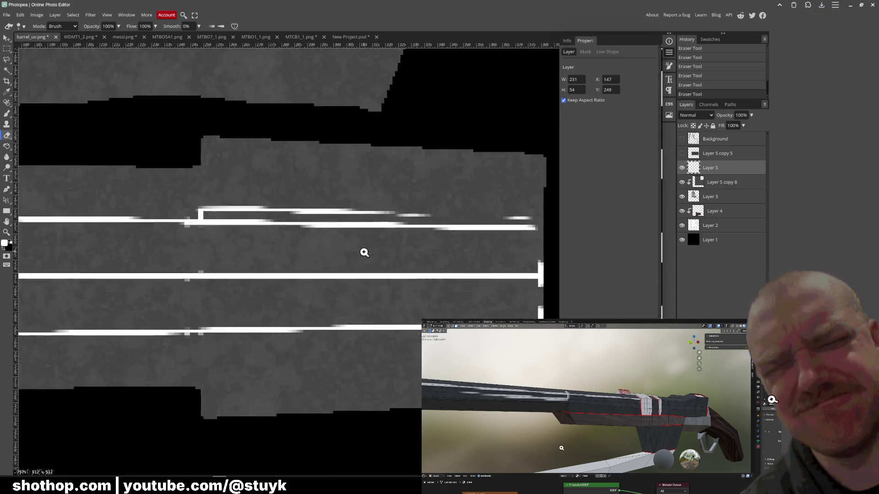
scroll(364, 252, up, 1)
key(ctrl+z)
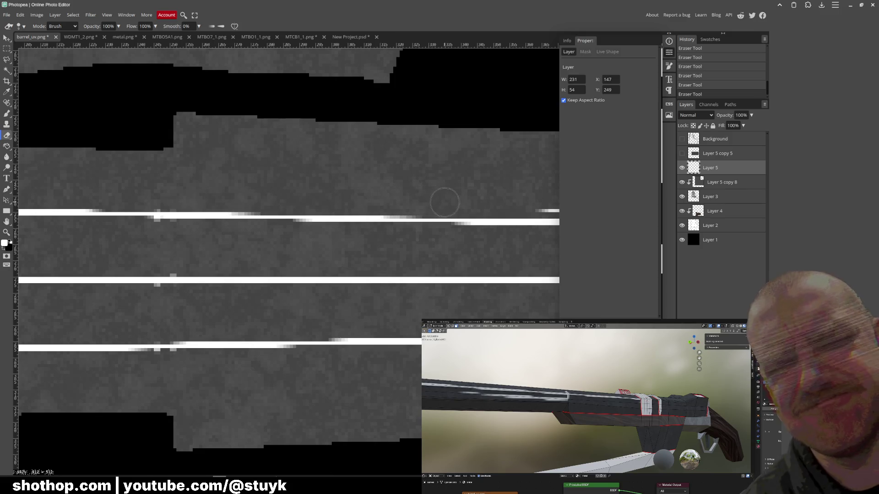
shift+scroll(447, 206, right, 2)
drag(483, 260, 494, 294)
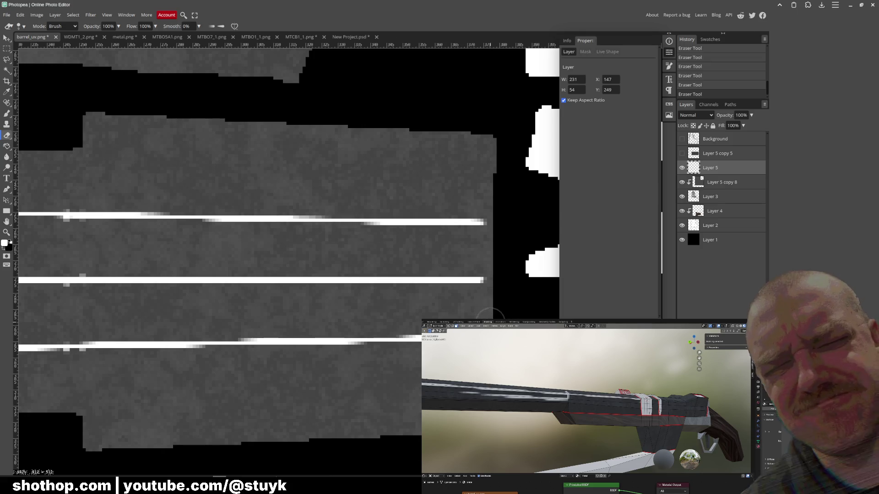
scroll(440, 254, down, 2)
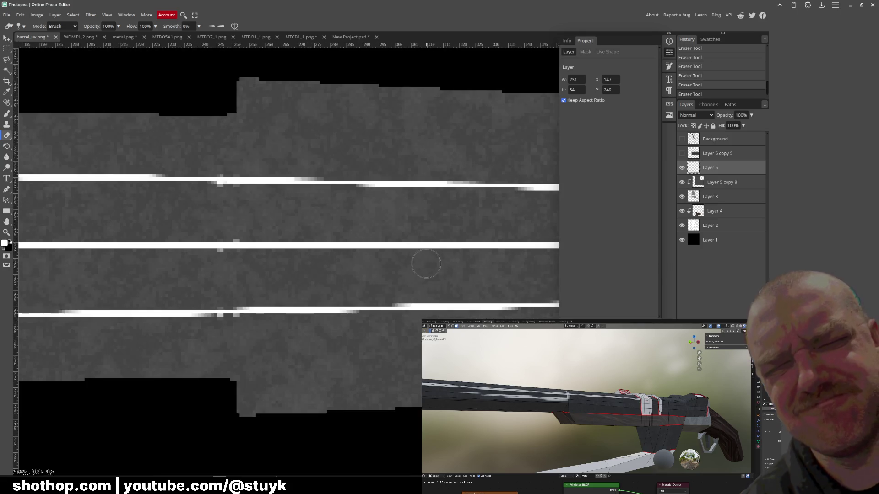
alt+scroll(440, 250, down, 1)
alt+scroll(439, 249, down, 2)
alt+scroll(439, 249, up, 1)
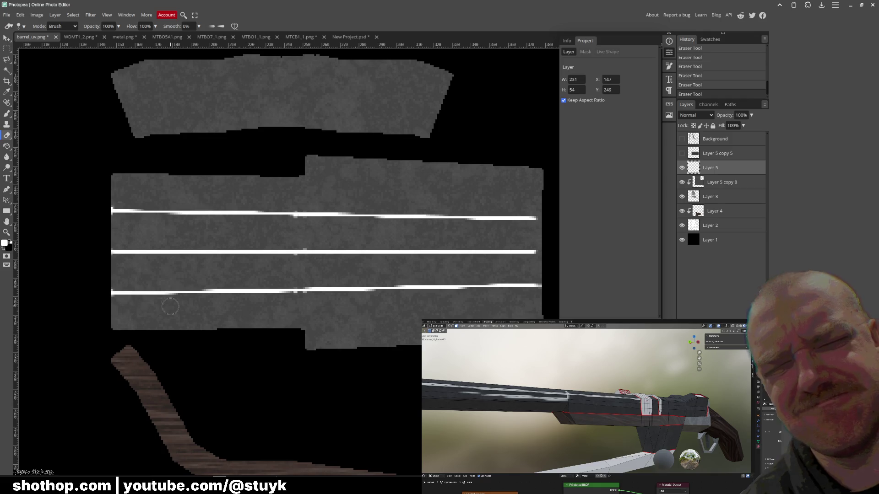
Try Darken, Lighten, Overlay and Soft Light blend modes on Layer 5.
click(696, 115)
click(700, 175)
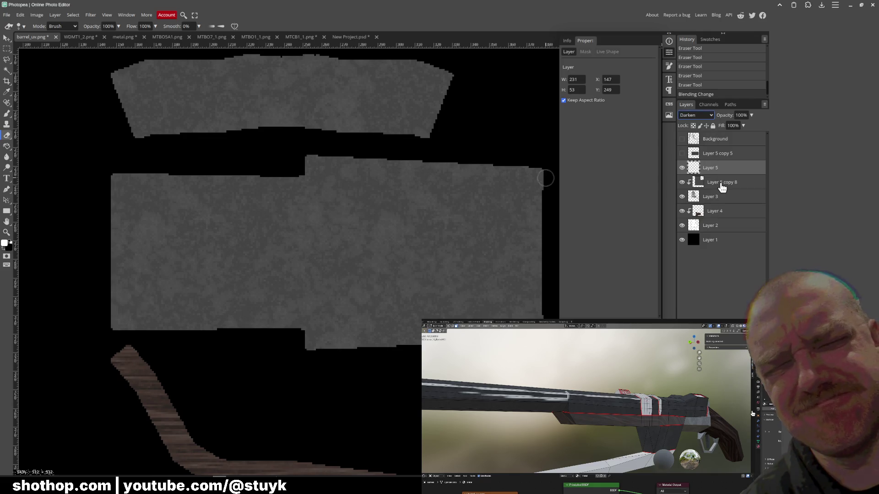
key(Down)
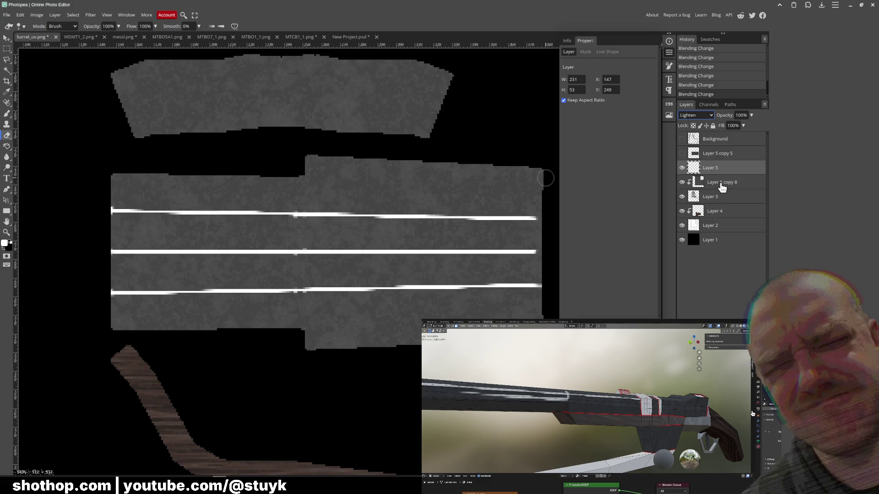
key(Down)
key(Down)
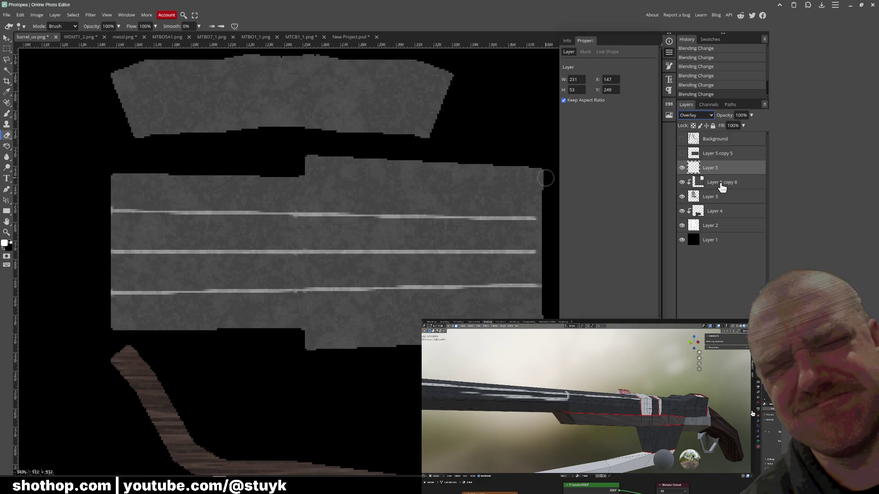
key(Down)
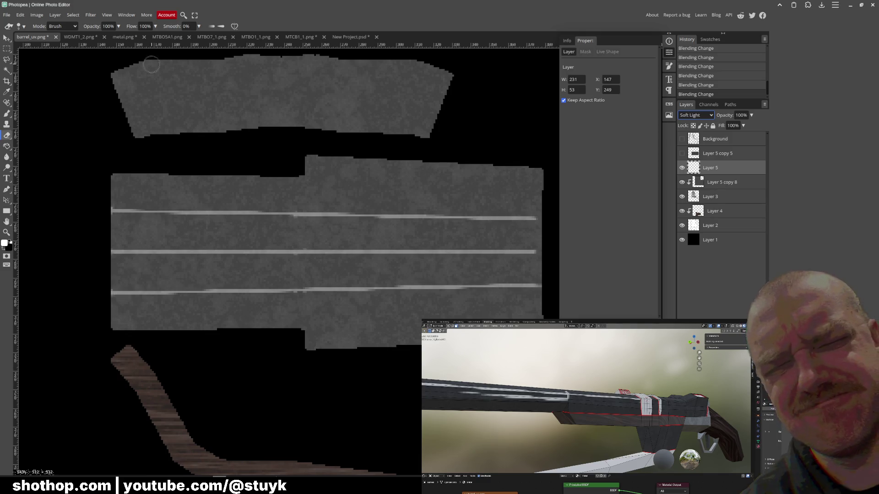
Load a blood-splatter brush tip from the 20 Blood Brushes presets for the eraser.
click(21, 26)
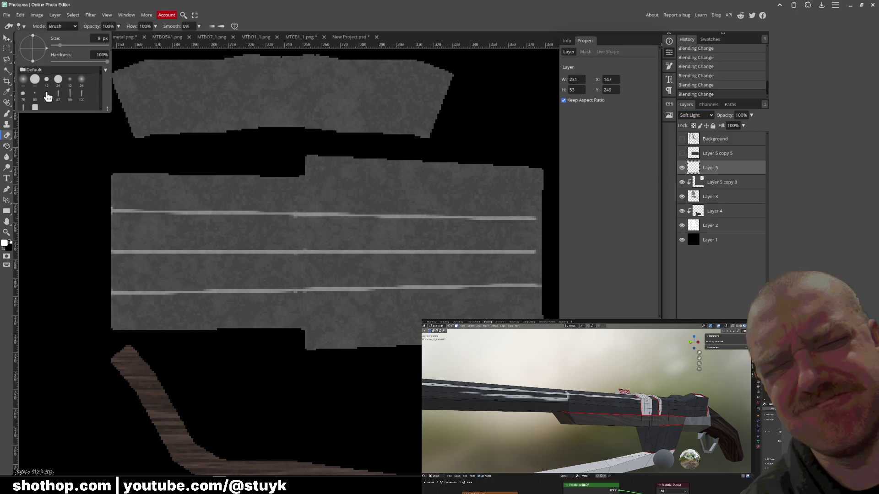
scroll(58, 96, down, 2)
scroll(58, 97, down, 1)
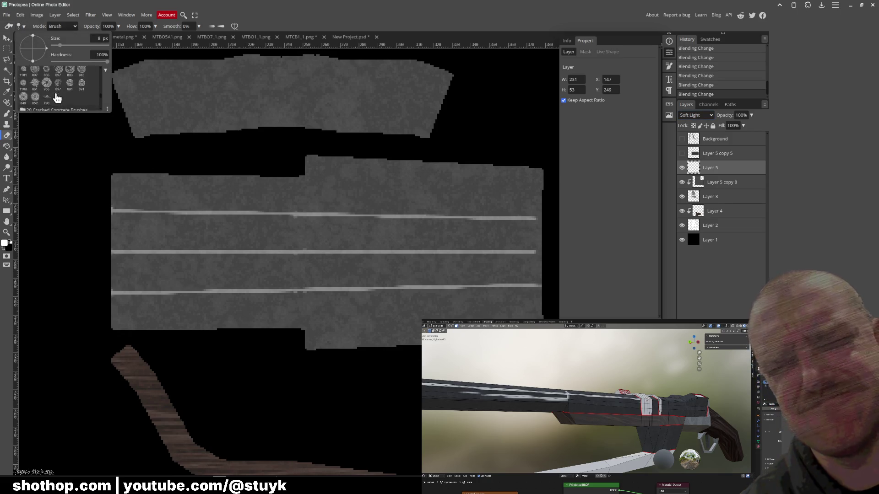
scroll(59, 100, down, 2)
scroll(58, 99, down, 2)
scroll(59, 90, down, 1)
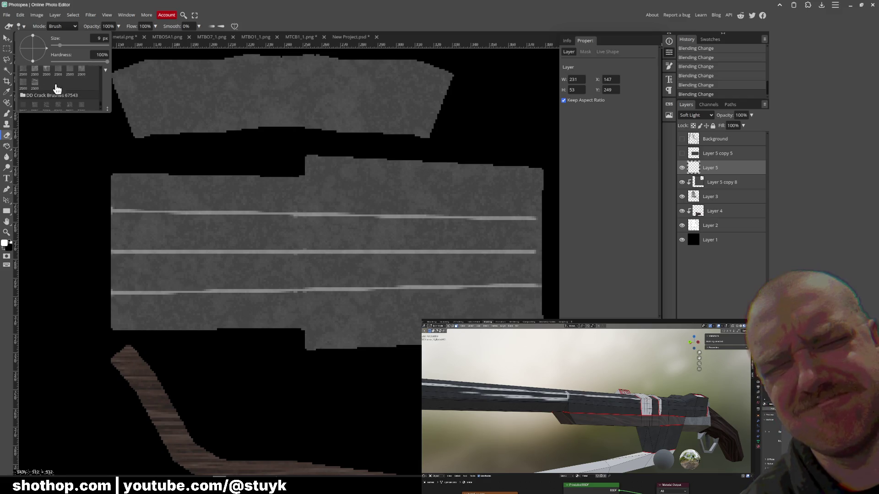
scroll(59, 87, down, 1)
scroll(48, 108, down, 2)
scroll(47, 108, down, 2)
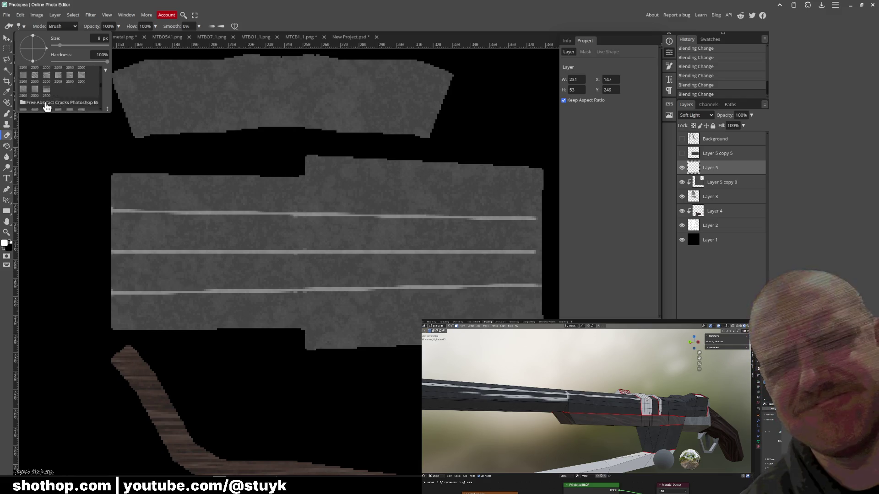
scroll(47, 107, down, 2)
scroll(46, 106, down, 2)
scroll(47, 106, down, 2)
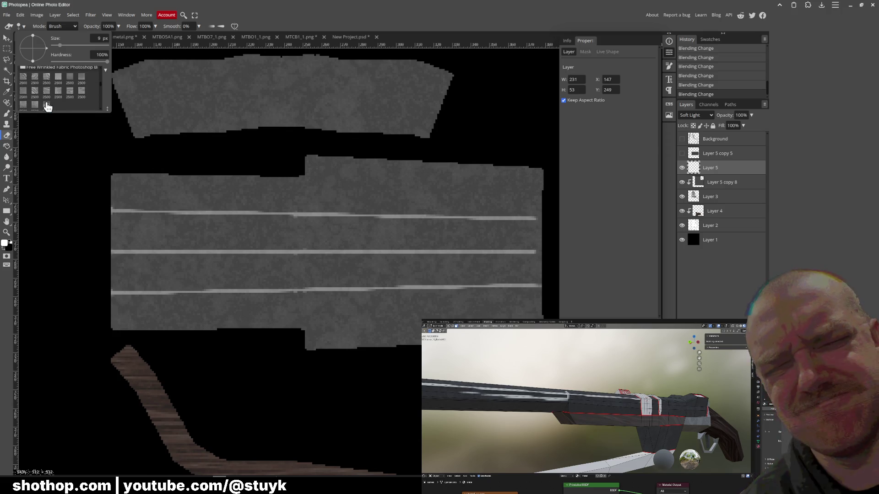
scroll(47, 104, down, 3)
scroll(47, 101, down, 2)
click(46, 95)
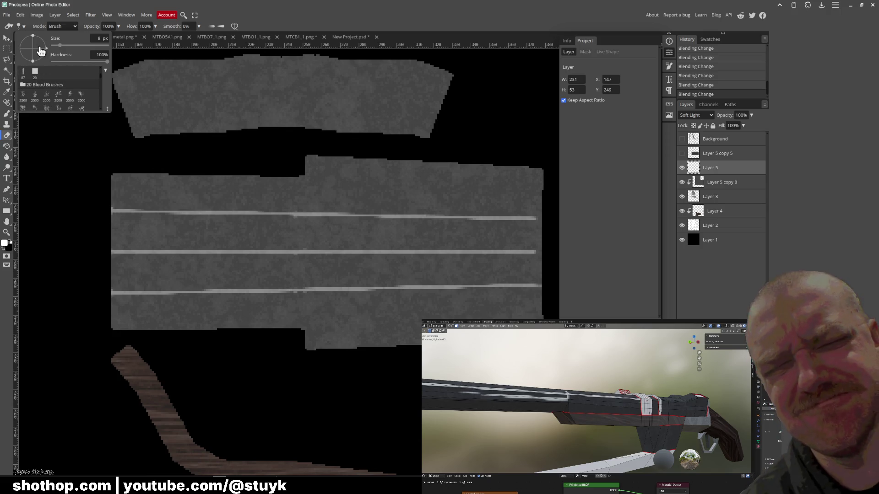
click(25, 26)
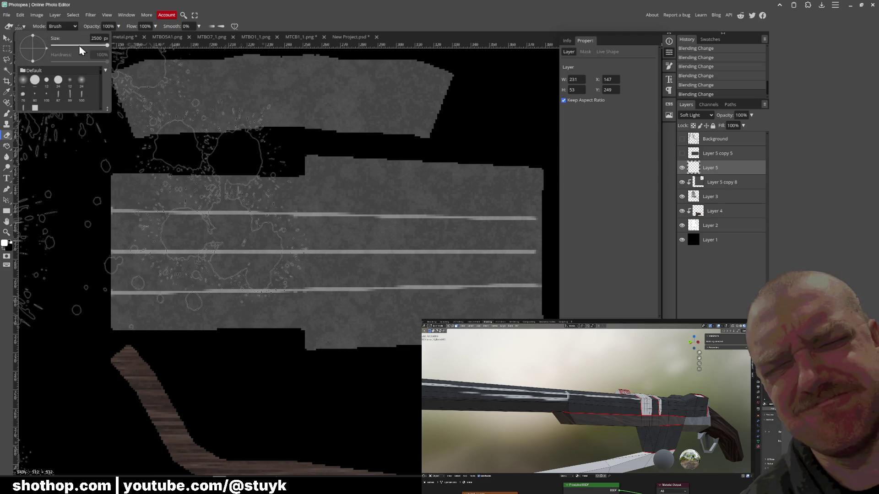
Enlarge the splatter eraser to 2500 px and lower its opacity to about 39%.
drag(108, 46, 68, 50)
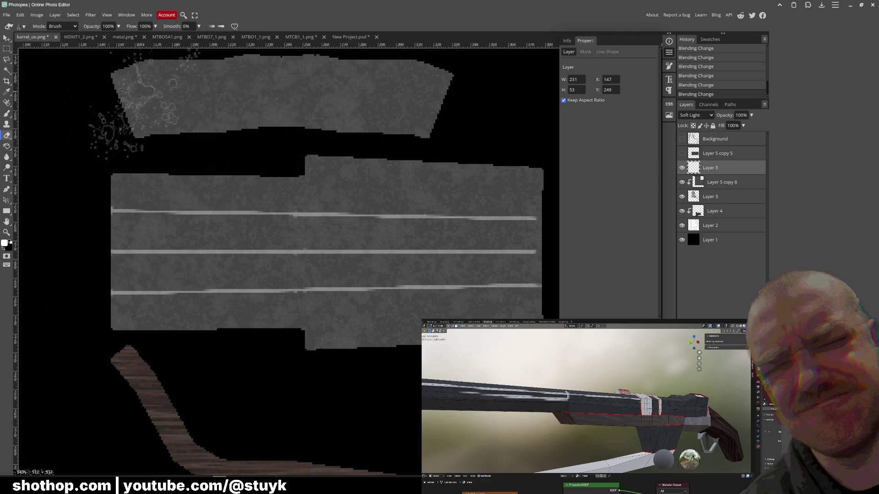
click(118, 27)
drag(120, 37, 99, 40)
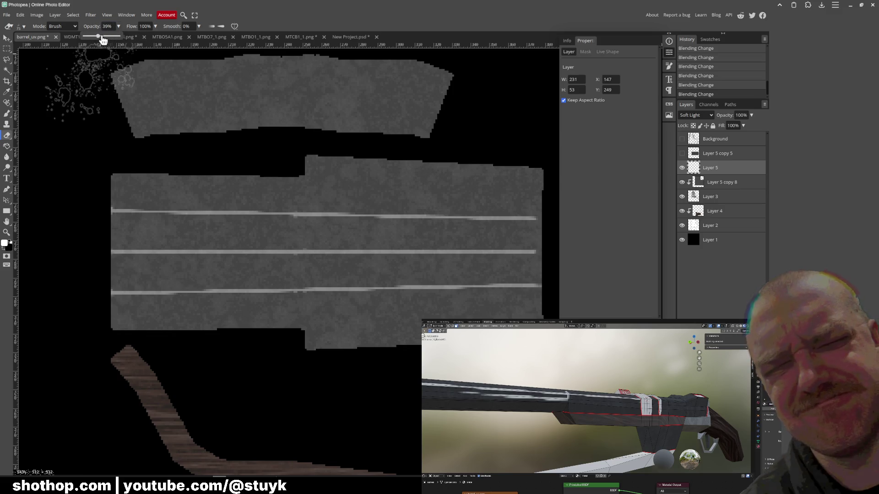
Erase faint splatter wear across the barrel piece from the stripes' left end to its right edges.
click(104, 247)
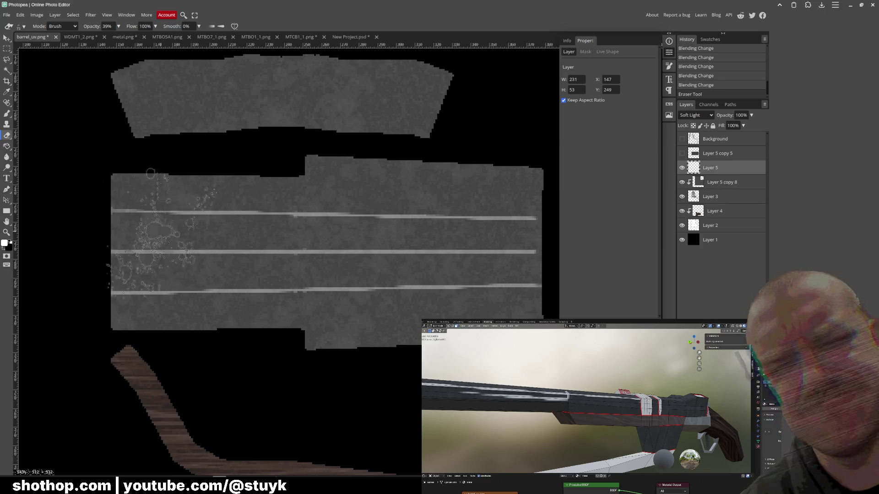
click(226, 185)
click(412, 158)
click(508, 200)
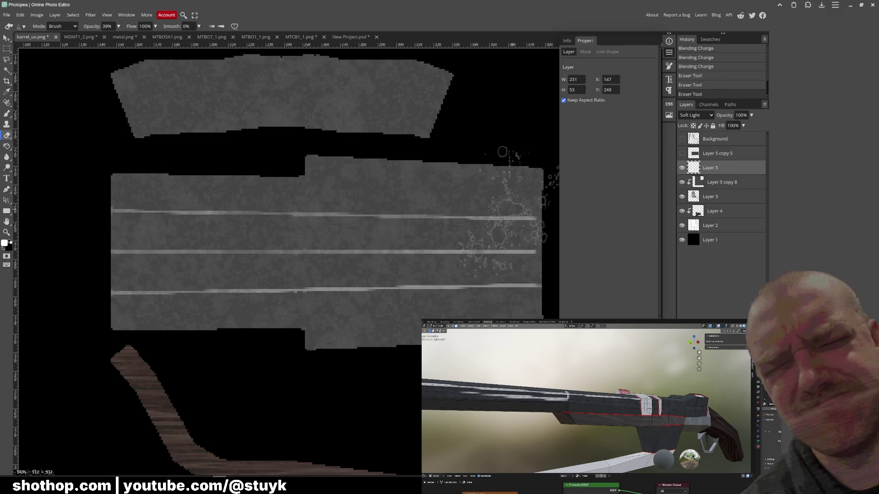
click(528, 207)
drag(535, 206, 532, 302)
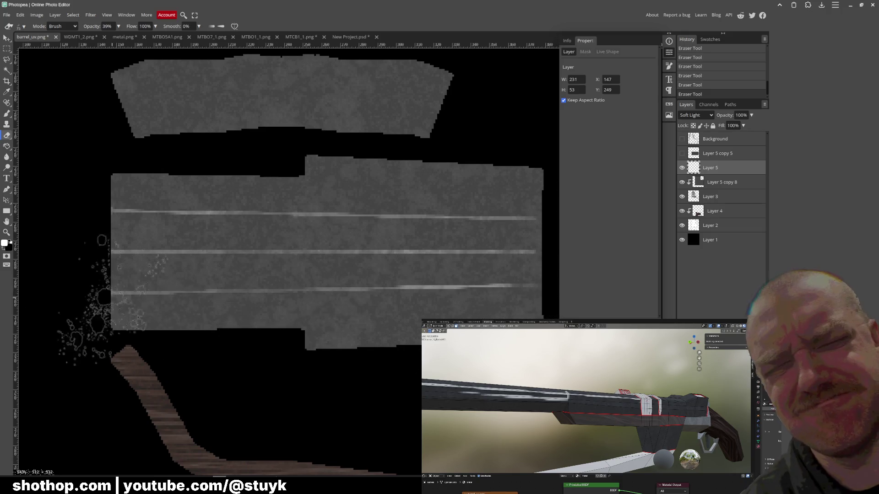
Cycle Layer 5 through Hard Light and nearby modes, settling on Overlay blend.
click(695, 115)
click(691, 274)
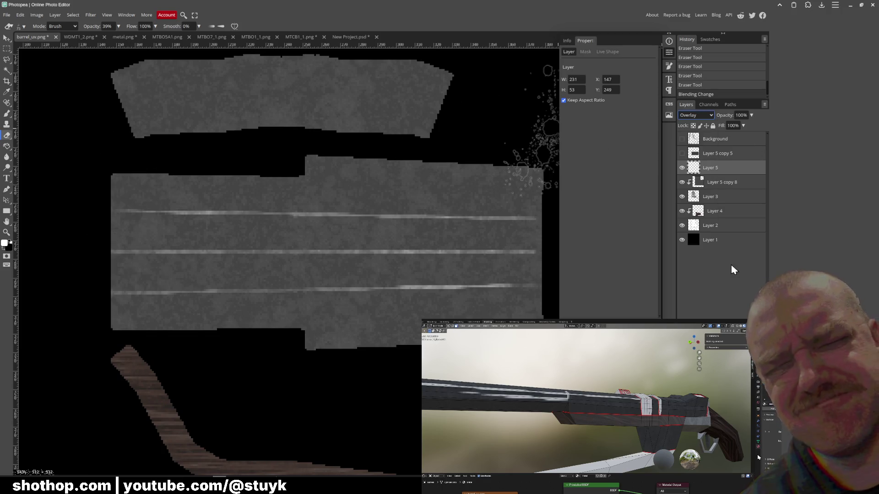
key(Down)
key(Up)
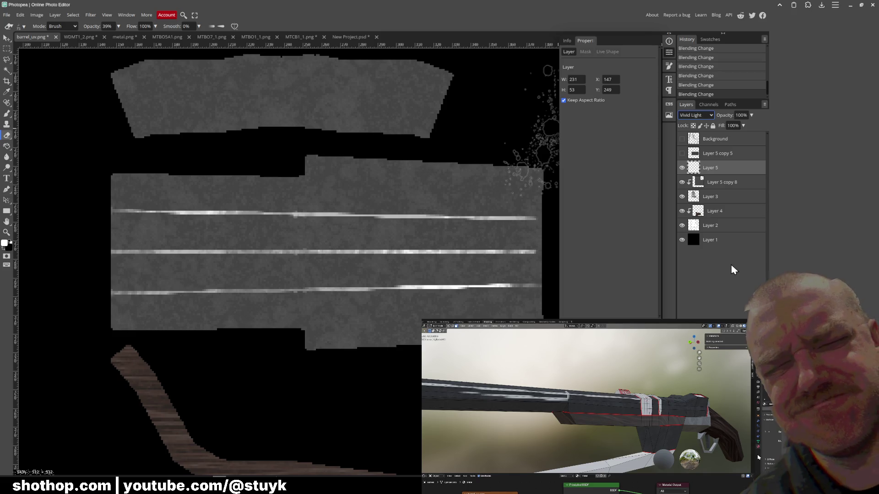
key(Up)
key(Up)
key(Up)
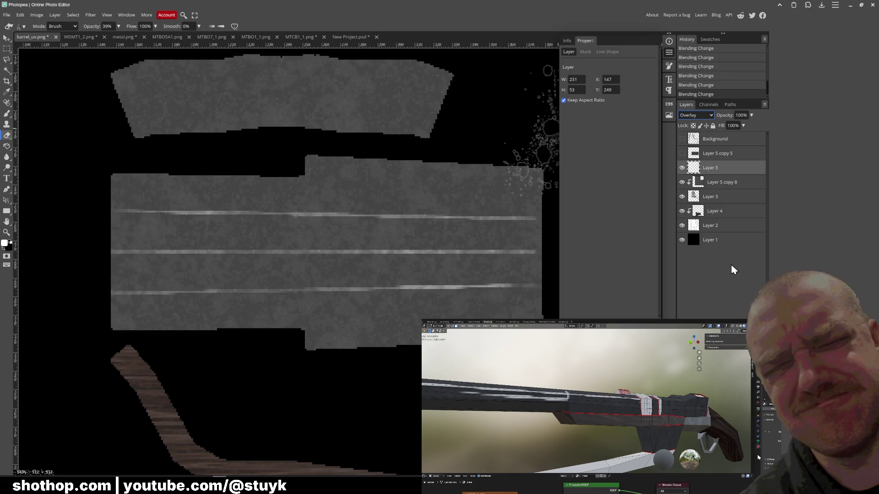
key(Down)
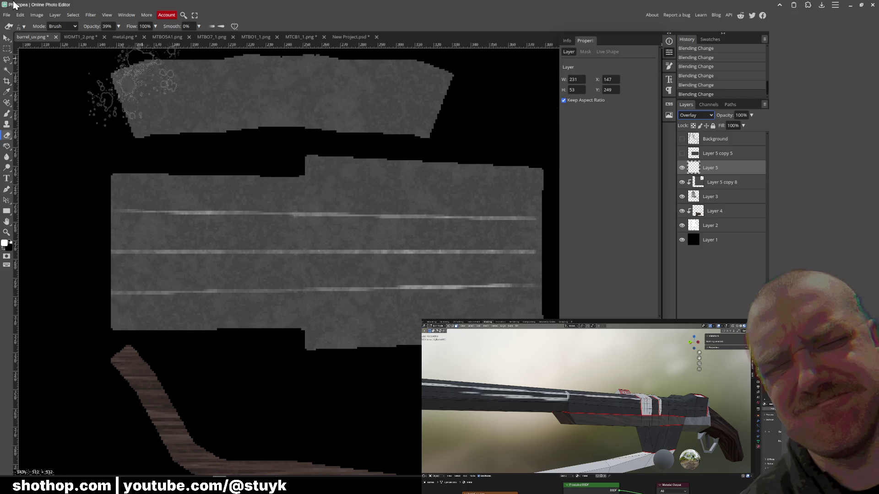
click(6, 14)
Export the texture as PNG, replacing the existing barrel_uv.png.
click(82, 118)
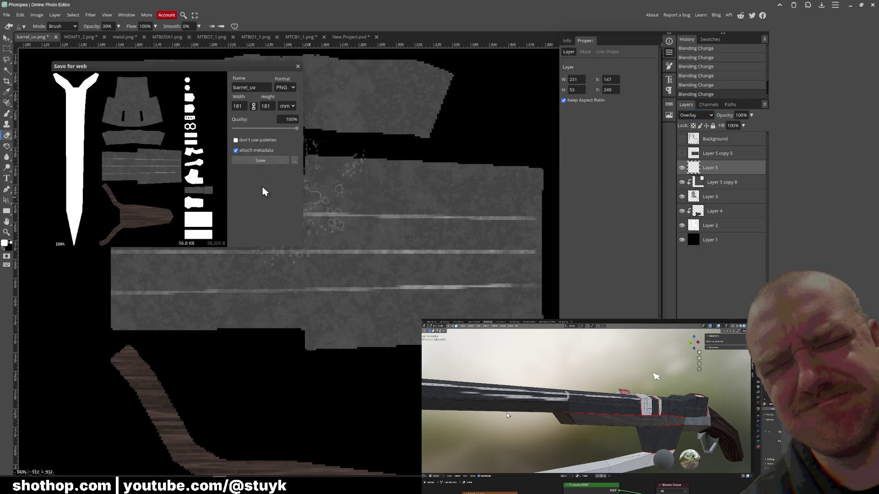
click(255, 162)
double_click(333, 110)
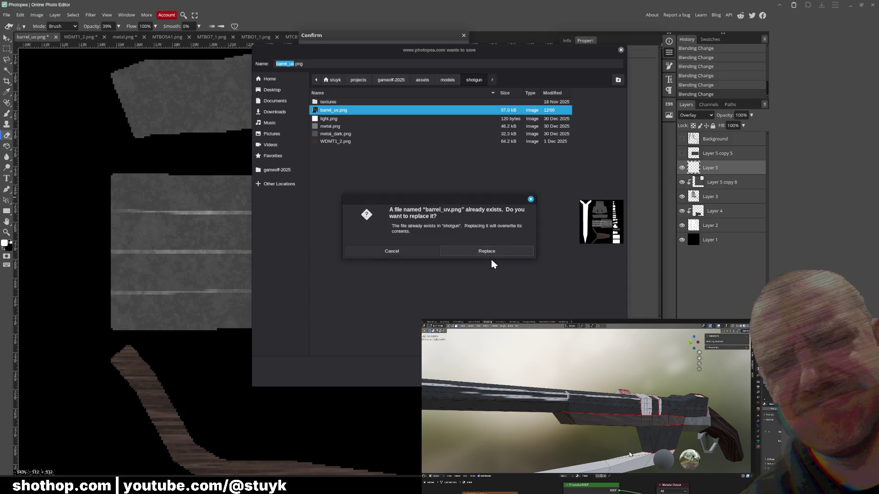
click(522, 251)
Switch to Blender and orbit in to inspect the worn stripes on the barrel.
key(alt+Tab)
mouse_move(412, 165)
middle_down()
mouse_move(467, 179)
mouse_move(481, 172)
middle_up()
mouse_move(390, 197)
middle_down()
mouse_move(392, 208)
mouse_move(357, 186)
mouse_move(254, 192)
middle_up()
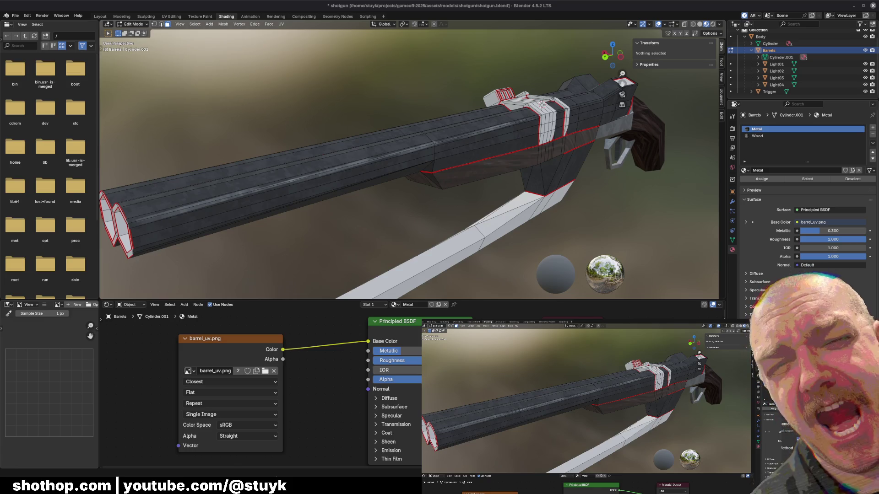
Save the Blender scene and minimize Blender.
key(ctrl+s)
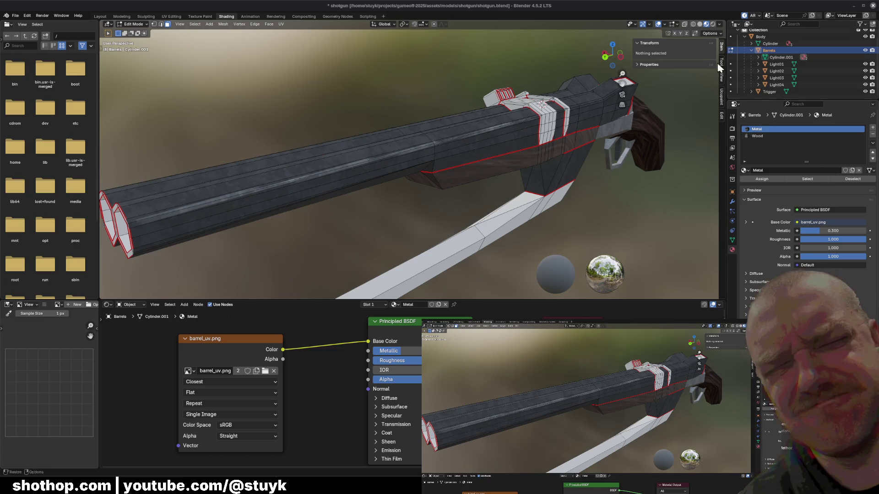
click(864, 9)
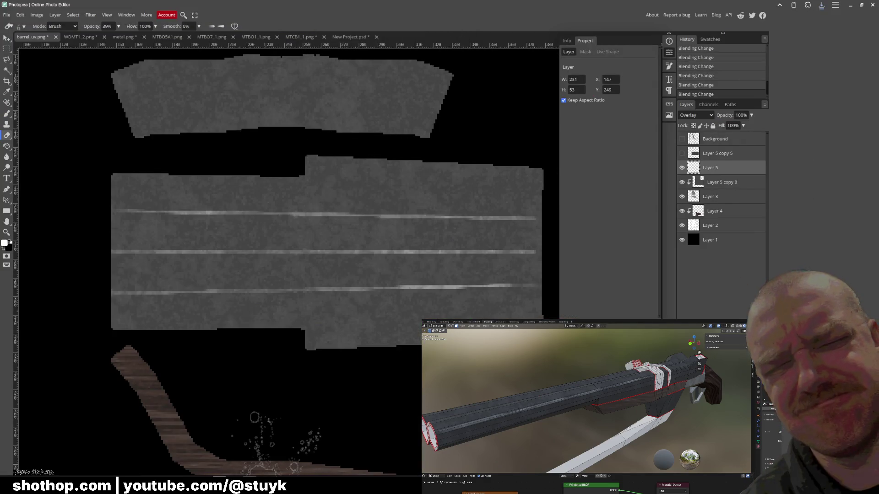
Close the old debug window, run the current Godot scene, walk forward, pause, and return to Photopea.
key(alt+Tab)
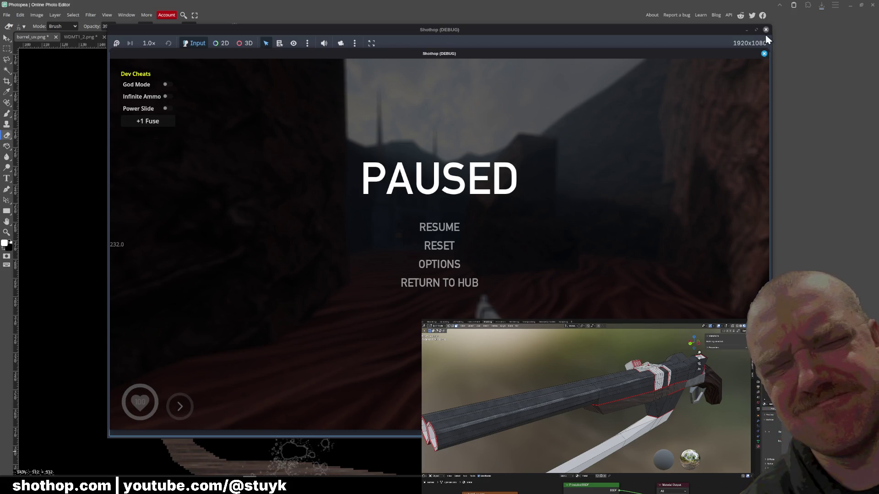
click(766, 29)
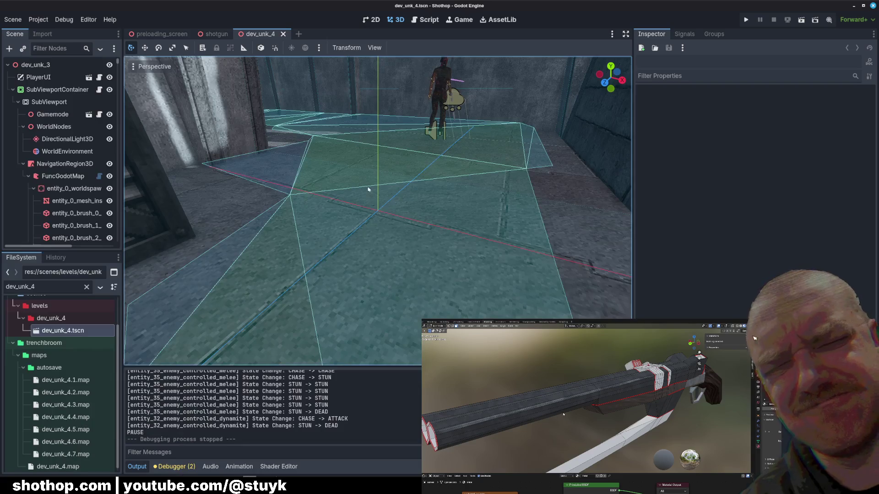
click(800, 20)
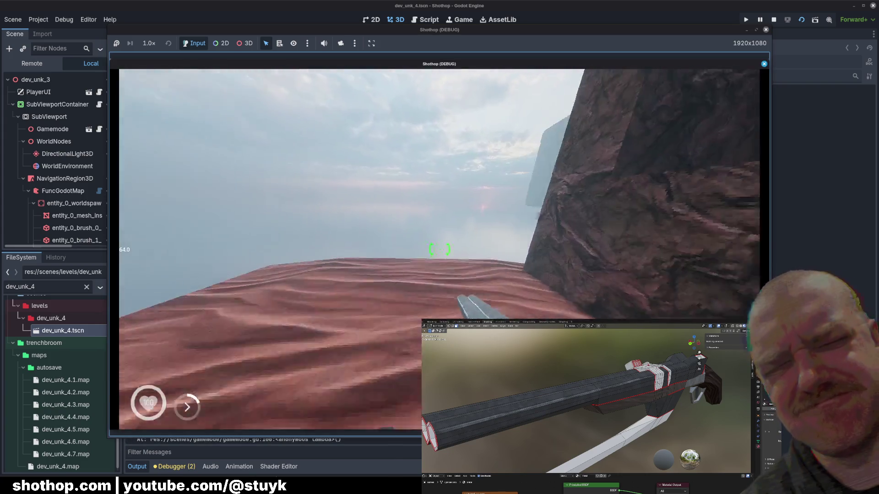
key(w)
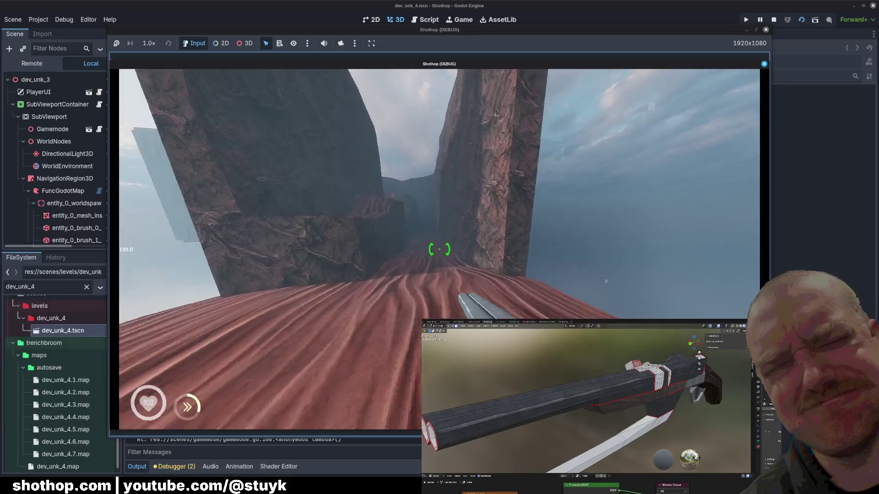
key(Escape)
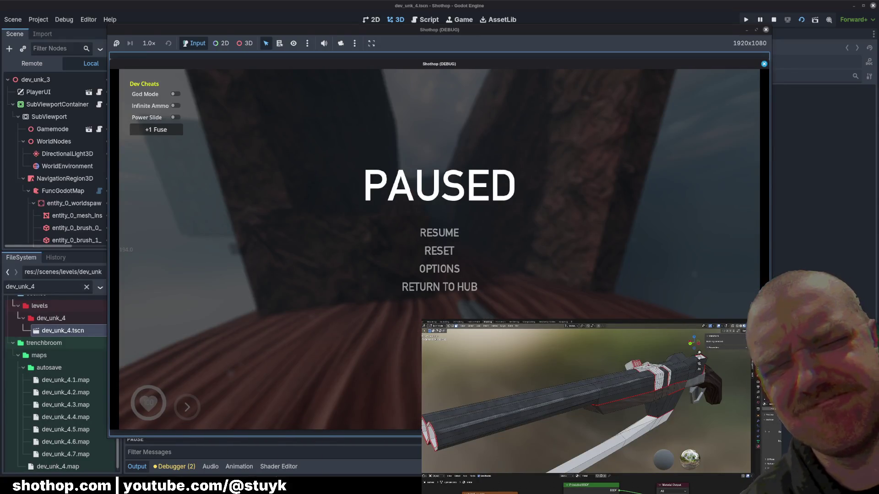
click(216, 453)
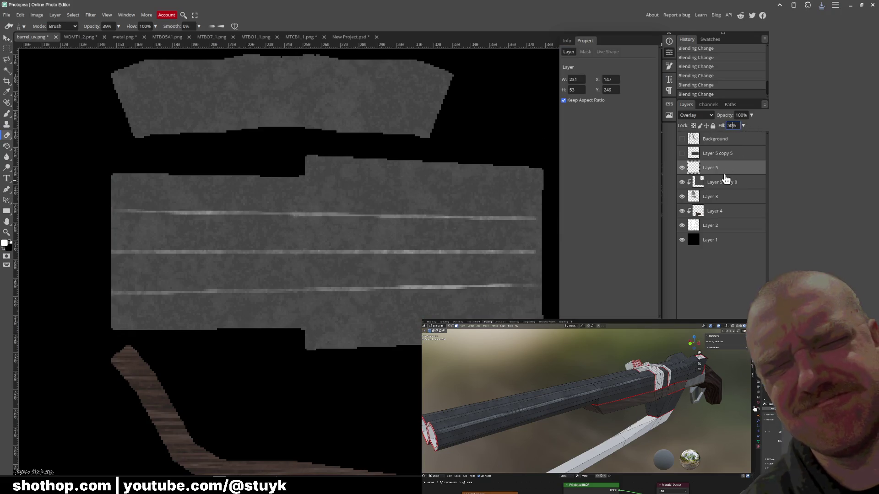
text(0)
Set Layer 5's fill to 50% and toggle the UV wireframe overlay to compare, leaving it hidden.
key(Return)
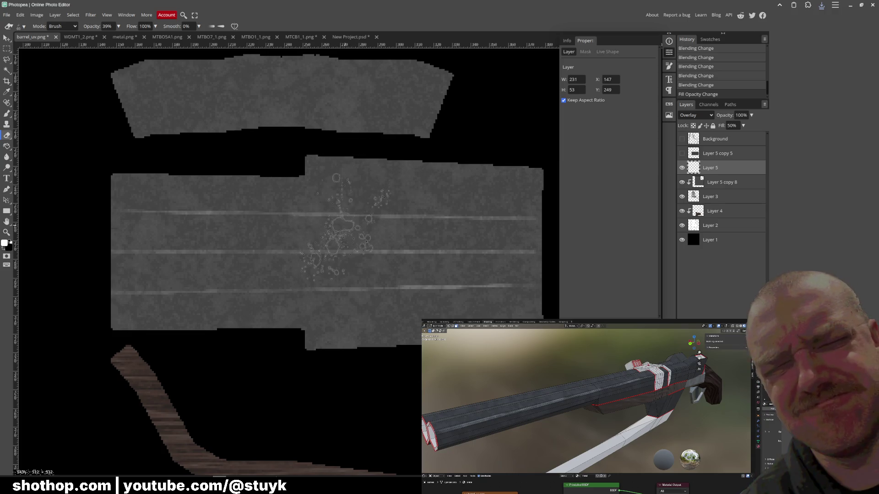
click(682, 139)
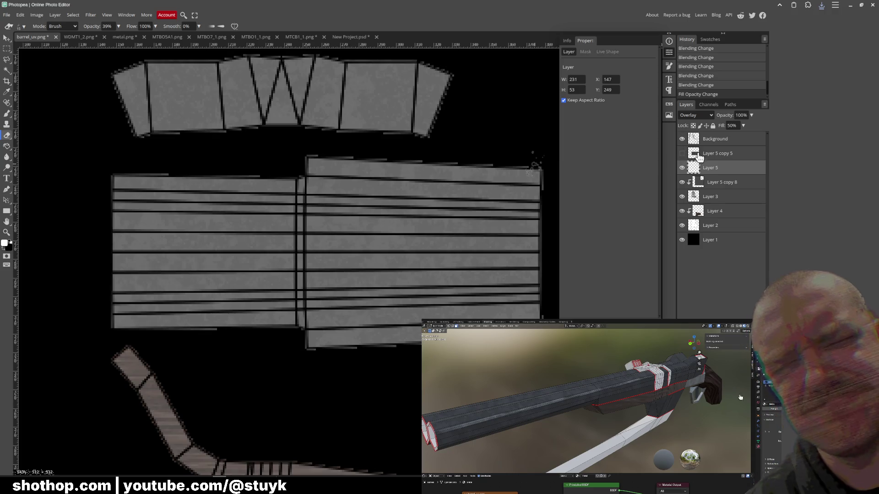
click(682, 139)
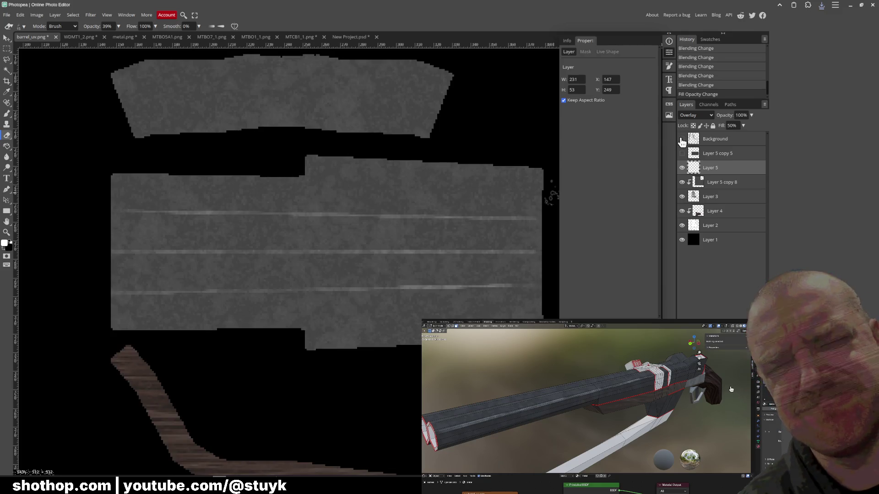
click(681, 139)
click(682, 138)
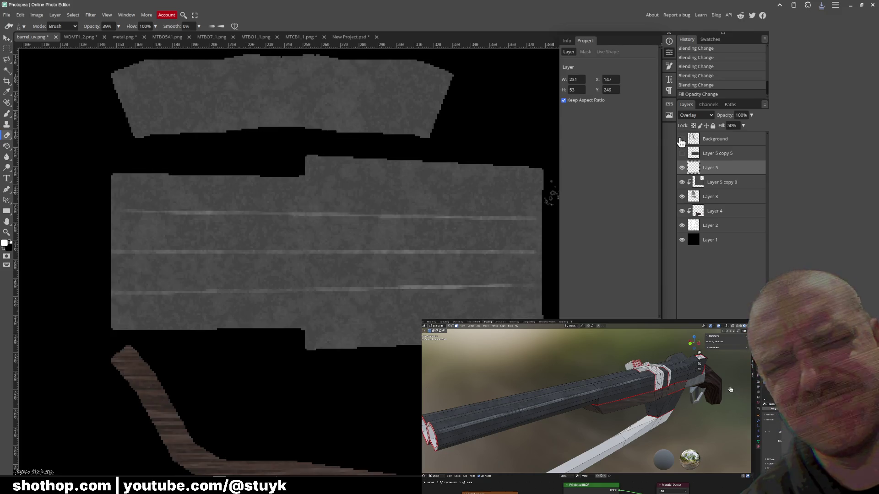
click(682, 139)
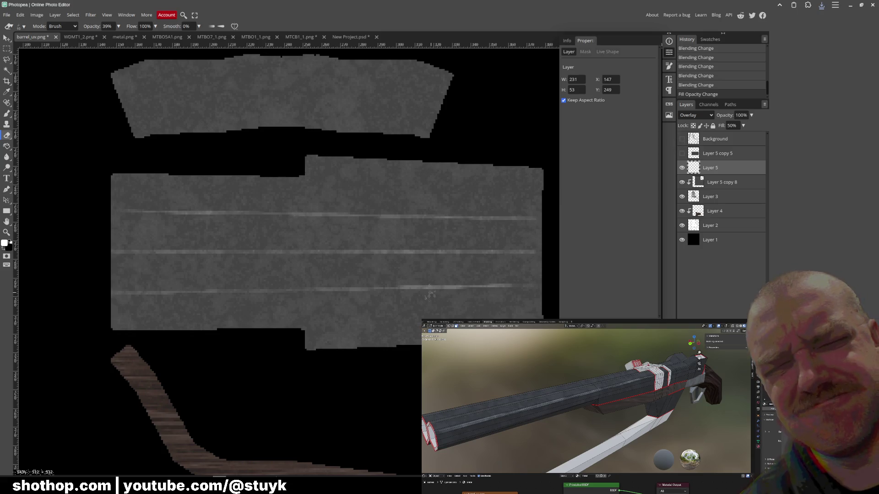
Switch to the Brush tool with a blood-splatter preset enlarged to 87 px.
click(7, 115)
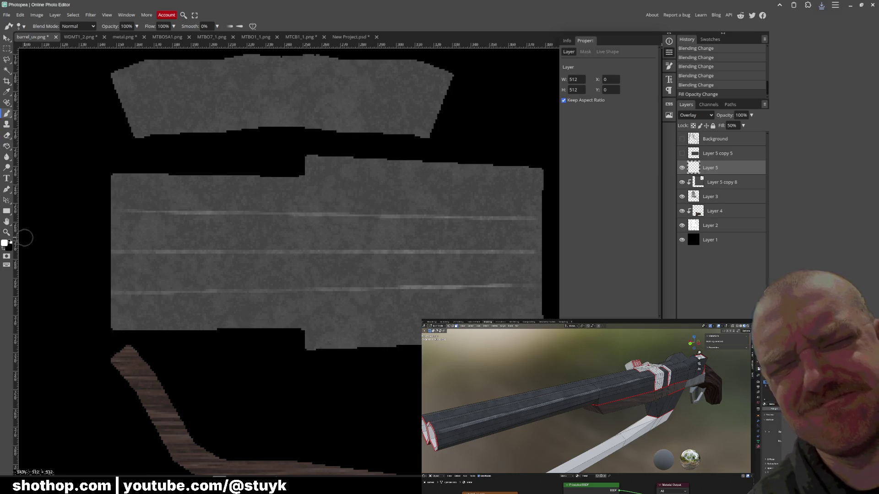
click(27, 26)
scroll(48, 94, down, 5)
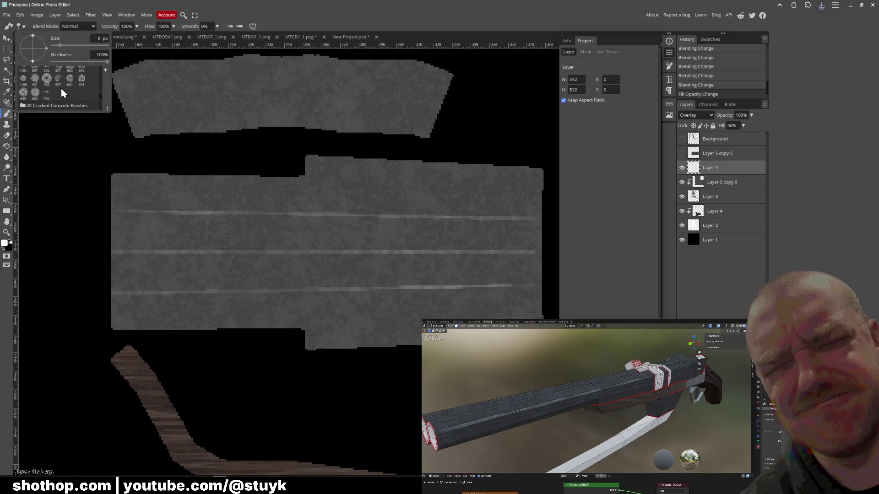
scroll(61, 93, down, 5)
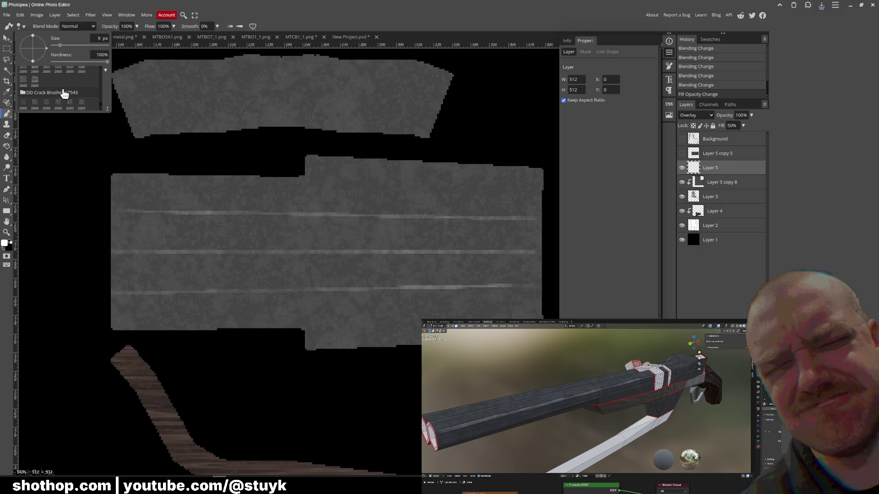
scroll(63, 89, down, 3)
scroll(64, 90, down, 3)
scroll(63, 90, down, 3)
drag(69, 46, 60, 50)
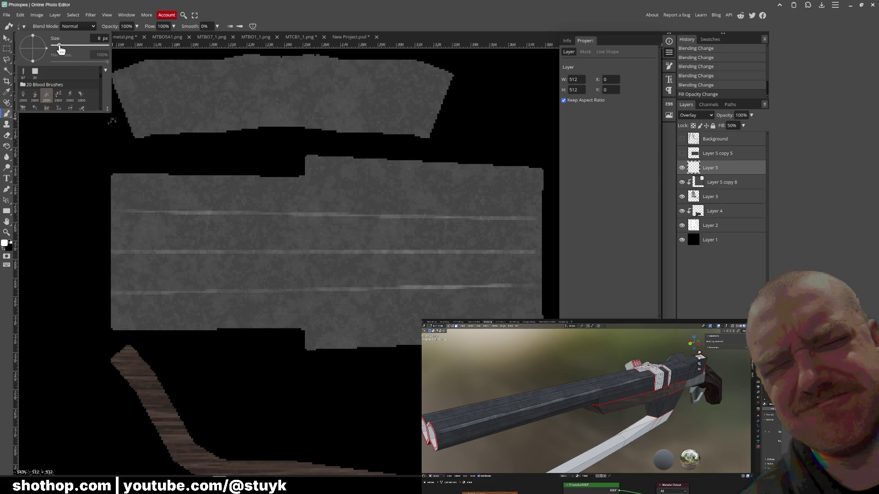
Paint a trial light stroke across the middle strip, undo it, and collapse the Properties panel.
drag(357, 219, 477, 207)
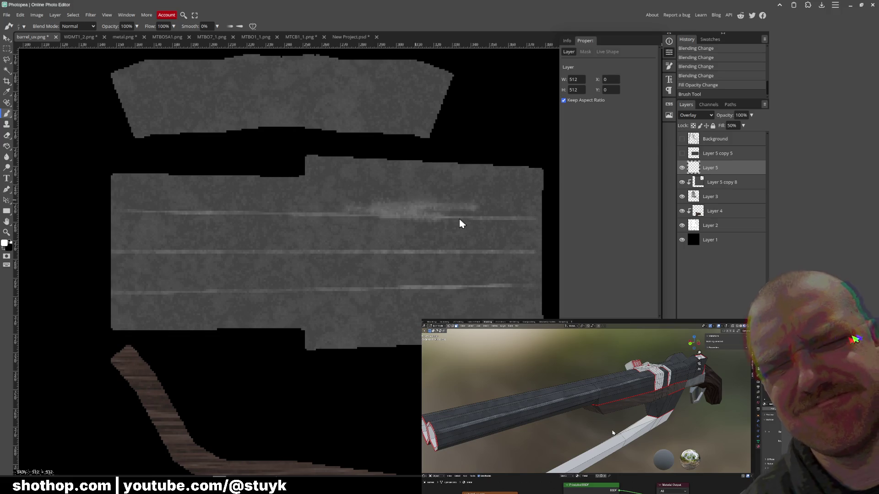
key(ctrl+z)
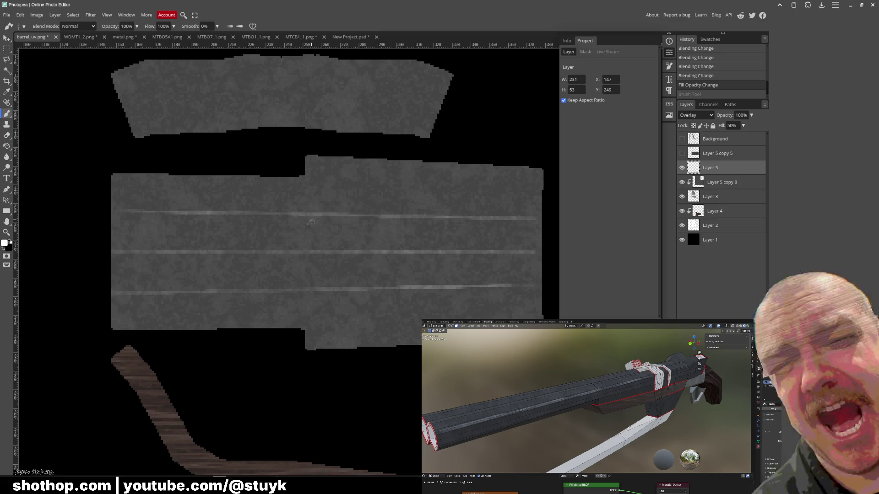
click(669, 53)
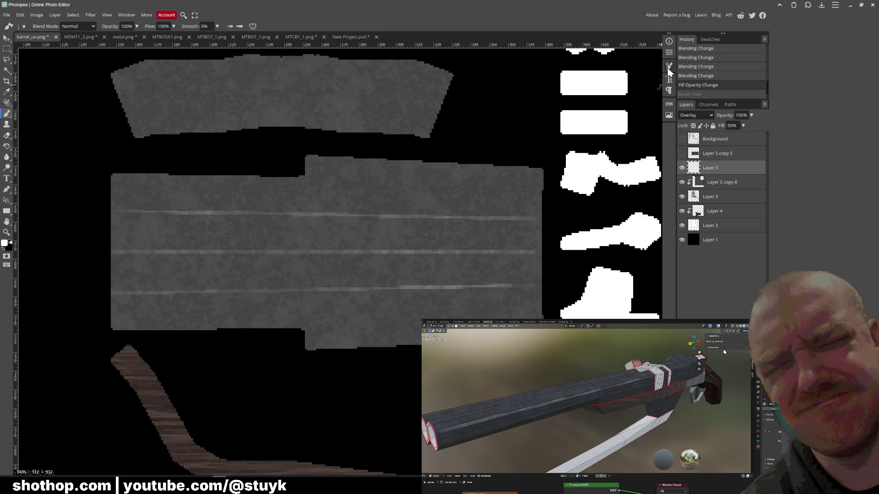
Enable the brush's Tip Dynamics and raise Angle Jitter to about 17%.
click(668, 68)
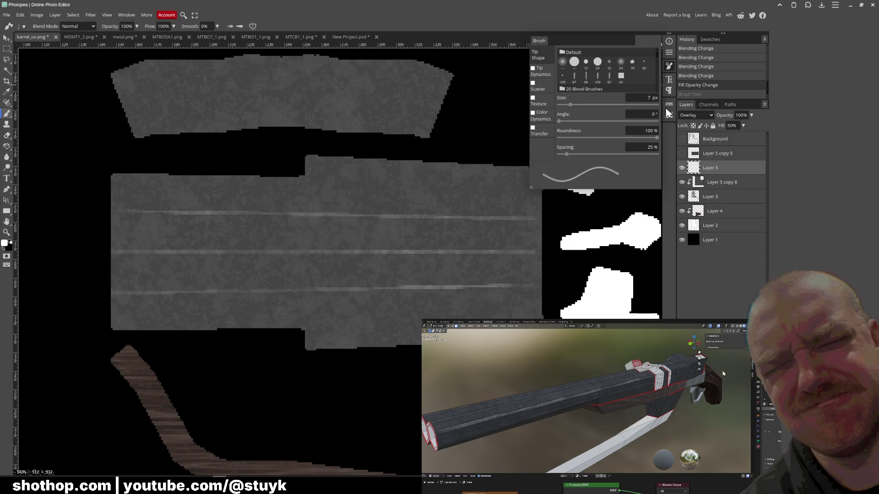
click(540, 71)
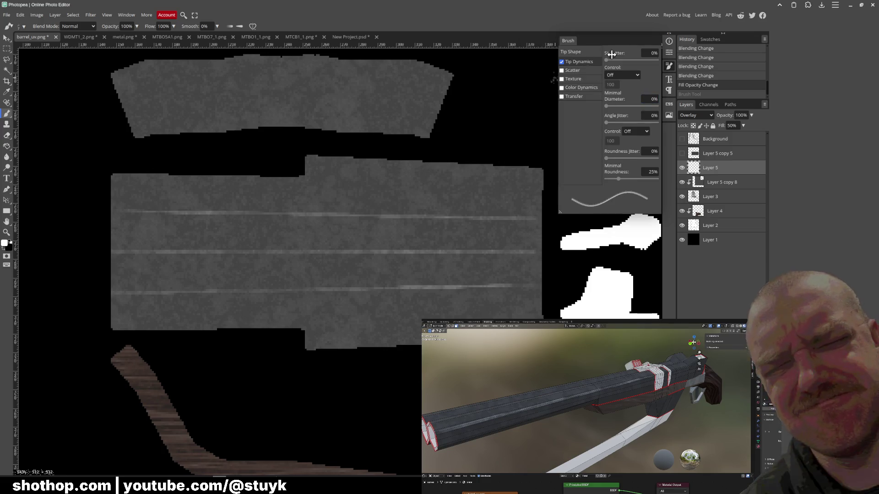
click(667, 69)
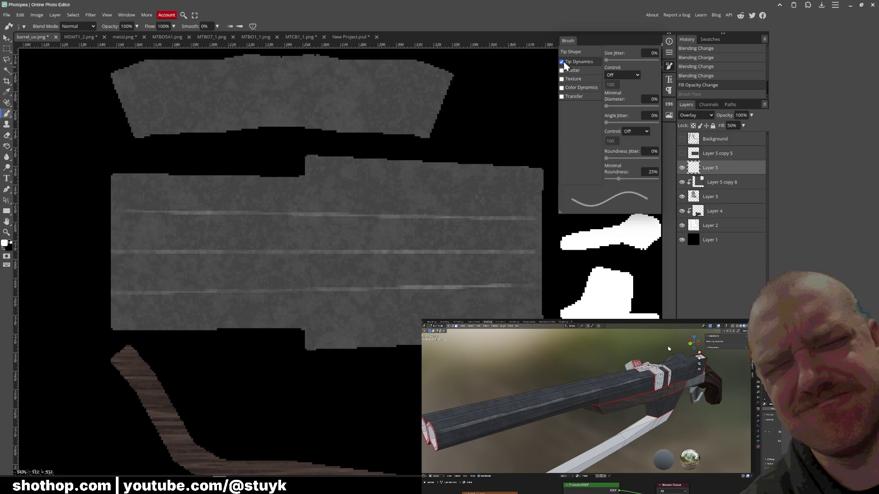
click(561, 62)
click(562, 62)
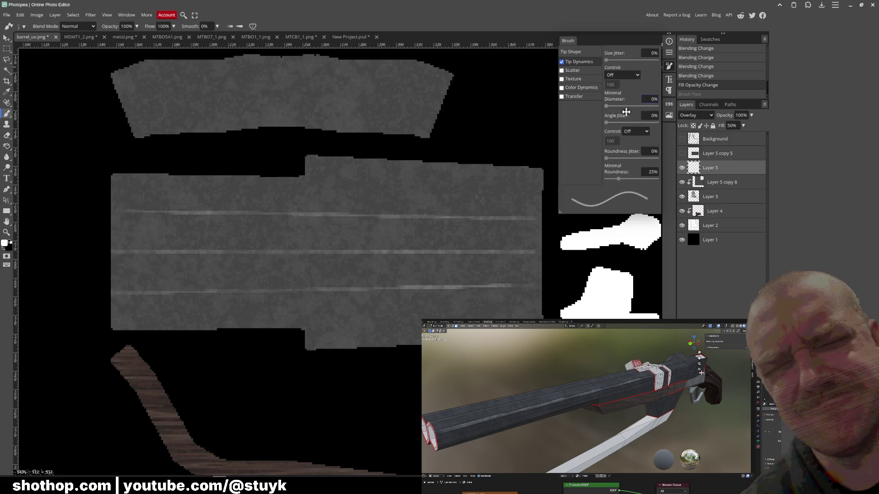
drag(610, 124, 614, 123)
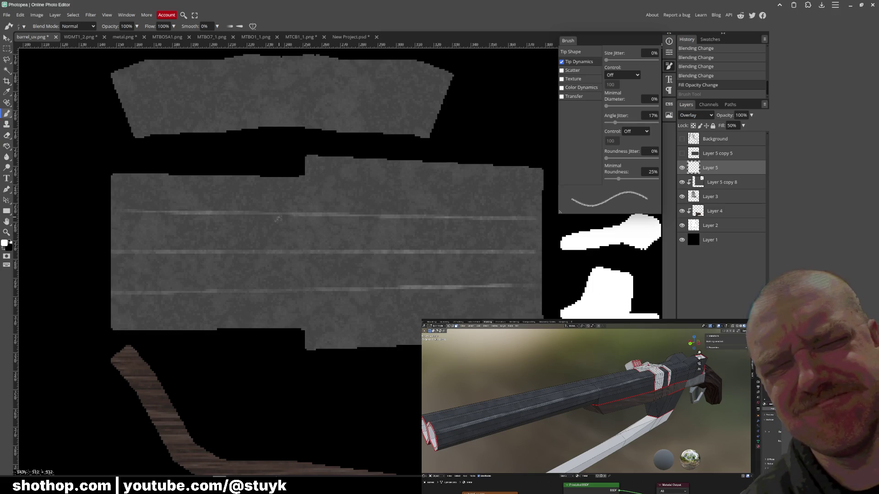
scroll(297, 226, down, 2)
scroll(297, 226, down, 2)
scroll(344, 240, down, 2)
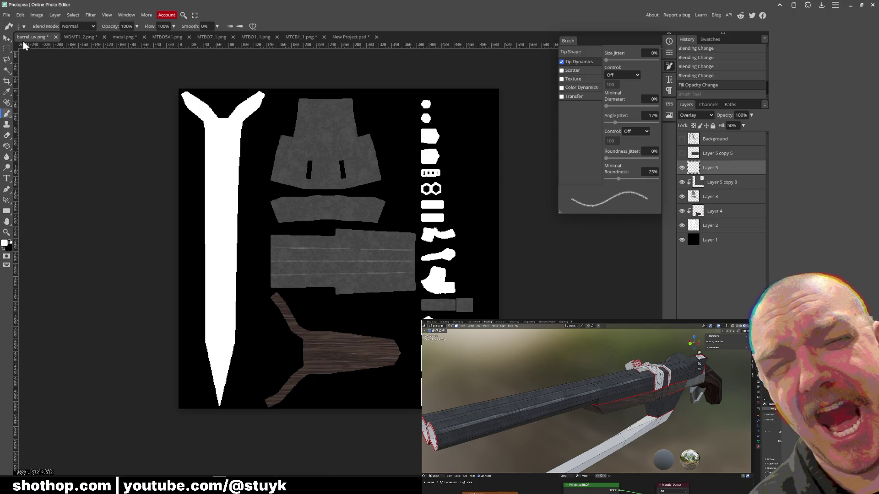
scroll(356, 270, up, 2)
scroll(356, 270, up, 2)
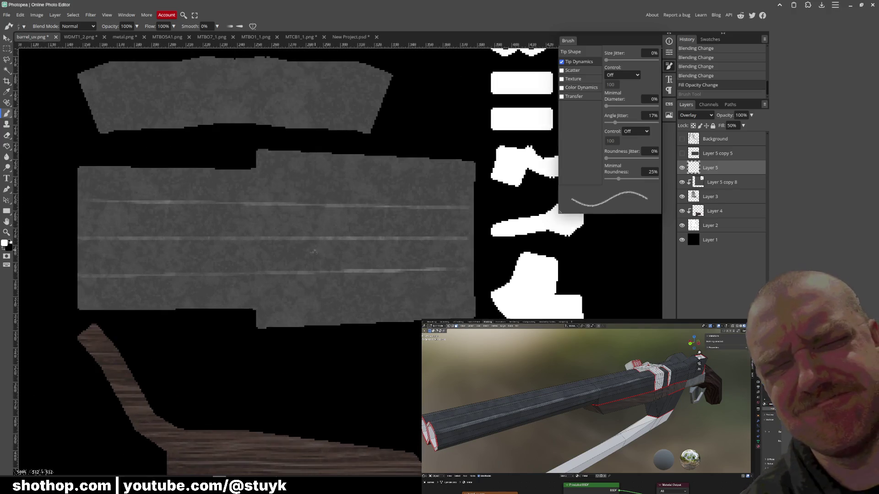
scroll(309, 268, up, 1)
Paint light wear dabs along the top streak and start the middle streak.
drag(249, 266, 284, 267)
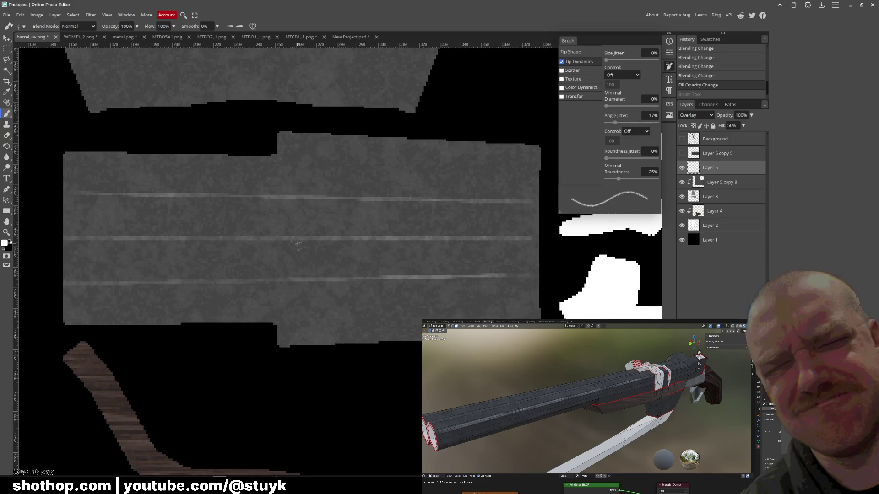
drag(113, 196, 526, 201)
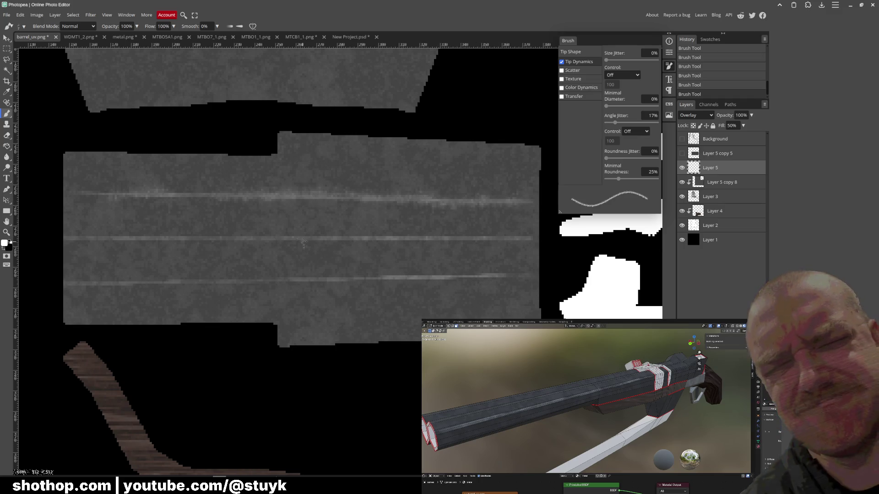
mouse_move(311, 242)
mouse_down()
mouse_move(391, 233)
mouse_move(381, 238)
mouse_move(505, 237)
mouse_up()
key(ctrl+z)
key(ctrl+shift+z)
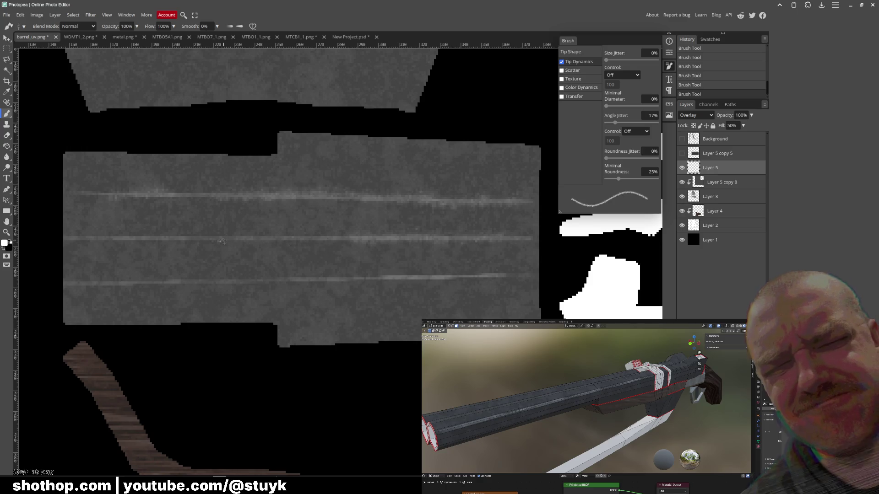
Extend the wear across the whole middle streak and paint it along the lower streak.
drag(233, 242, 352, 236)
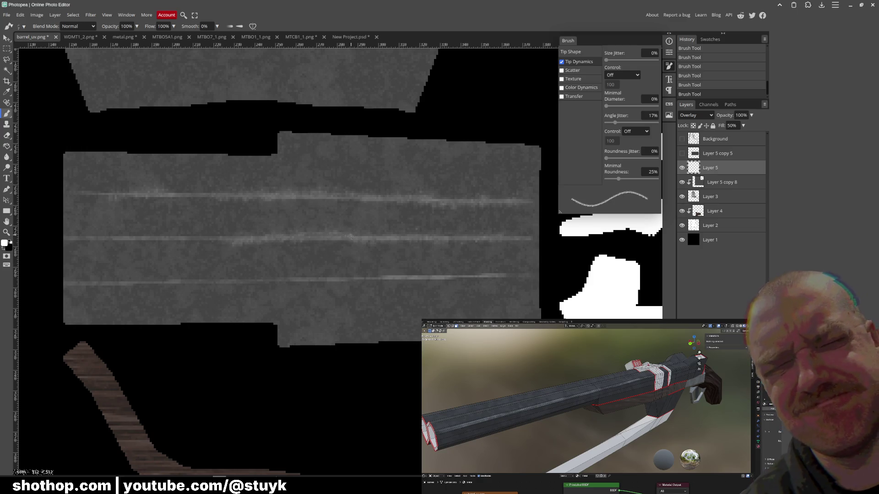
drag(115, 244, 232, 238)
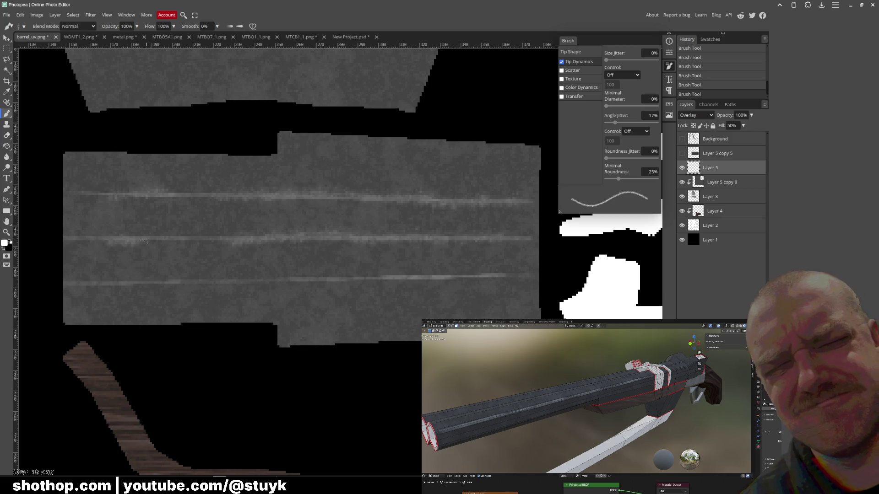
drag(109, 282, 518, 279)
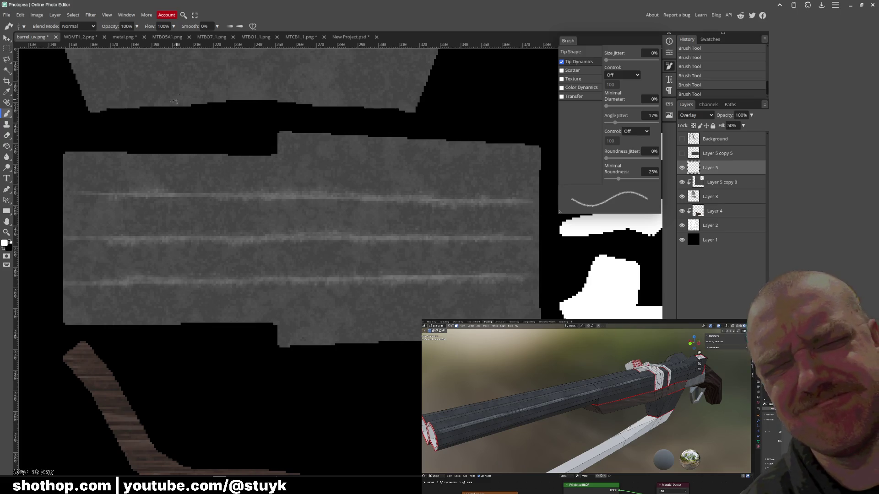
Apply the Sharpen filter to the barrel texture.
click(90, 15)
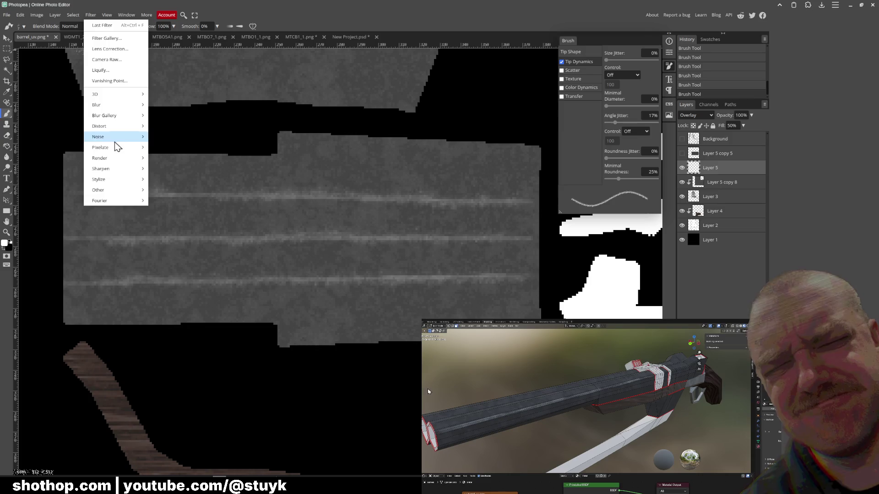
click(167, 169)
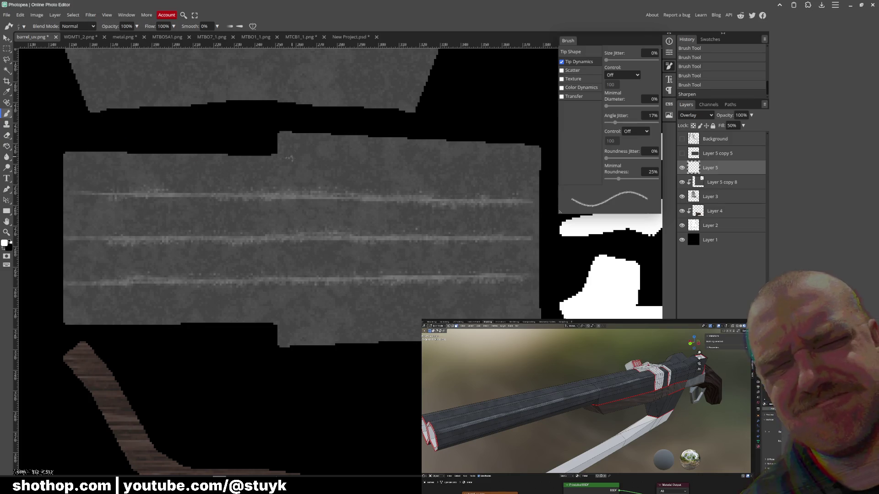
Export the texture as PNG, replacing the existing barrel_uv.png.
click(6, 15)
mouse_move(21, 118)
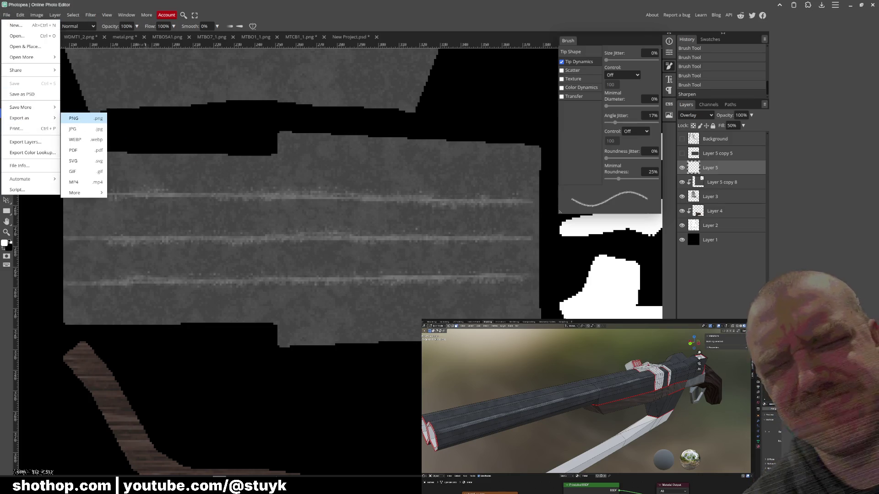
click(74, 118)
click(261, 157)
click(355, 111)
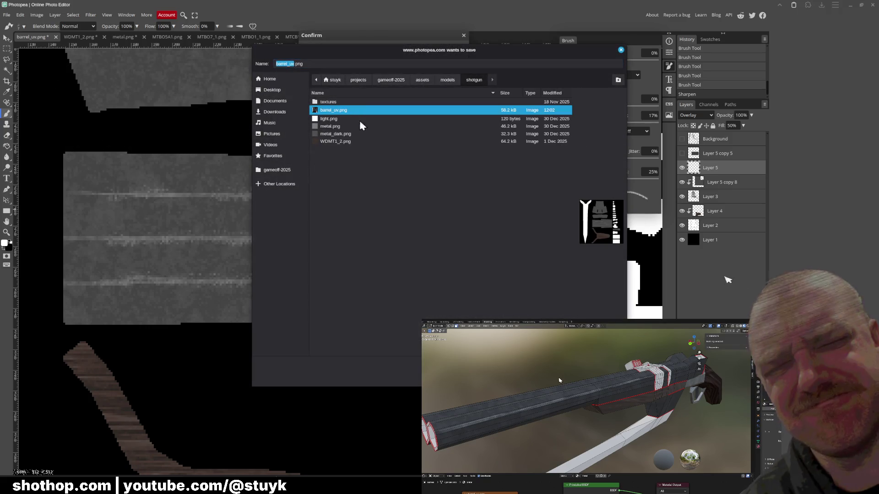
double_click(356, 114)
click(484, 247)
key(alt+Tab)
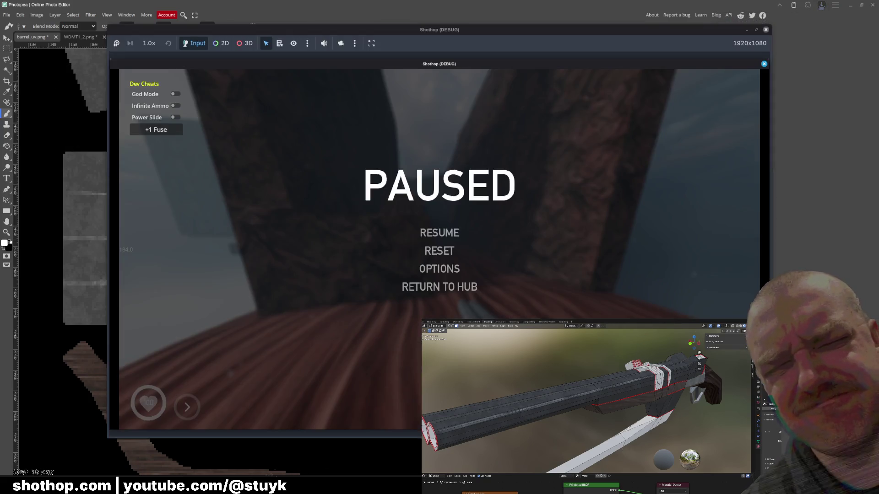
Orbit the shotgun barrel in Blender, briefly toggling Solid and Material Preview shading, then return to Photopea.
key(alt+Tab)
mouse_move(357, 207)
middle_down()
mouse_move(412, 172)
mouse_move(535, 148)
middle_up()
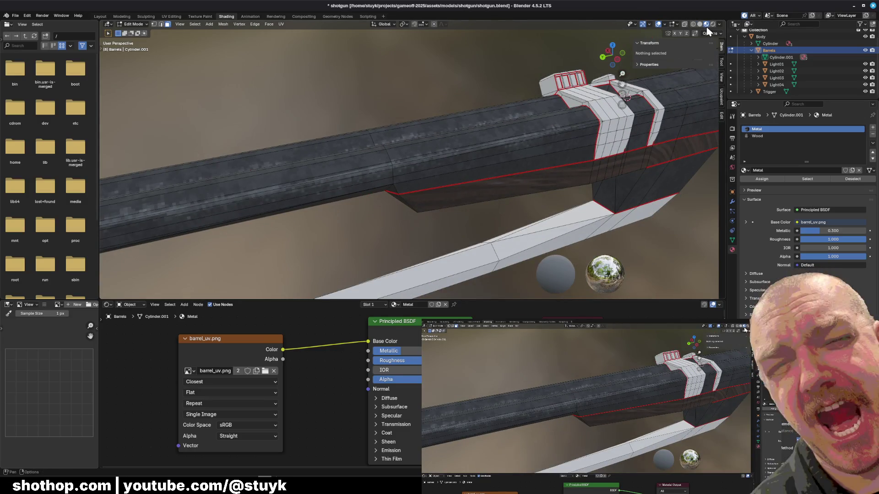
click(700, 23)
click(706, 23)
mouse_move(673, 82)
middle_down()
mouse_move(398, 155)
mouse_move(206, 158)
middle_up()
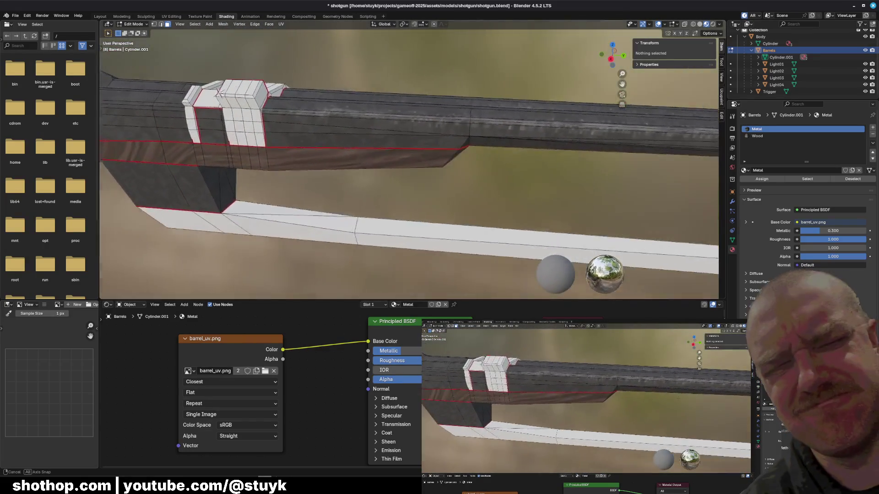
mouse_move(206, 158)
middle_down()
mouse_move(399, 152)
mouse_move(397, 189)
mouse_move(426, 192)
middle_up()
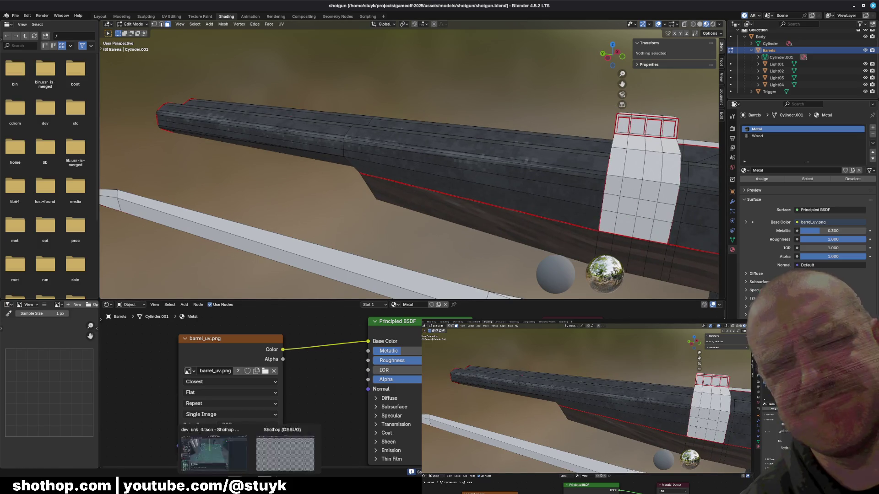
key(alt+Tab)
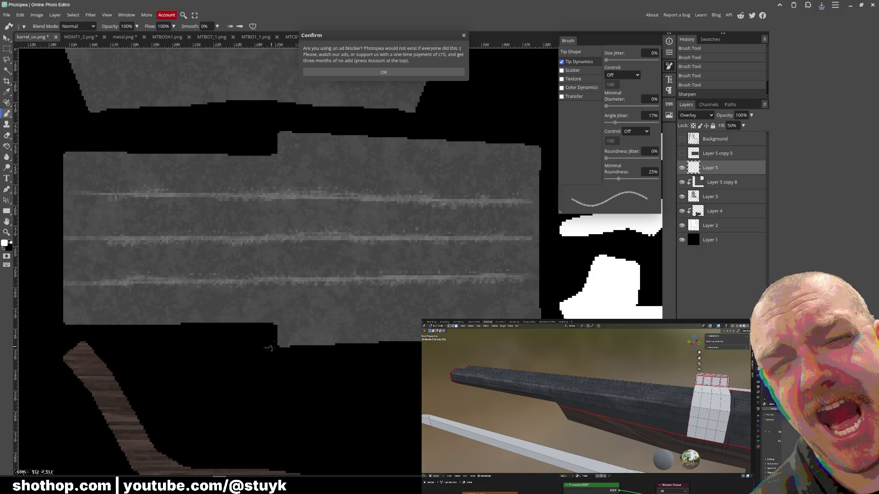
Brighten the bottom, right, top and left edges of the barrel strip with light brush strokes.
key(ctrl+z)
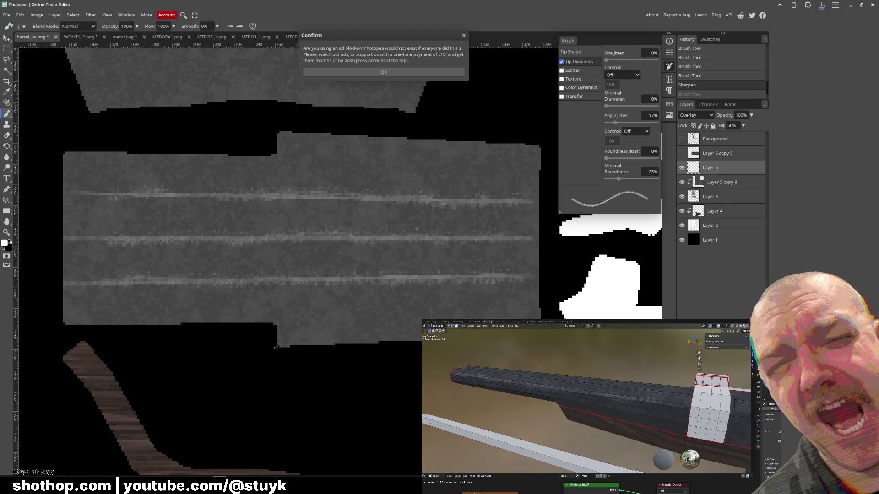
key(ctrl+shift+z)
drag(288, 340, 420, 340)
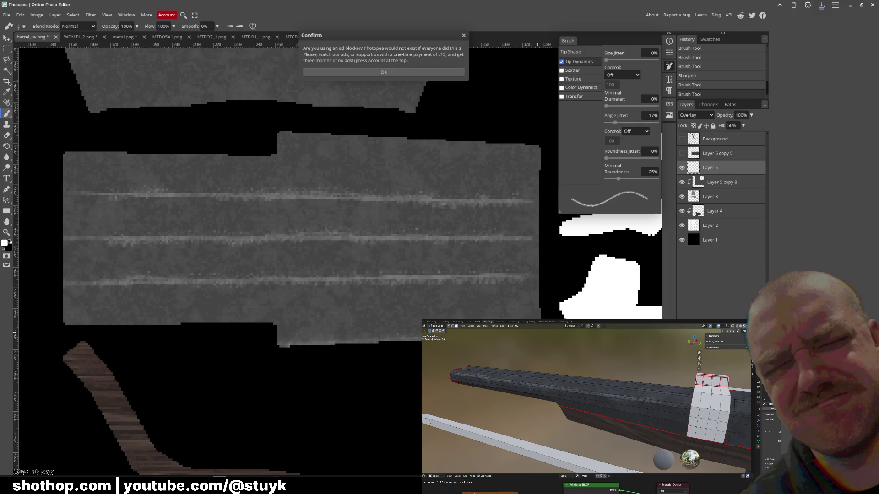
click(538, 303)
drag(538, 302, 538, 145)
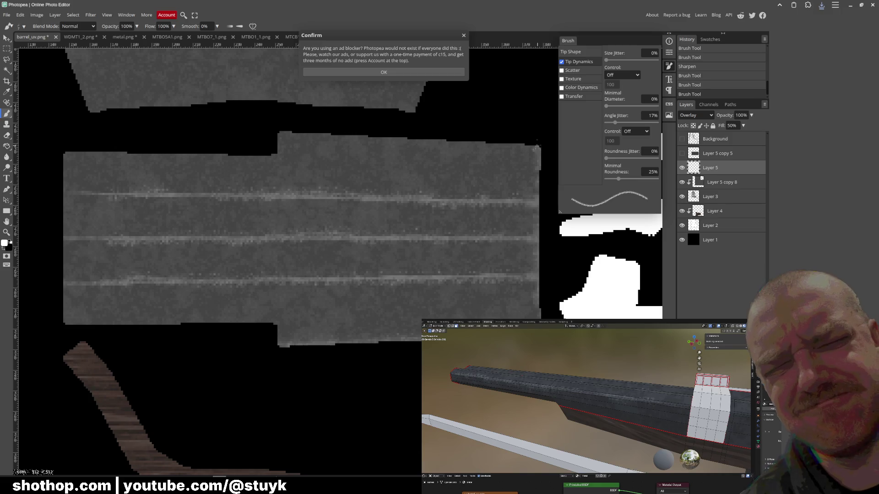
drag(274, 128, 273, 129)
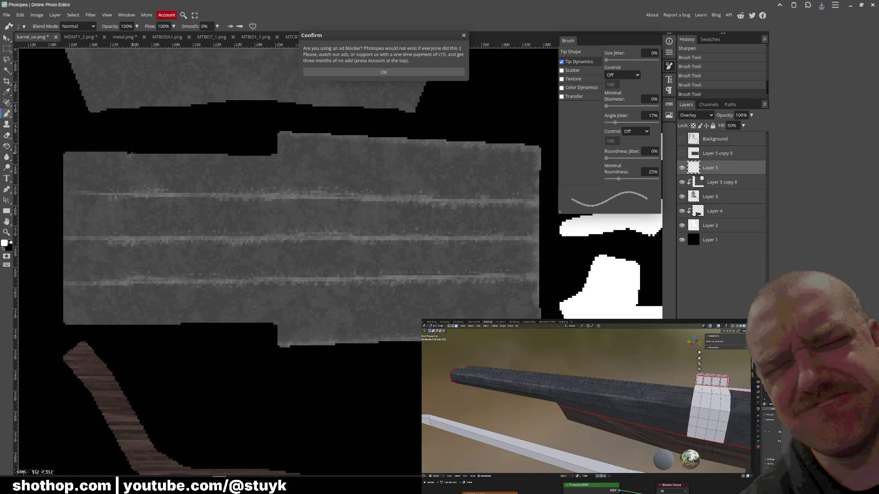
drag(62, 157, 65, 319)
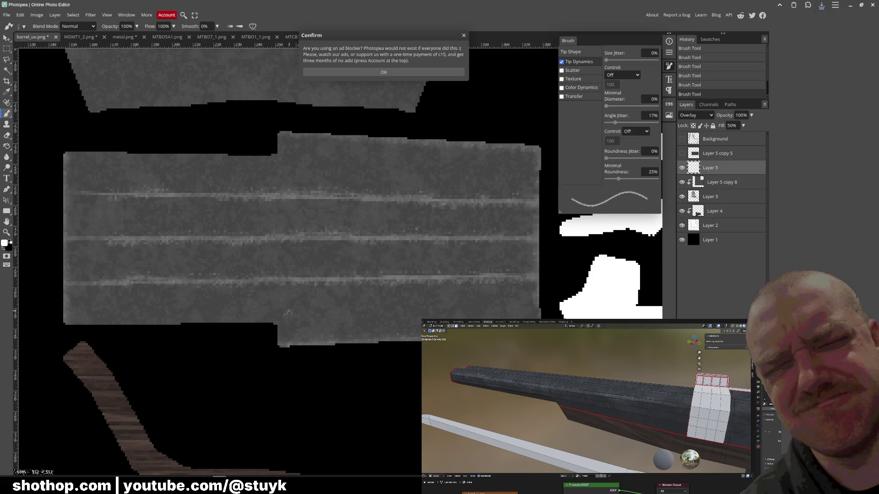
Dismiss the ad-blocker notice and toggle the Background UV wireframe to locate the middle piece.
click(422, 72)
scroll(349, 226, up, 2)
scroll(348, 226, up, 3)
click(683, 140)
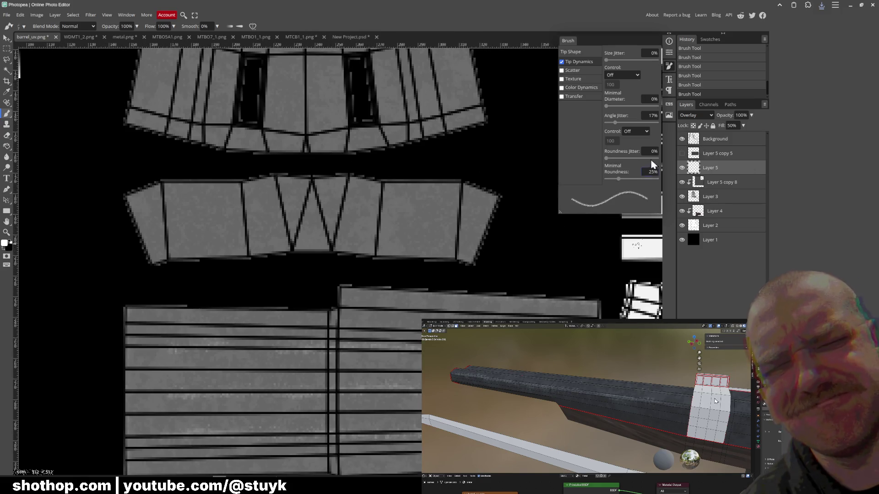
click(682, 141)
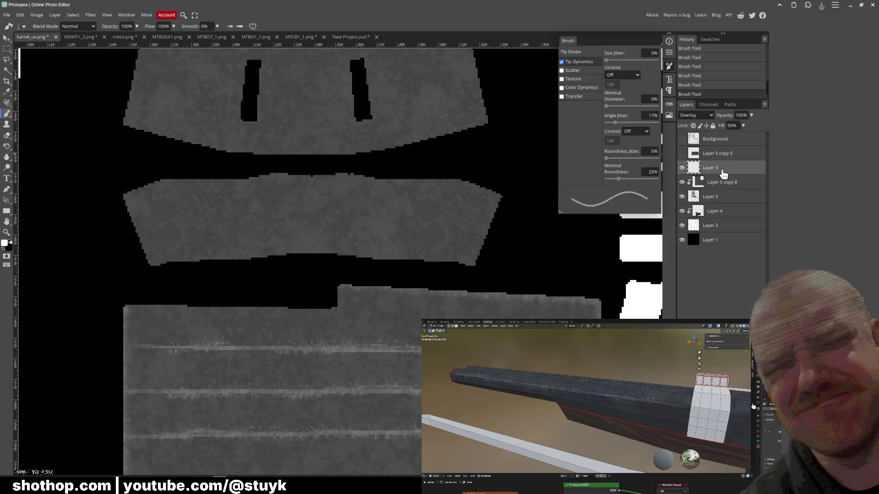
click(684, 140)
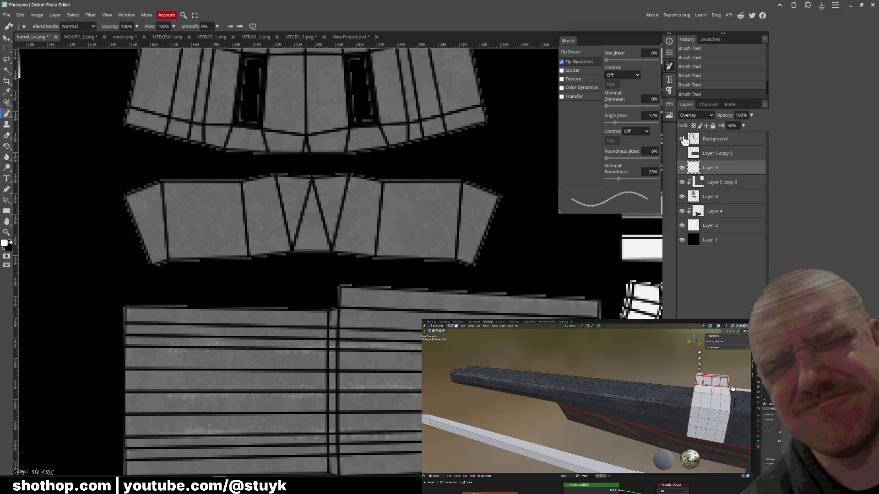
click(683, 140)
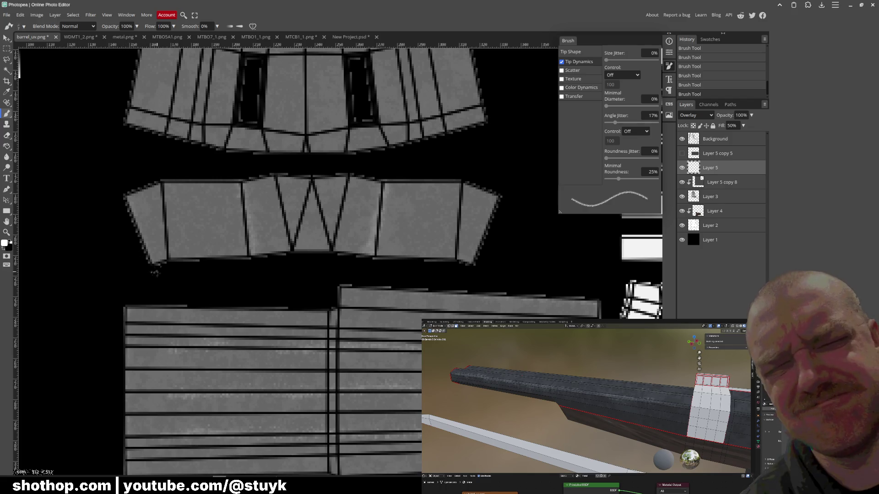
Brush light wear along the middle piece's lower and top edges, comparing with Layer 5 and the wireframe hidden.
drag(238, 255, 476, 264)
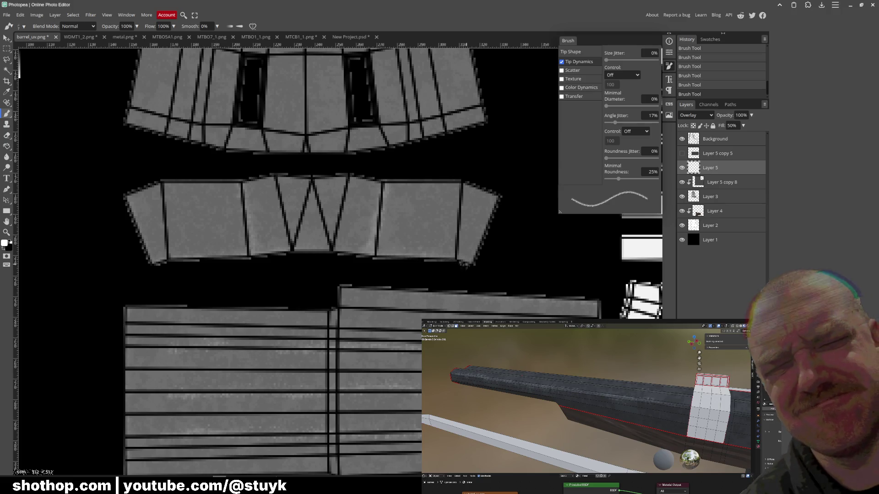
mouse_move(472, 190)
mouse_down()
mouse_move(318, 177)
mouse_move(117, 202)
mouse_up()
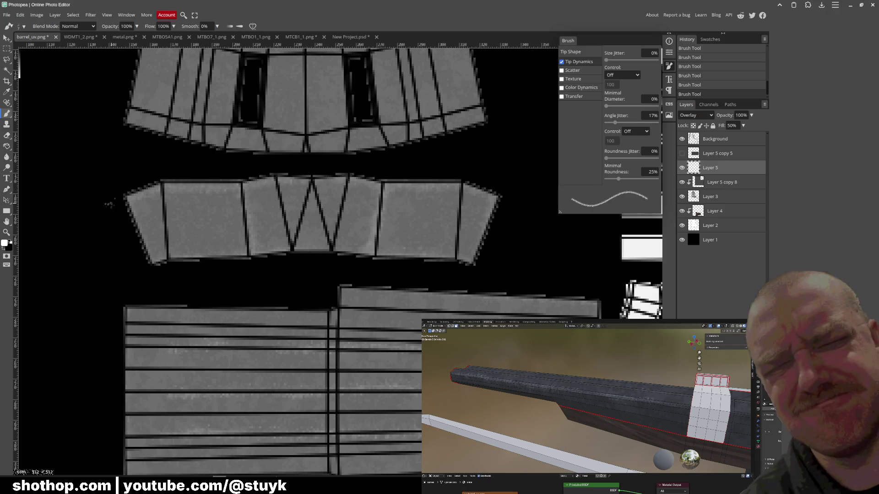
click(682, 172)
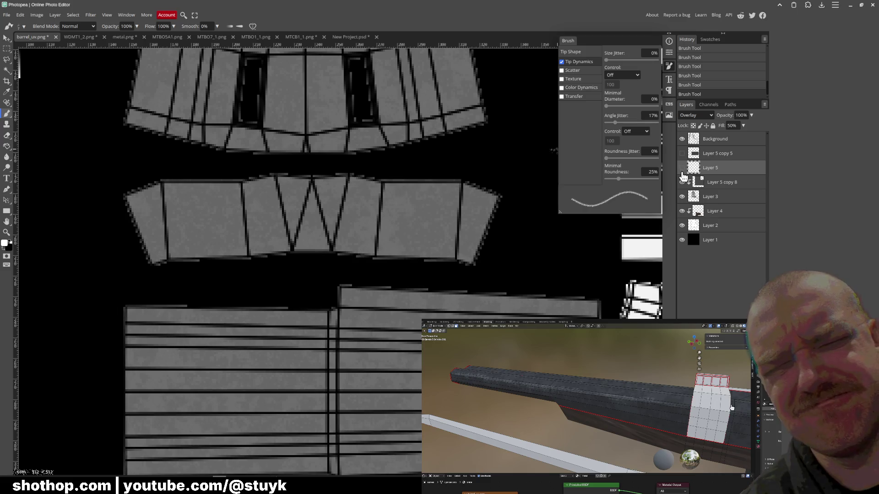
click(682, 139)
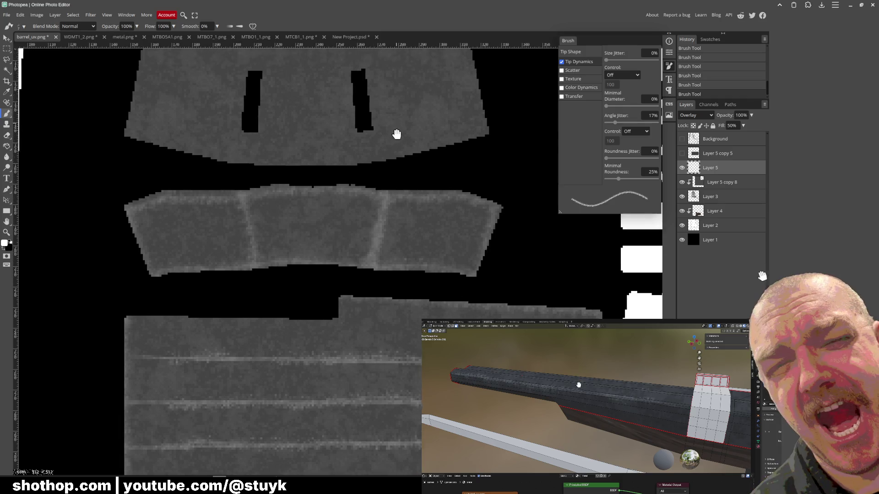
scroll(399, 132, up, 5)
Toggle the Background wireframe layer so the top barrel piece's seams show.
click(683, 140)
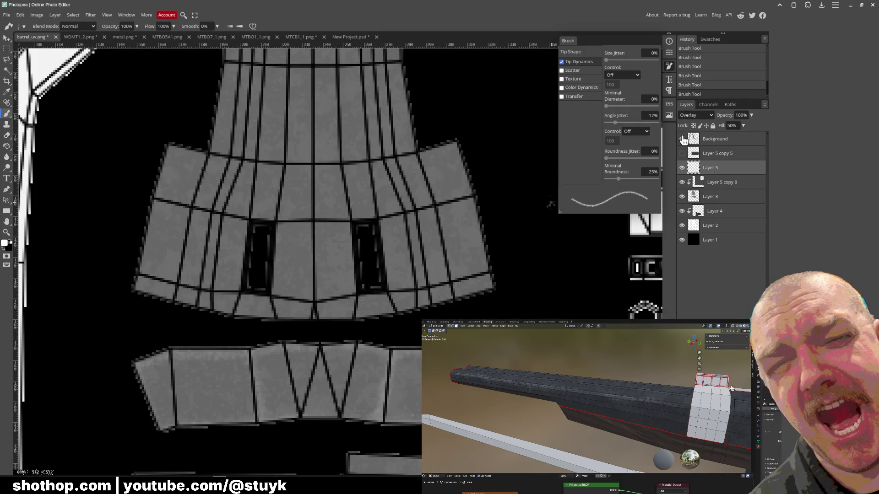
click(683, 139)
click(682, 139)
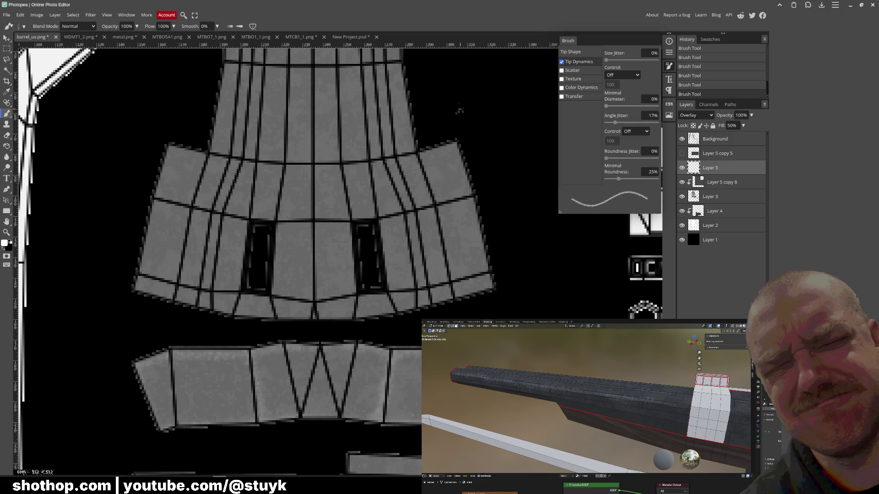
scroll(411, 177, up, 2)
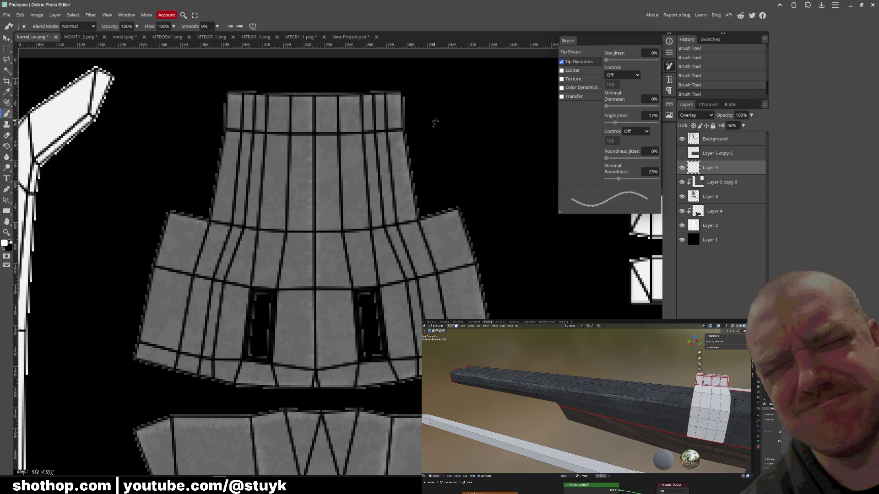
Hide the wireframe and paint a light streak down the top piece's seam, using a shift-click straight segment.
click(681, 153)
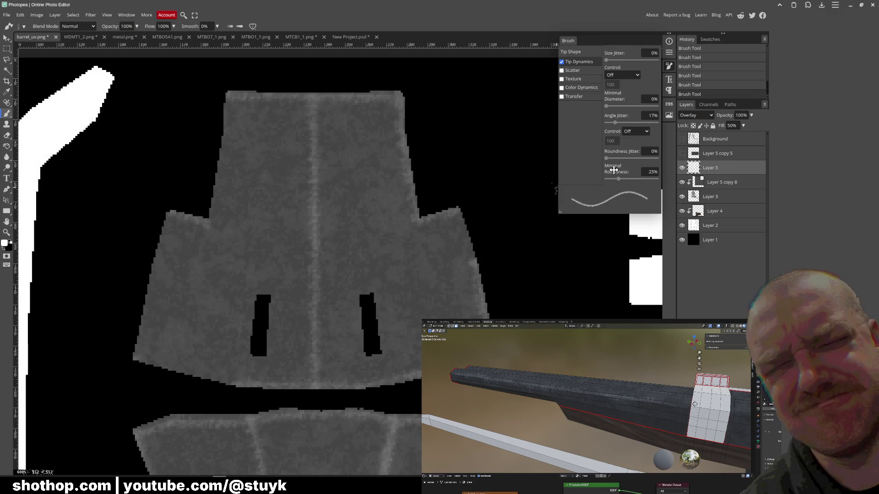
click(681, 140)
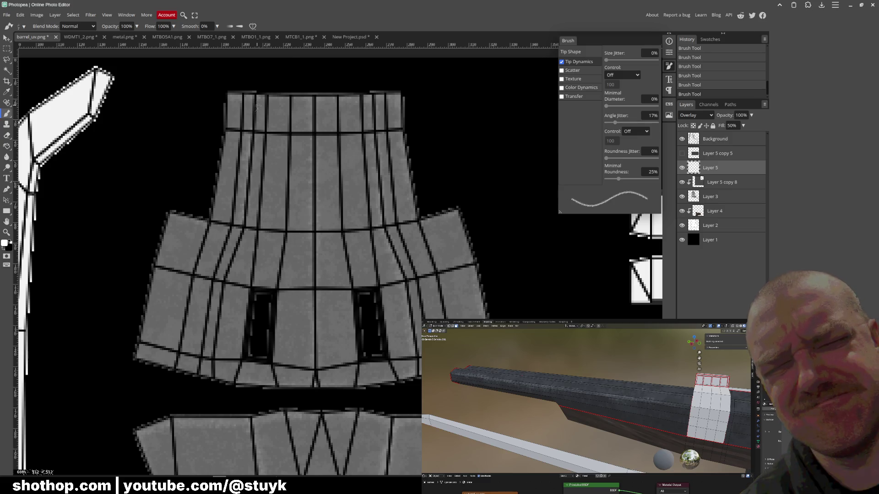
click(681, 138)
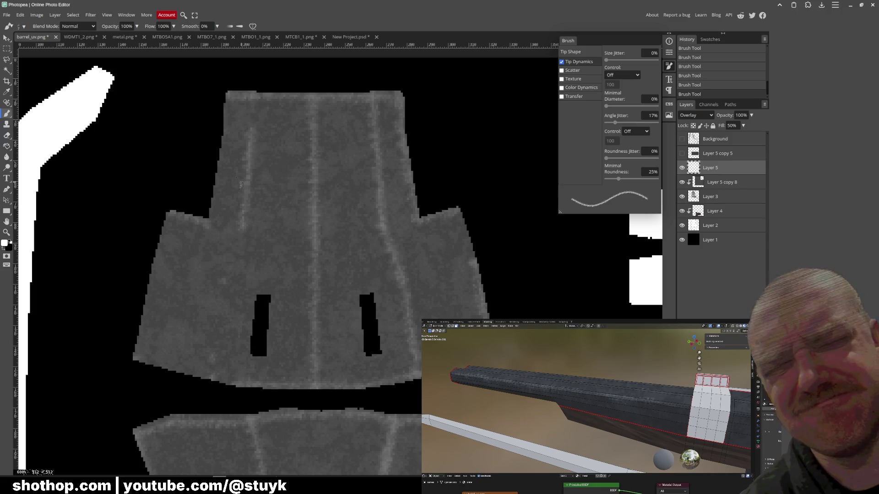
drag(246, 222, 221, 281)
shift+click(213, 354)
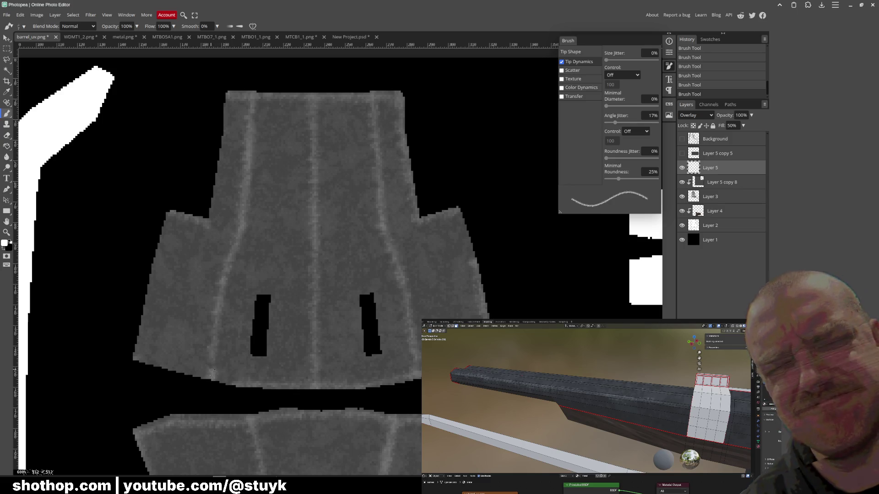
drag(211, 352, 222, 374)
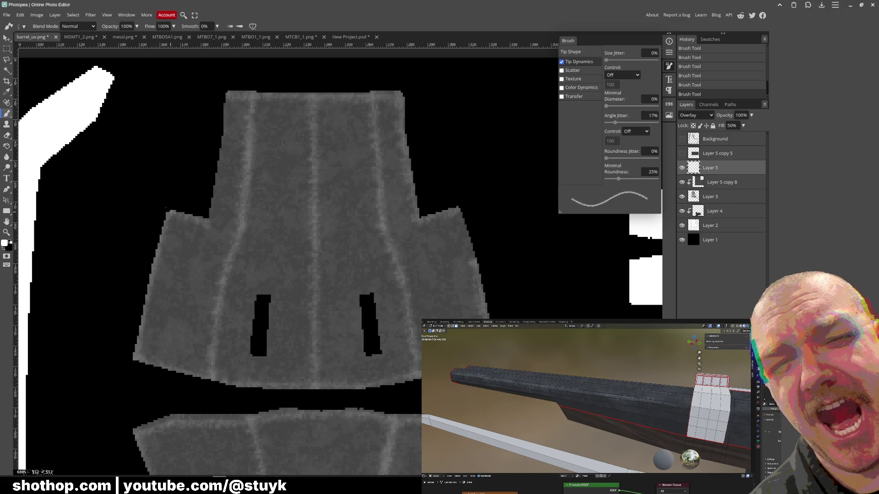
Brighten the top piece's upper-left edge and the right edge of the grey piece.
drag(224, 123, 222, 134)
drag(234, 103, 223, 93)
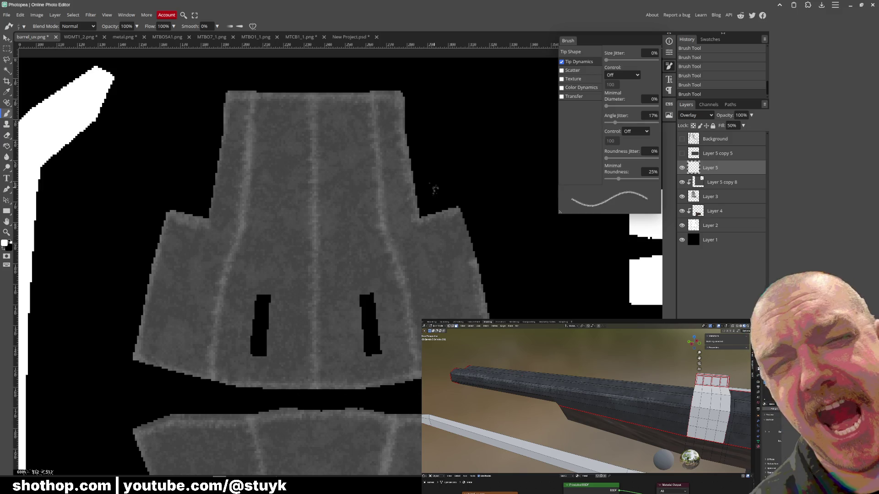
drag(460, 216, 479, 260)
scroll(396, 298, down, 1)
scroll(386, 308, down, 1)
click(7, 14)
mouse_move(19, 117)
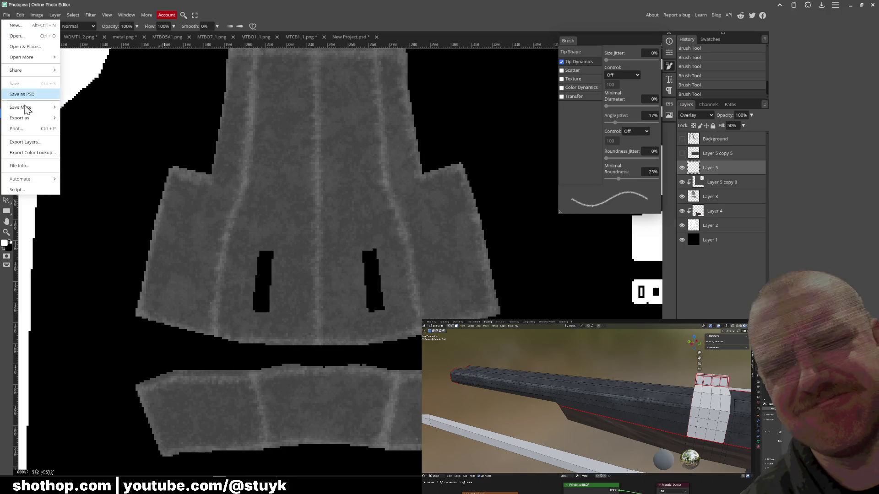
Export the texture as PNG, replacing barrel_uv.png.
click(76, 118)
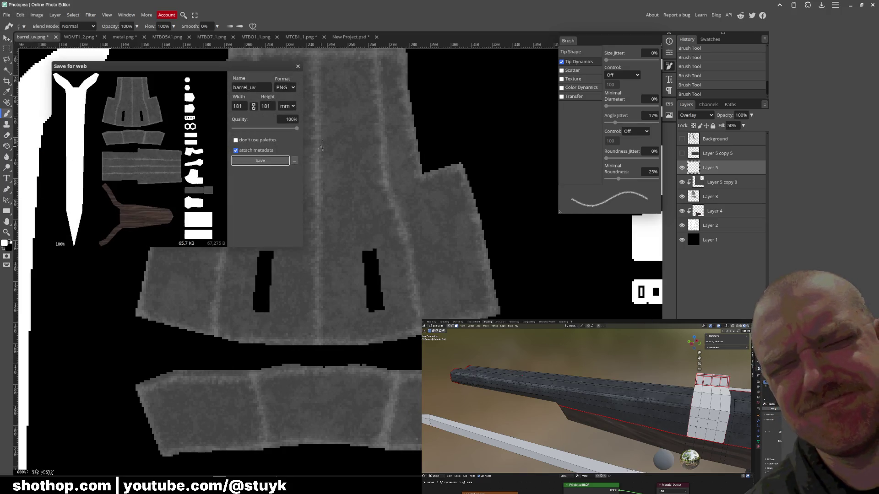
click(269, 165)
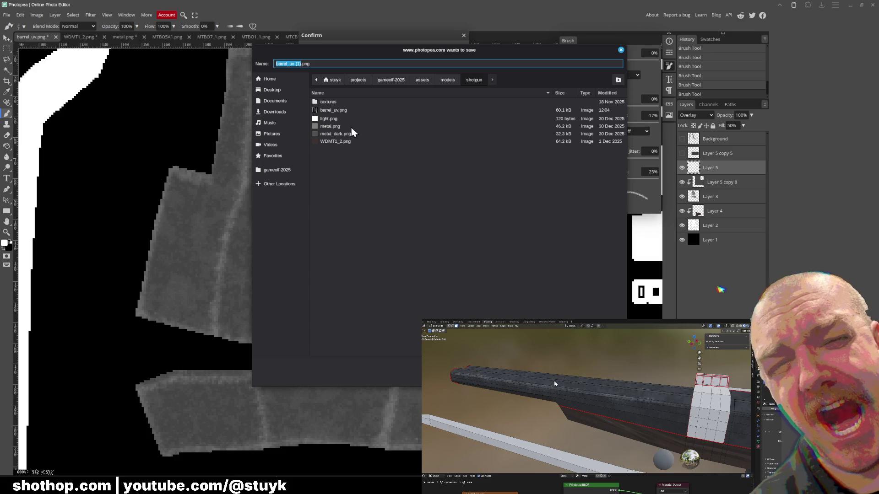
click(336, 111)
click(486, 251)
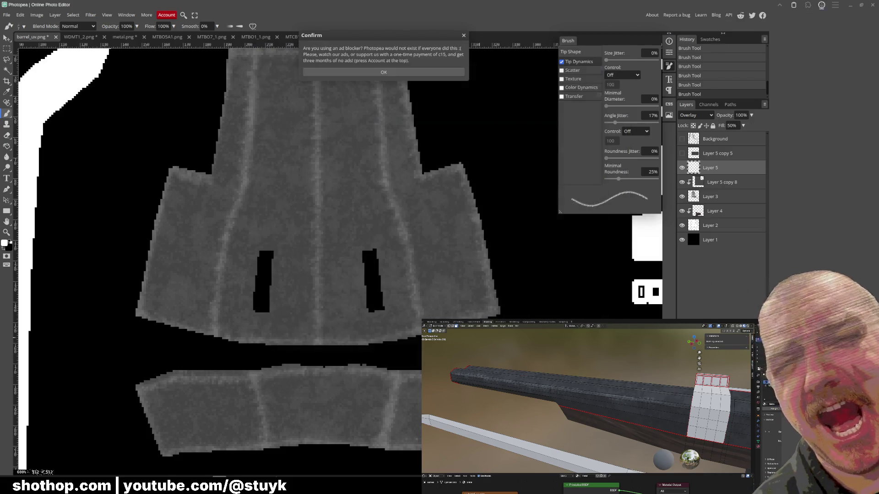
mouse_move(264, 477)
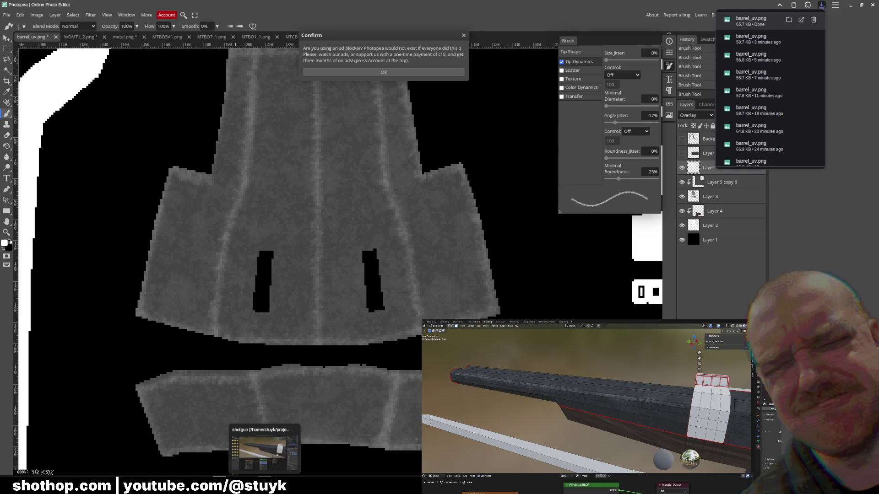
Check the updated barrel from above in Blender, then return to Photopea and dismiss the ad-blocker notice.
key(alt+Tab)
scroll(409, 161, up, 2)
mouse_move(707, 140)
shift+middle_down()
mouse_move(474, 142)
mouse_move(485, 141)
mouse_move(414, 192)
shift+middle_up()
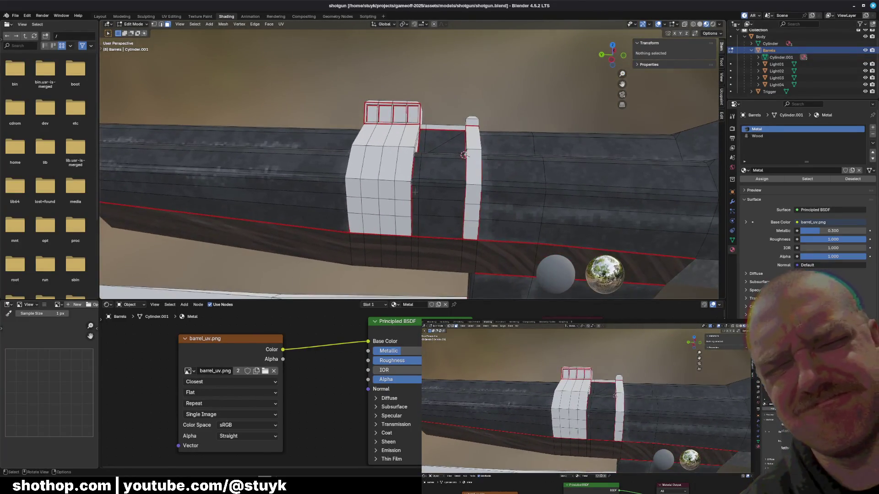
key(alt+Tab)
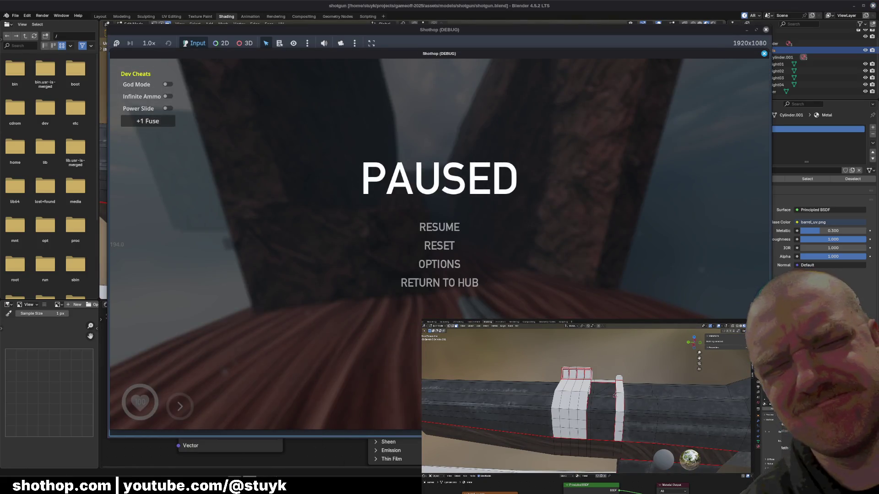
key(alt+Tab)
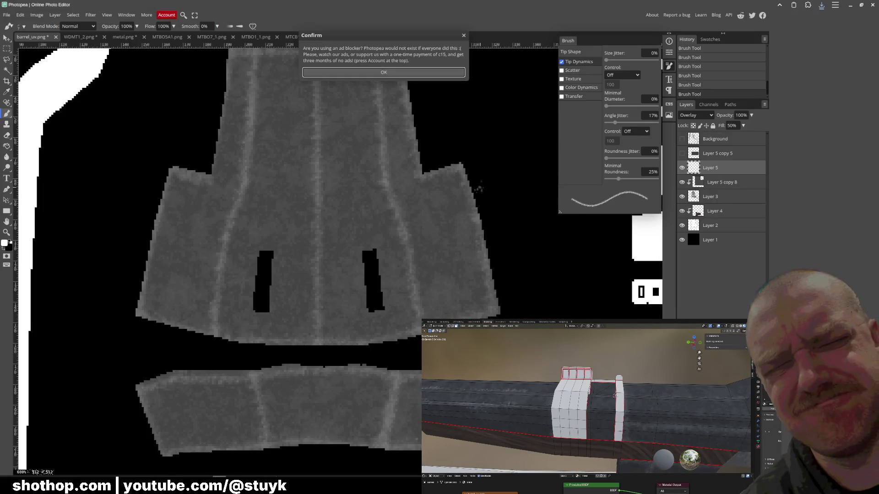
click(419, 73)
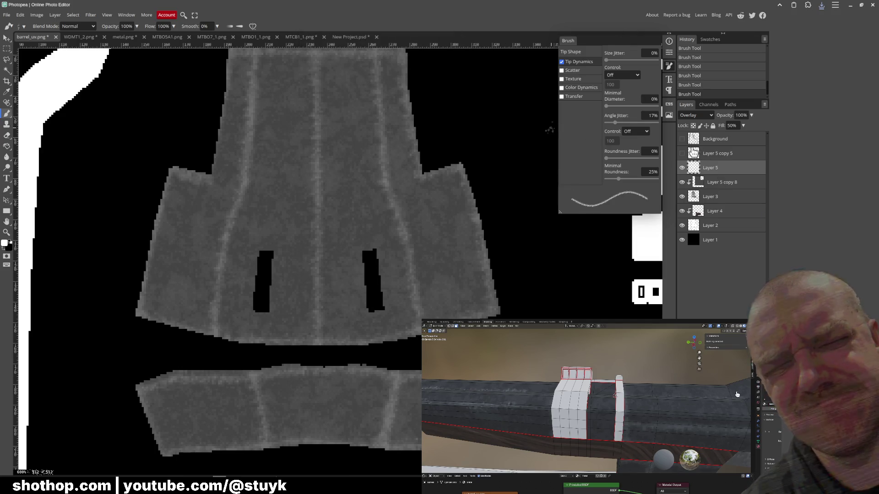
Show the wireframe, pan to the lower UV islands, toggle Layer 5 and a stripe layer to compare, then switch to Blender.
click(682, 154)
scroll(382, 257, down, 3)
alt+scroll(381, 256, up, 2)
alt+scroll(382, 256, down, 2)
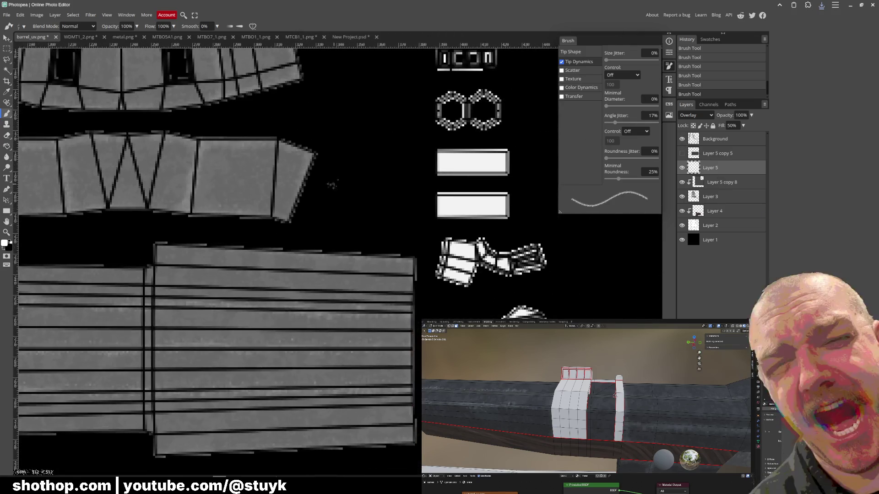
alt+scroll(366, 242, up, 1)
middle_drag(366, 242, 302, 325)
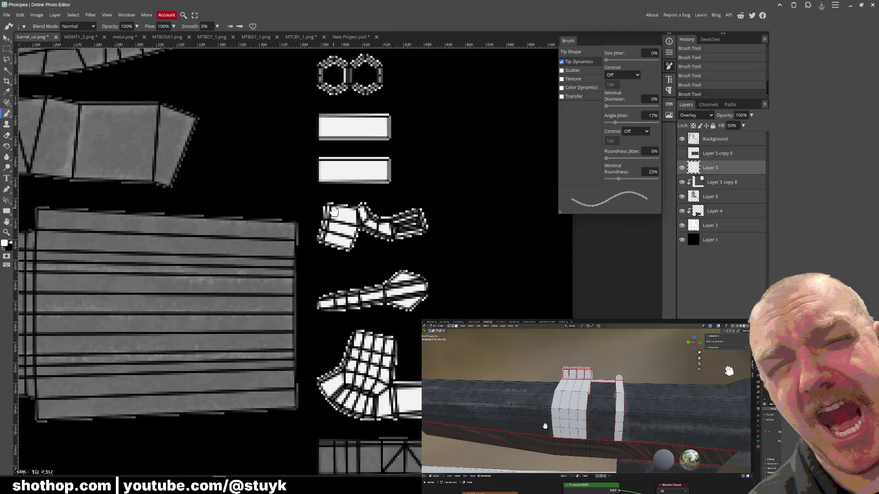
scroll(480, 271, down, 5)
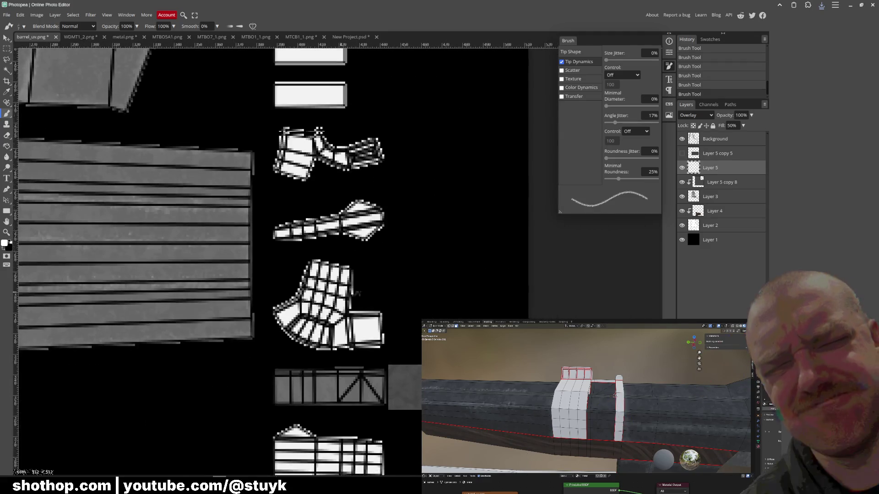
mouse_move(385, 275)
middle_down()
mouse_move(480, 271)
mouse_move(405, 274)
middle_up()
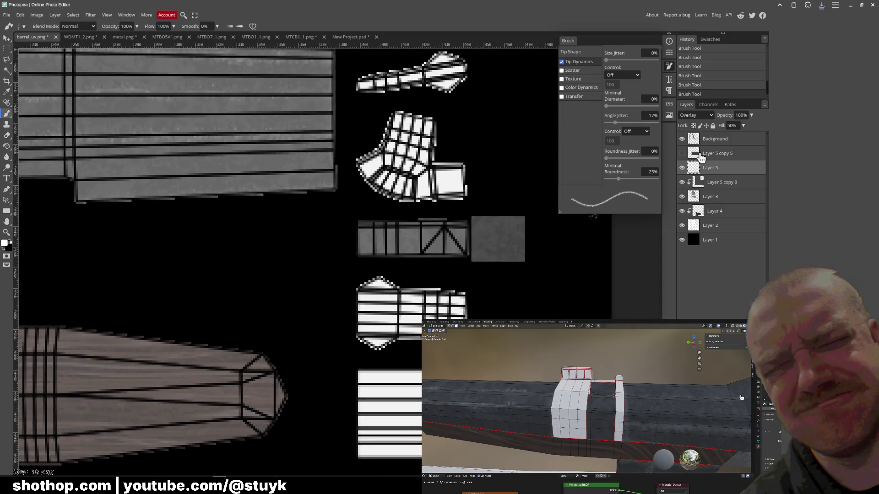
click(682, 167)
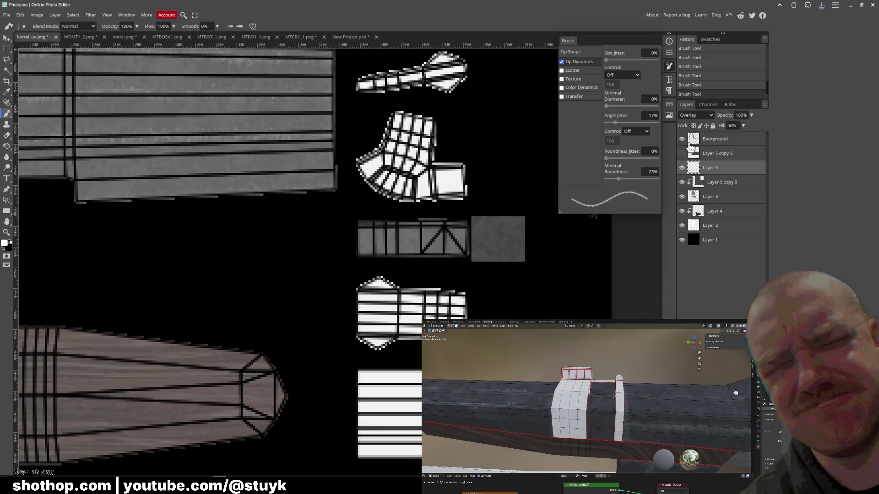
scroll(454, 215, up, 3)
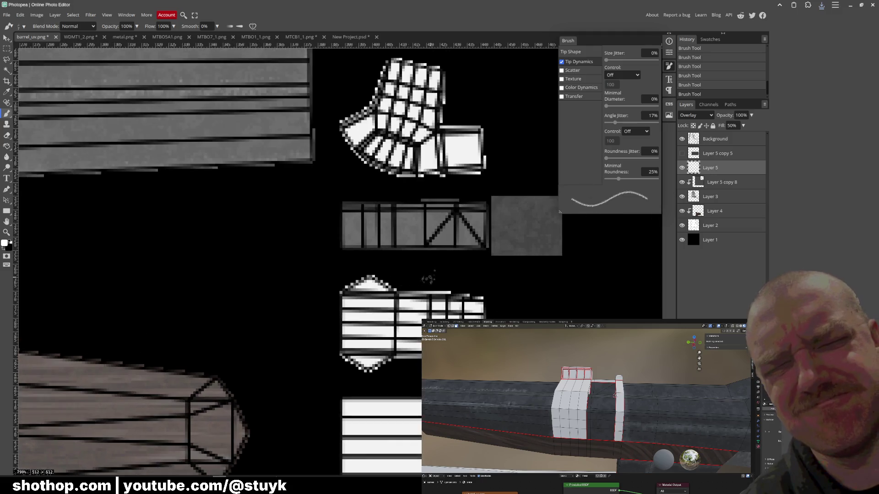
click(683, 143)
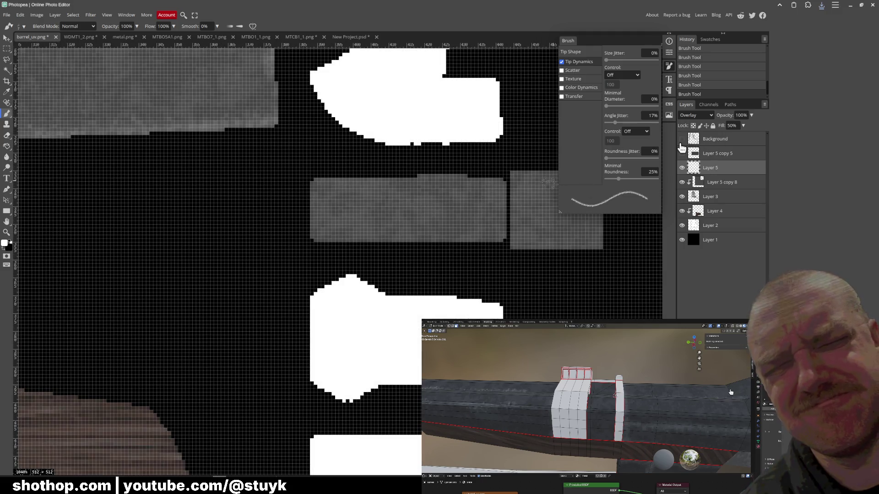
click(684, 143)
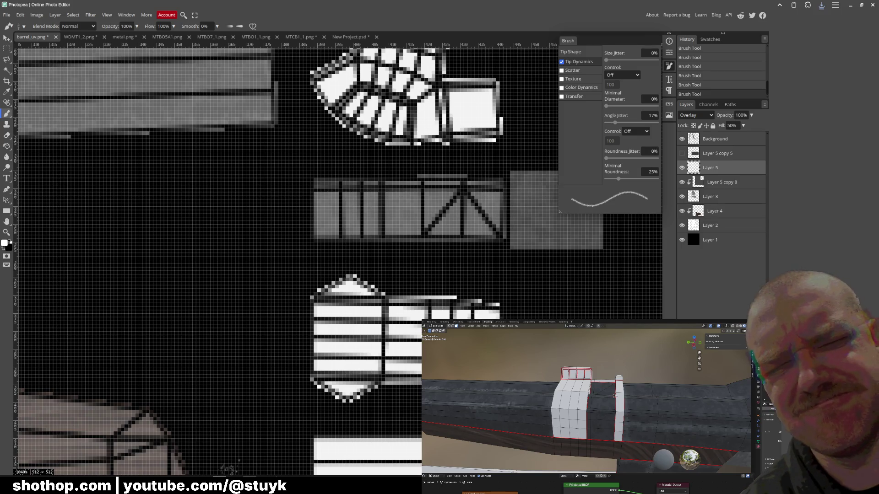
click(247, 488)
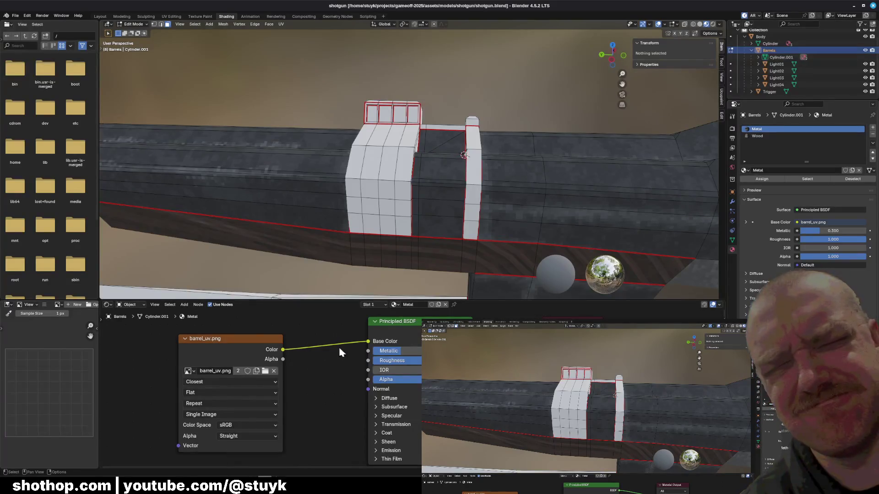
Orbit the barrel from above and the side in Blender, hopping to Photopea to compare with a layer hidden.
mouse_move(426, 207)
middle_down()
mouse_move(469, 218)
mouse_move(419, 217)
middle_up()
scroll(440, 220, up, 1)
scroll(414, 217, up, 3)
mouse_move(428, 142)
middle_down()
mouse_move(416, 129)
mouse_move(417, 139)
middle_up()
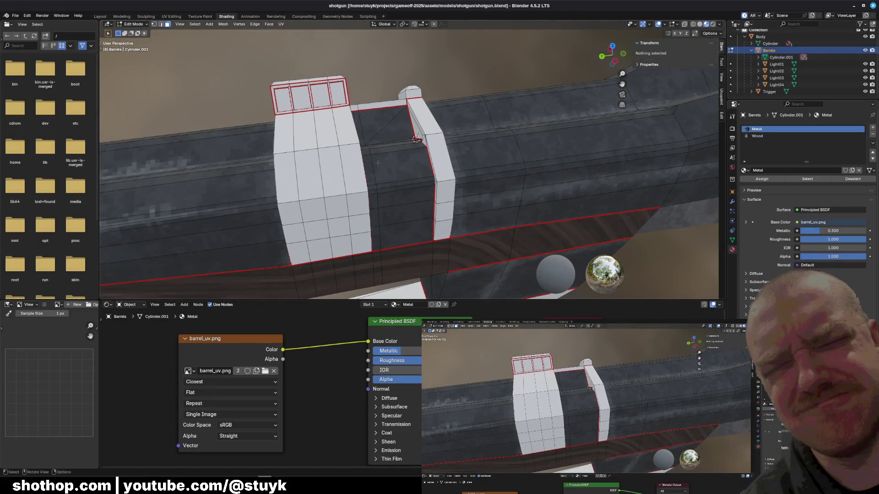
key(alt+Tab)
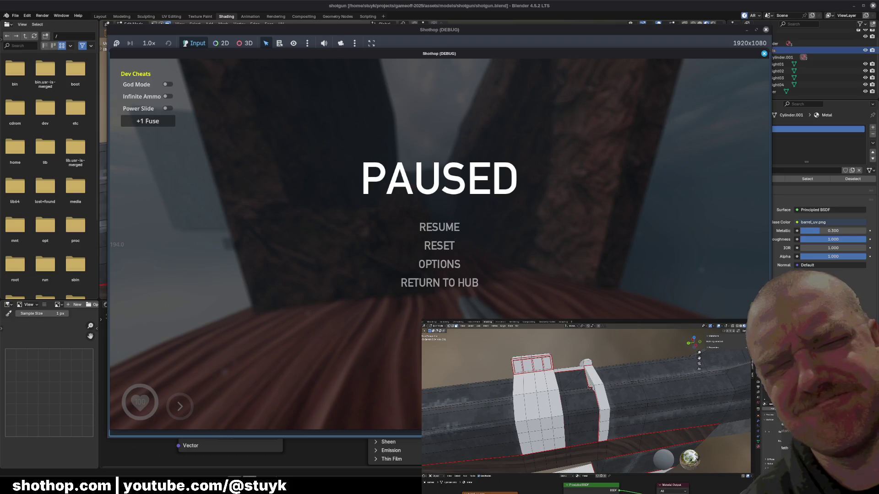
key(alt+Tab)
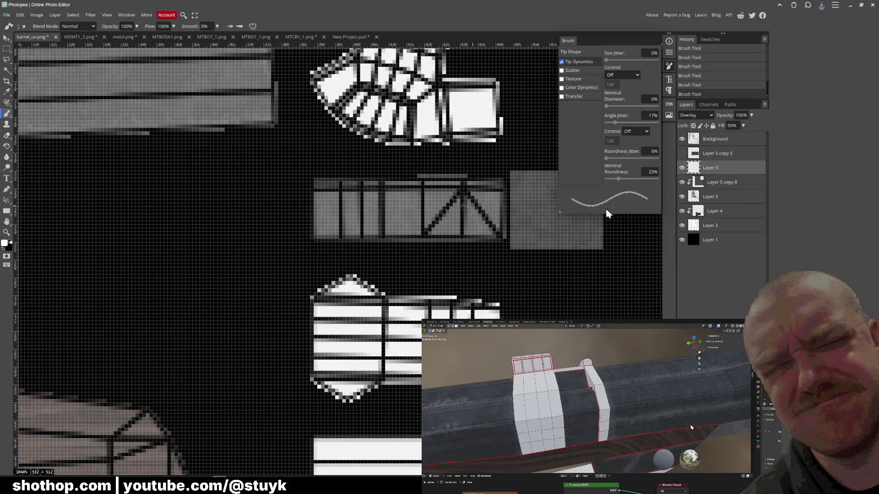
click(682, 168)
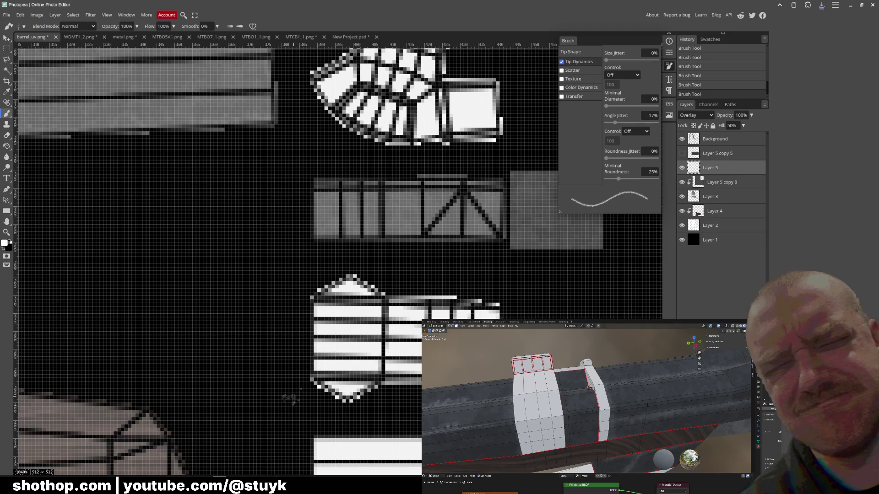
key(alt+Tab)
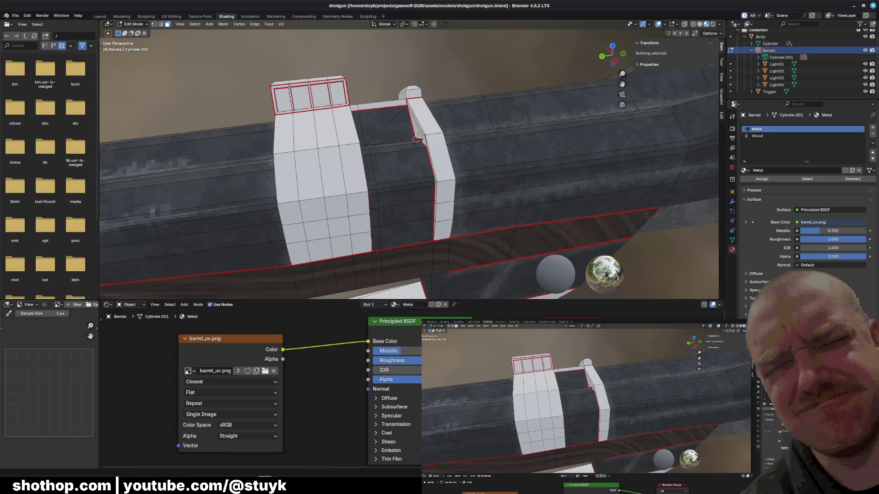
key(alt+Tab)
key(alt+Tab)
key(alt+Tab)
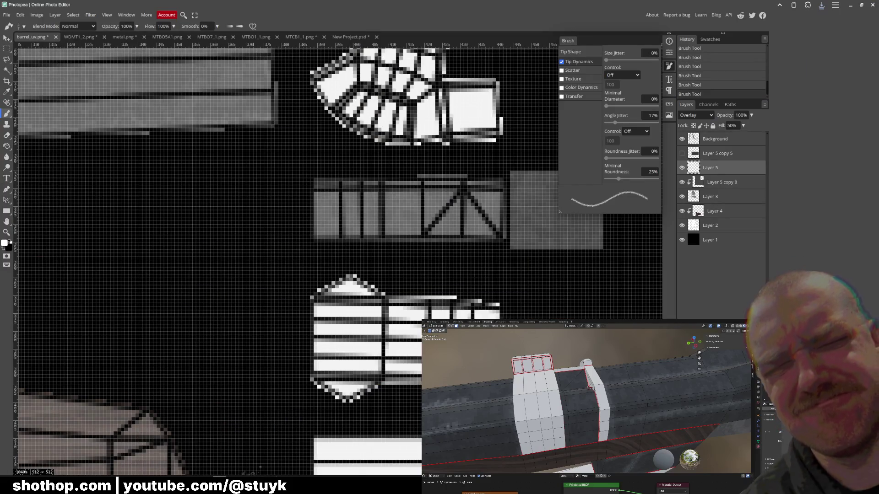
Orbit to look down along the barrel and flip between Blender and Photopea, ending in Photopea.
key(alt+Tab)
middle_drag(411, 171, 275, 289)
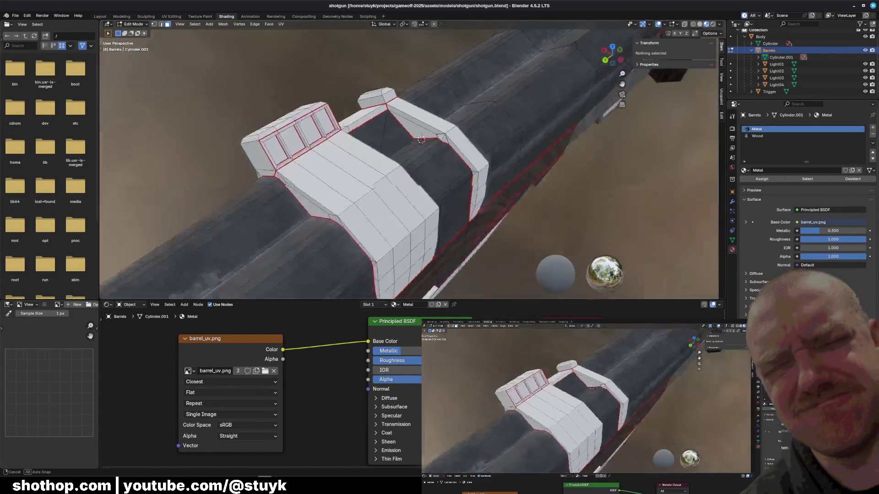
key(alt+Tab)
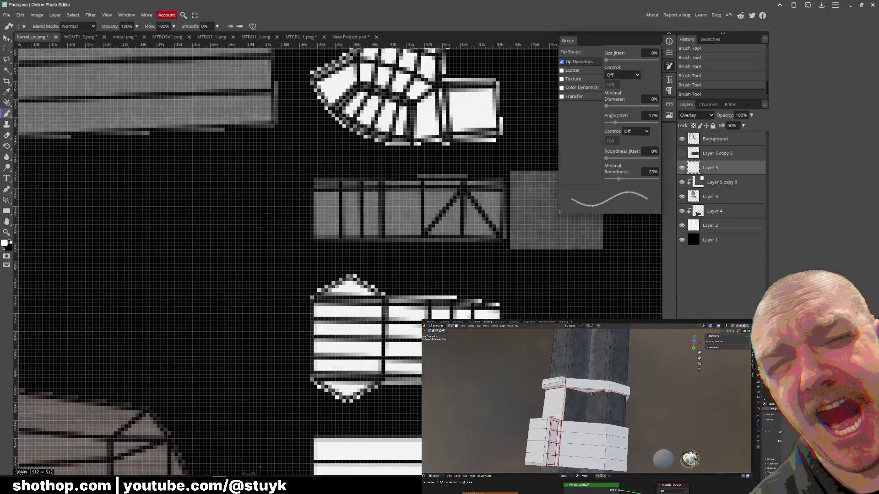
key(alt+Tab)
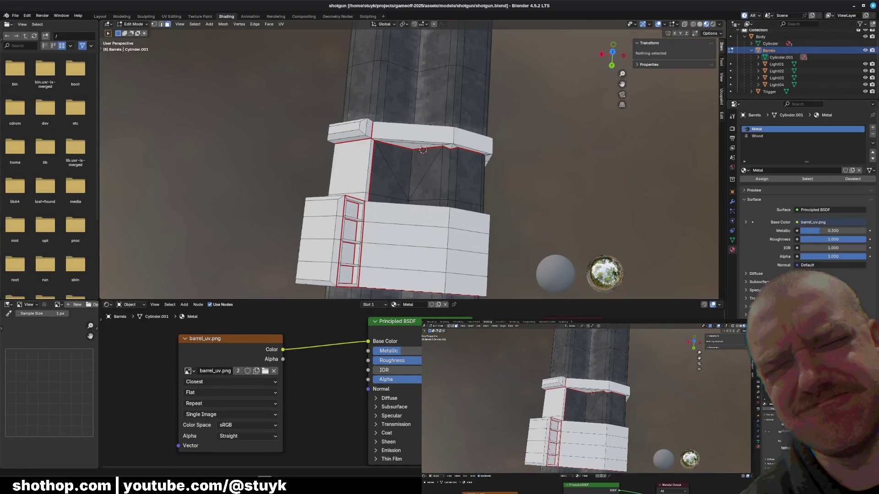
key(alt+Tab)
key(alt+Tab)
key(alt+Tab)
key(alt+Tab)
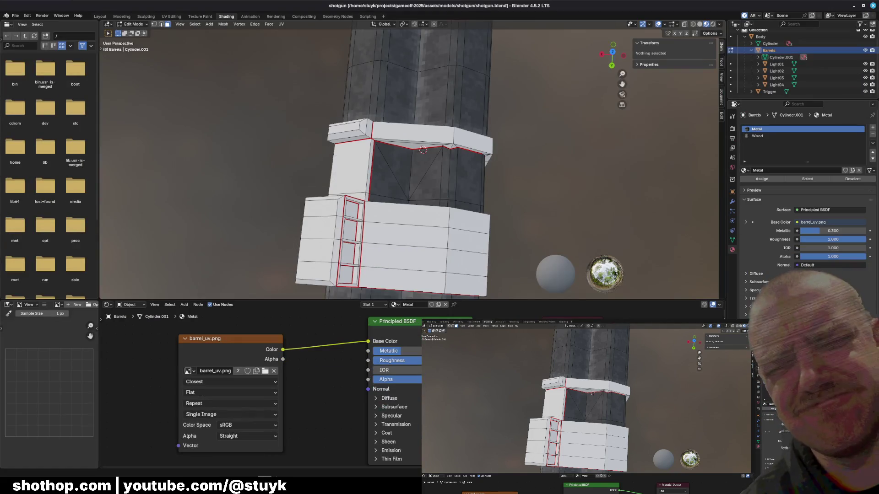
key(alt+Tab)
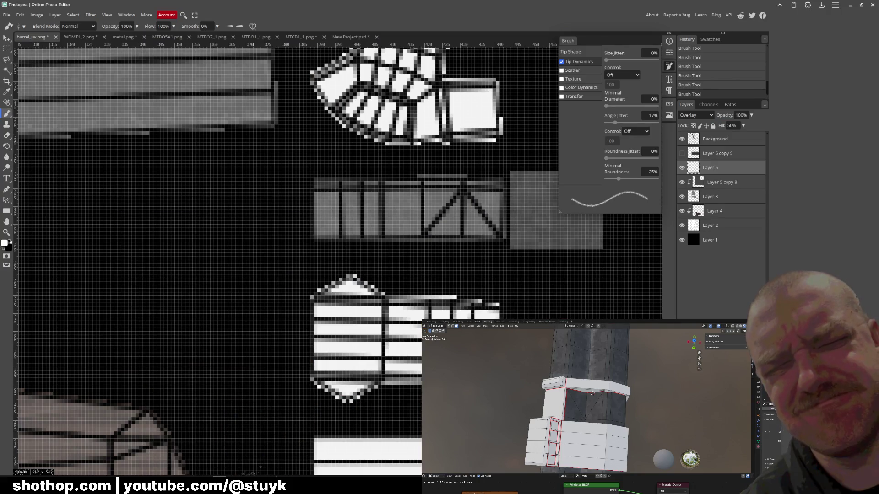
Hide the Background UV wireframe and pan to view the grey barrel strip plainly.
key(alt+Tab)
key(alt+Tab)
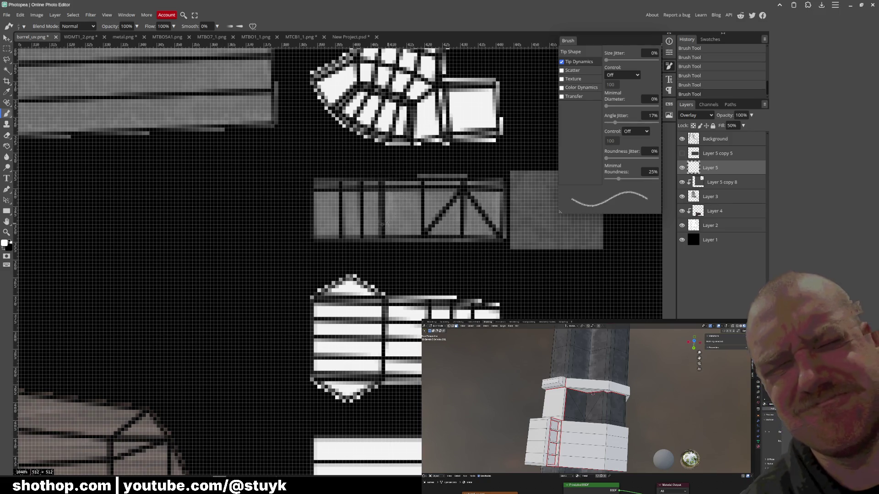
click(682, 139)
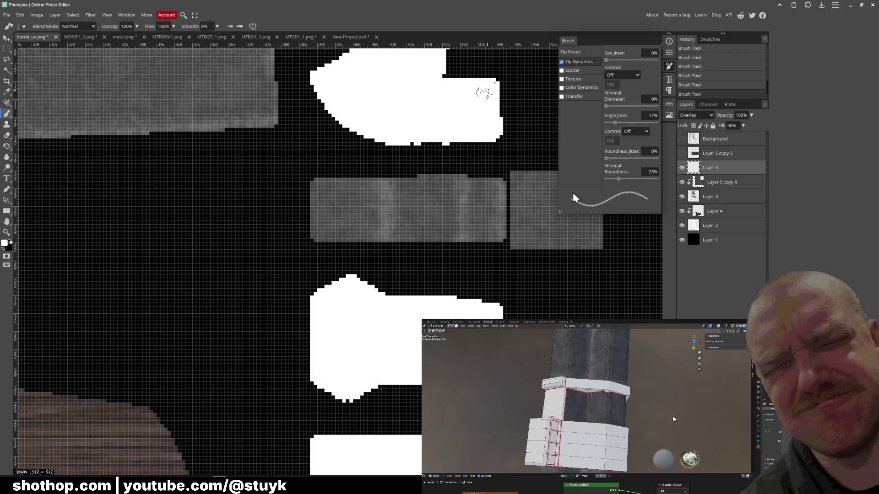
scroll(445, 190, down, 1)
scroll(442, 187, up, 1)
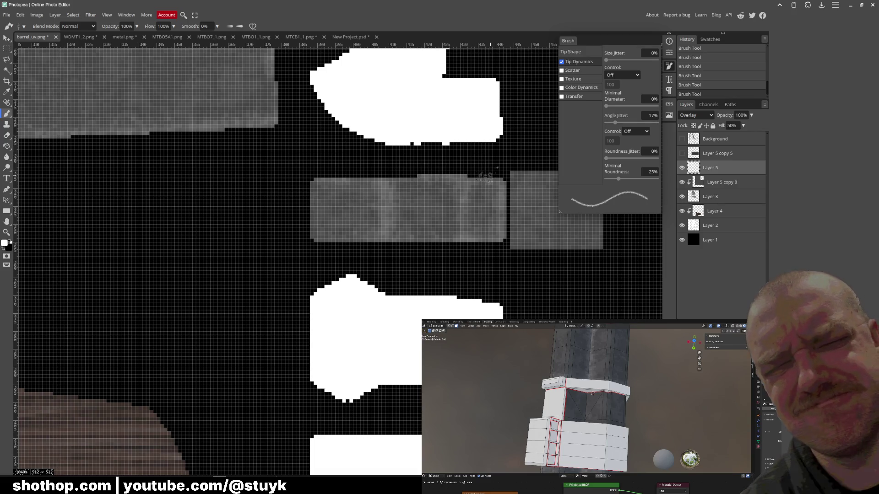
scroll(478, 168, up, 3)
drag(295, 358, 527, 277)
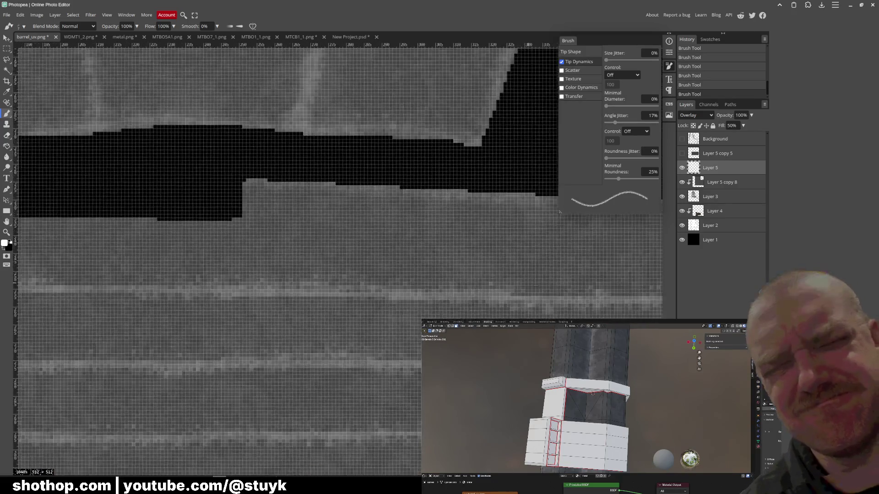
scroll(527, 277, up, 3)
scroll(527, 277, up, 3)
scroll(528, 277, up, 2)
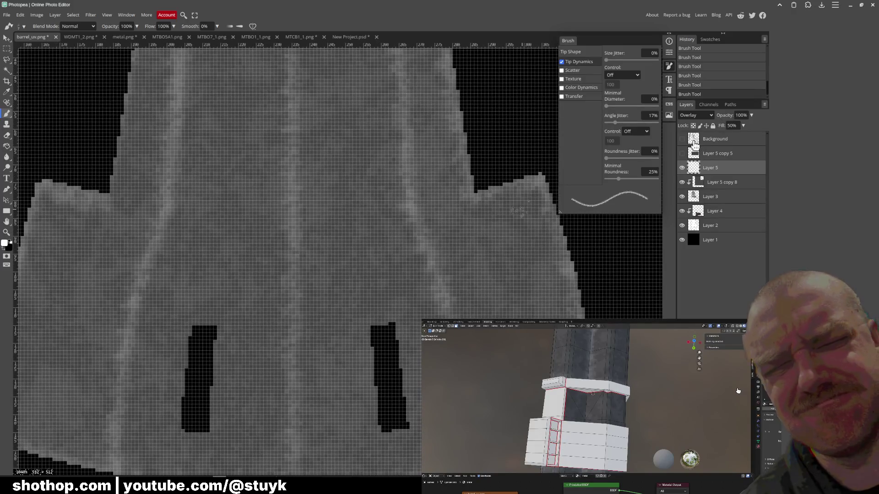
drag(681, 138, 682, 153)
scroll(336, 261, down, 2)
scroll(337, 261, down, 1)
drag(412, 230, 421, 272)
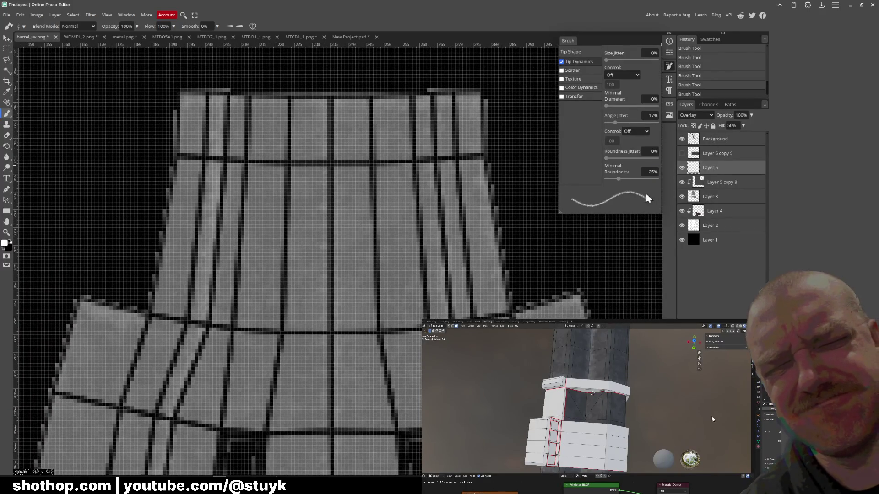
scroll(413, 275, down, 3)
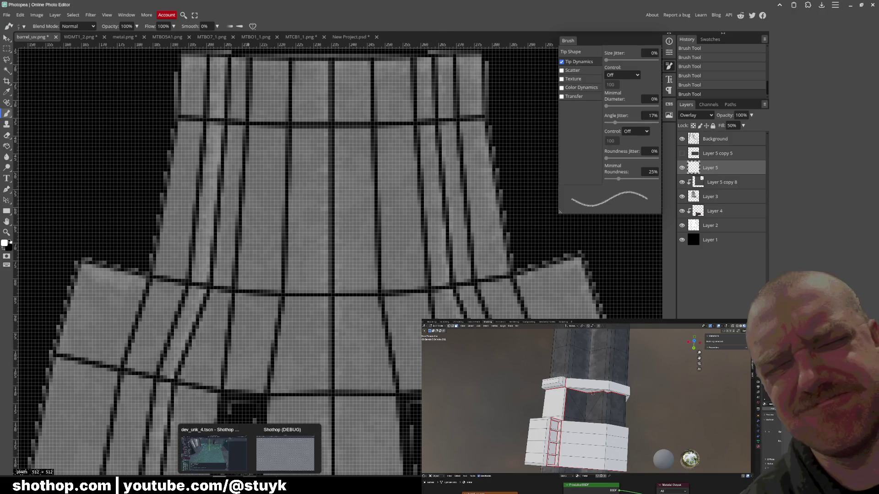
Bring Blender's shotgun model back to the front via the taskbar.
click(285, 452)
click(265, 454)
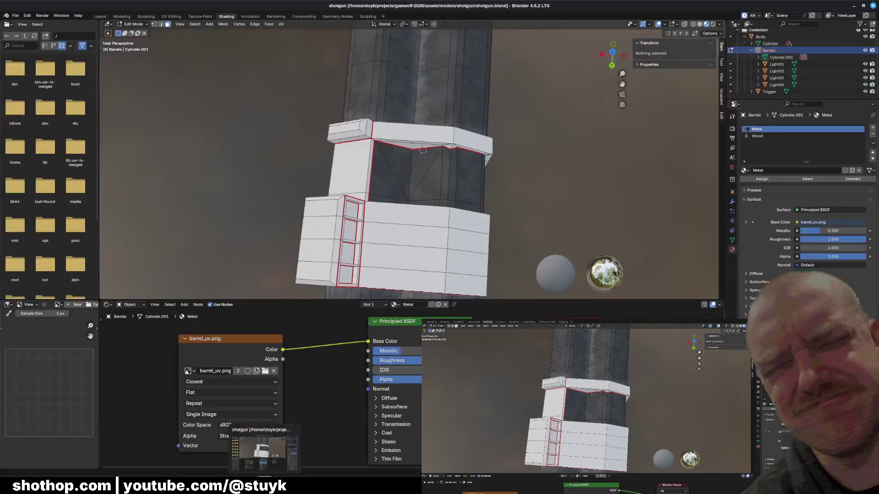
Orbit to a closer diagonal view of the textured barrel.
mouse_move(398, 217)
middle_down()
mouse_move(439, 185)
mouse_move(464, 193)
mouse_move(367, 201)
middle_up()
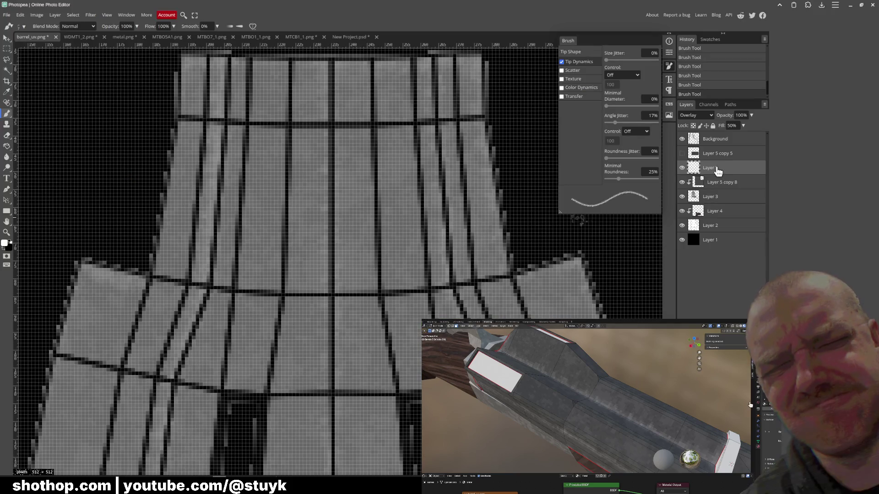
Compare the texture with and without the UV wireframe, leaving it hidden before exporting.
click(725, 142)
click(729, 168)
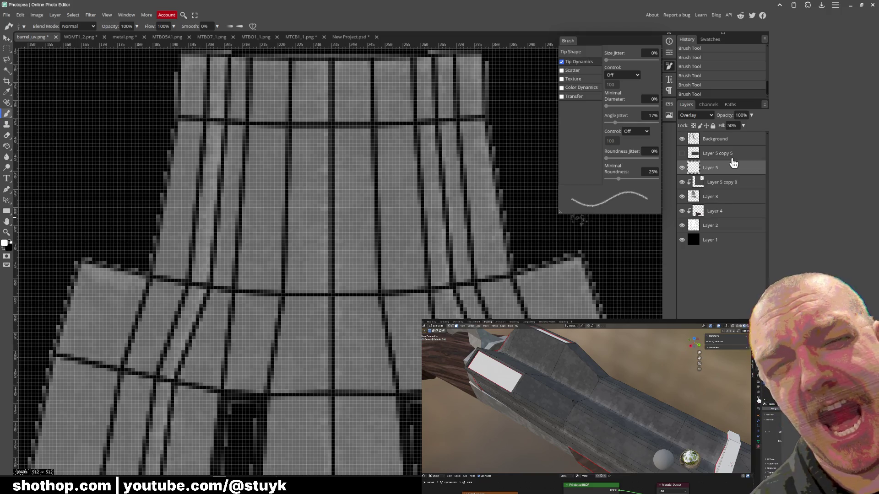
click(682, 139)
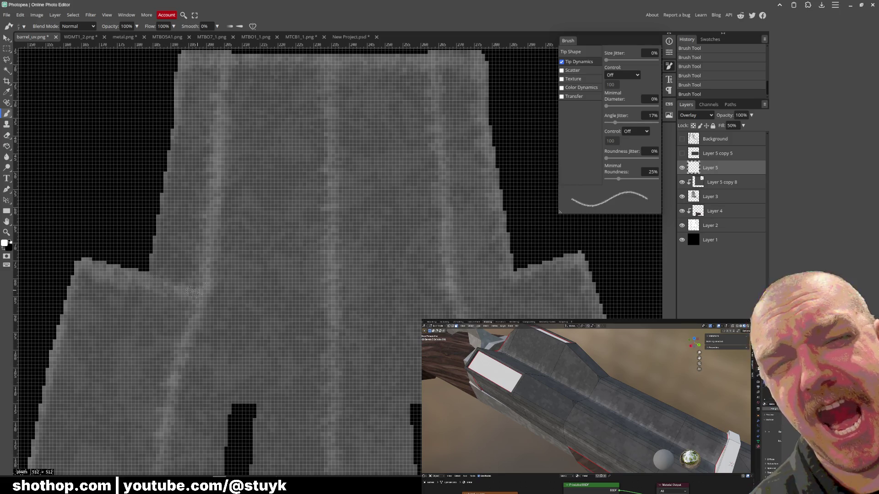
click(682, 140)
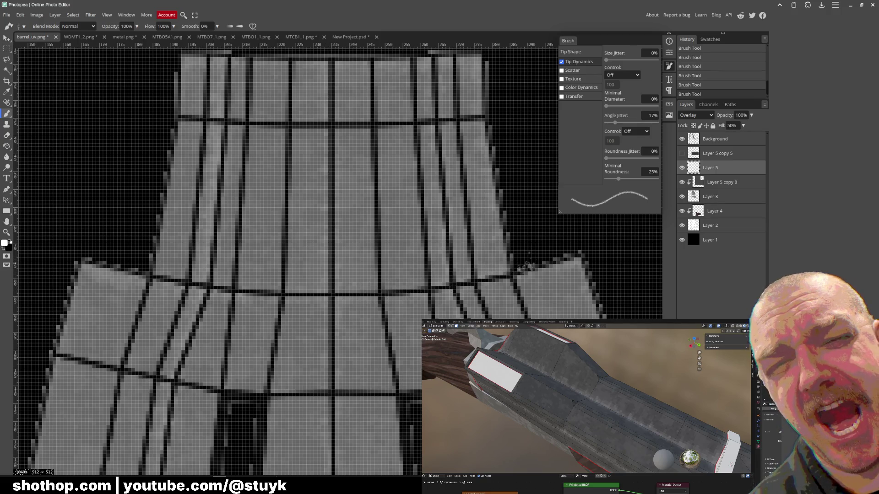
click(681, 139)
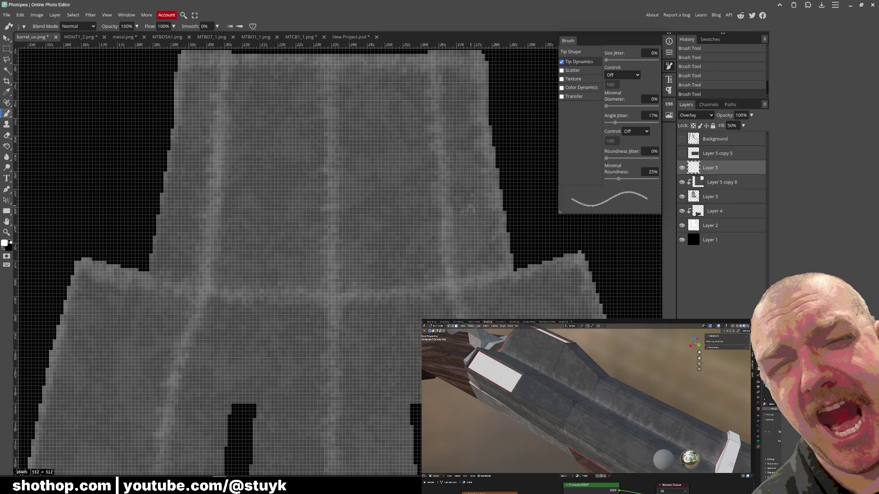
click(7, 16)
mouse_move(21, 119)
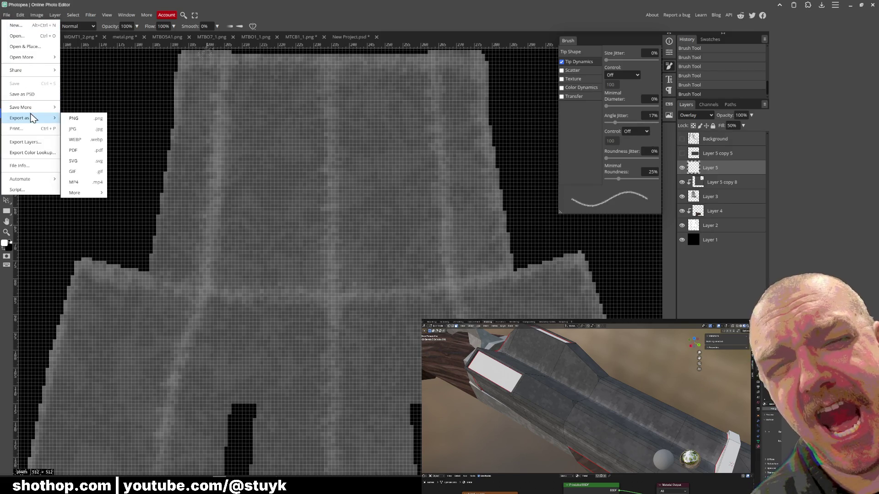
Export the texture as PNG over barrel_uv.png and switch to Blender.
click(94, 119)
click(268, 162)
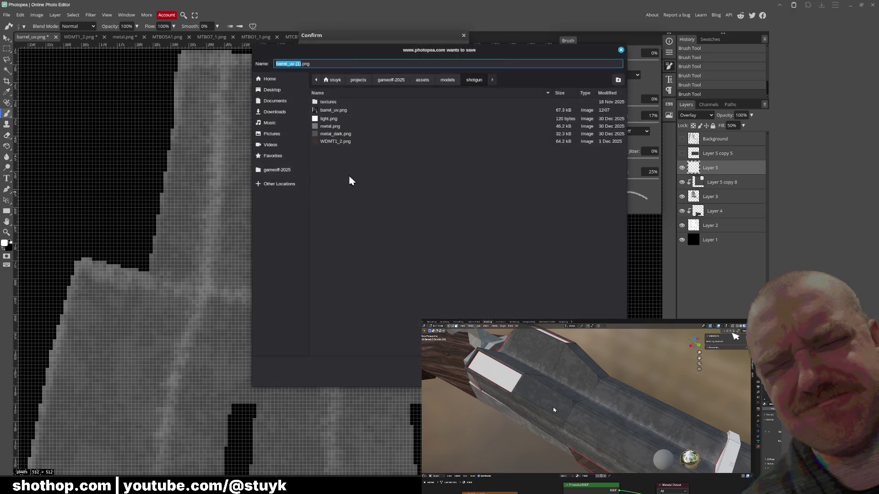
double_click(344, 111)
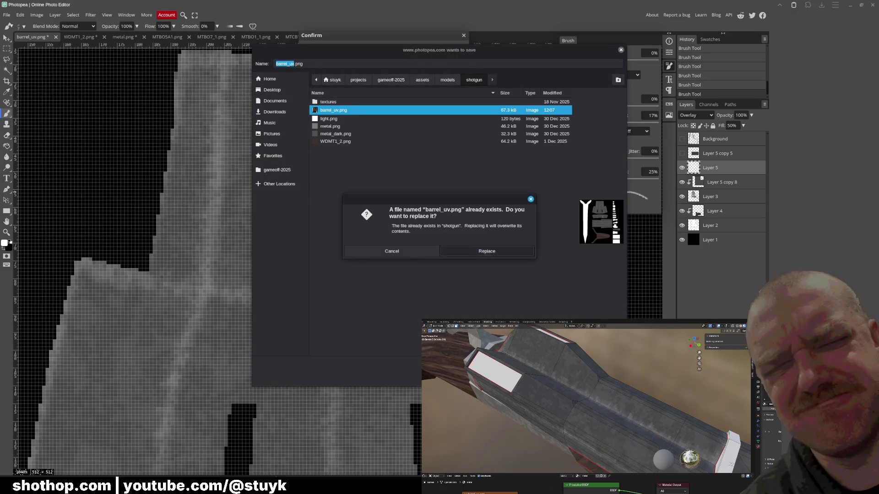
click(465, 252)
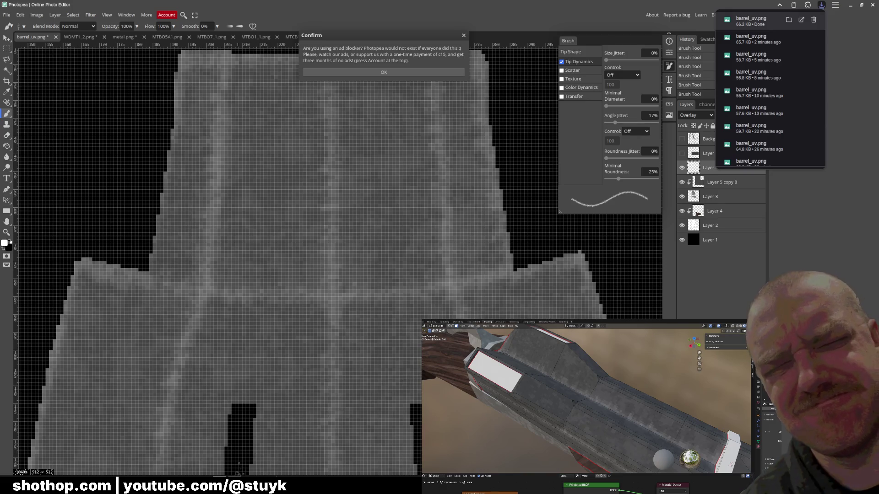
mouse_move(274, 475)
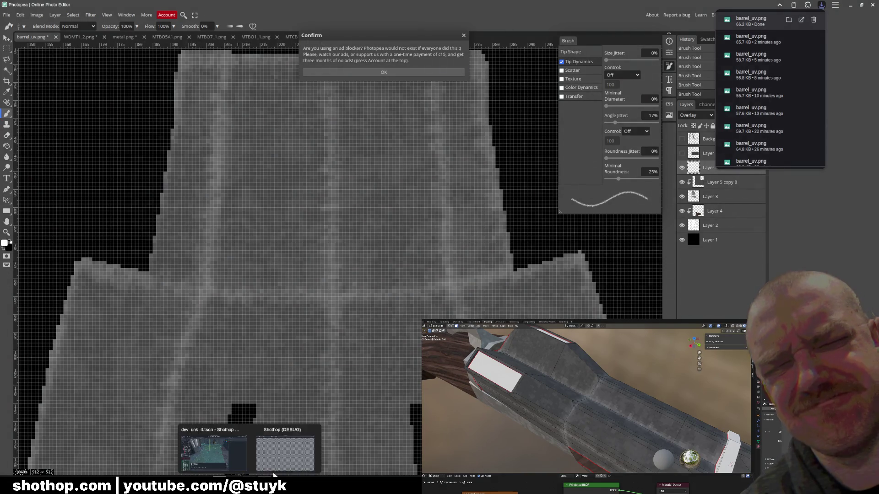
click(215, 451)
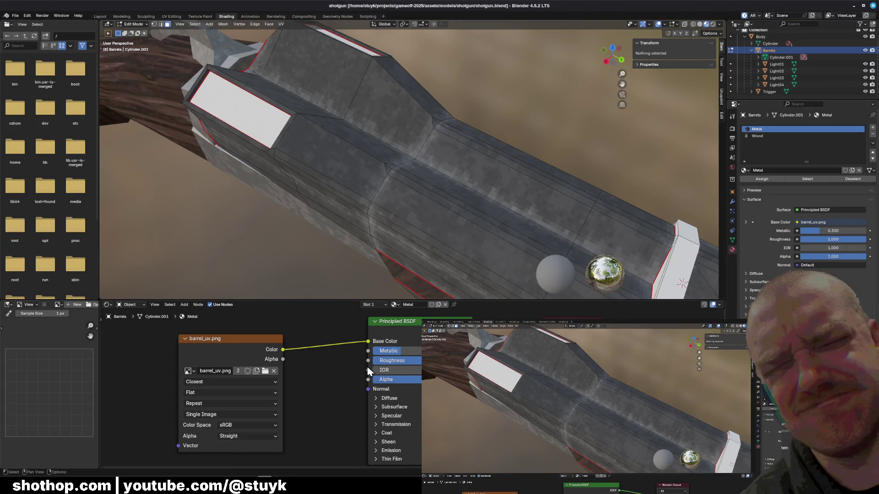
Orbit to a side view of the re-textured barrel, then return to Photopea.
mouse_move(329, 206)
middle_down()
mouse_move(329, 78)
mouse_move(330, 137)
mouse_move(380, 148)
mouse_move(380, 204)
middle_up()
scroll(330, 137, up, 2)
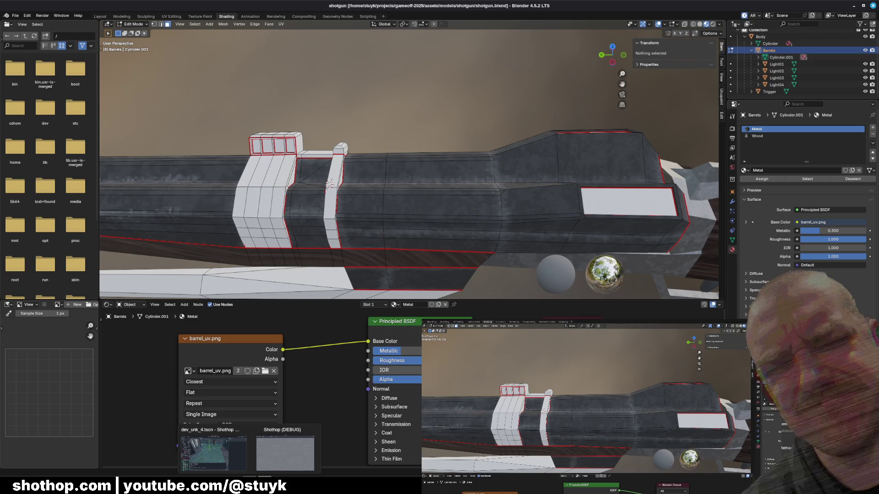
key(alt+Tab)
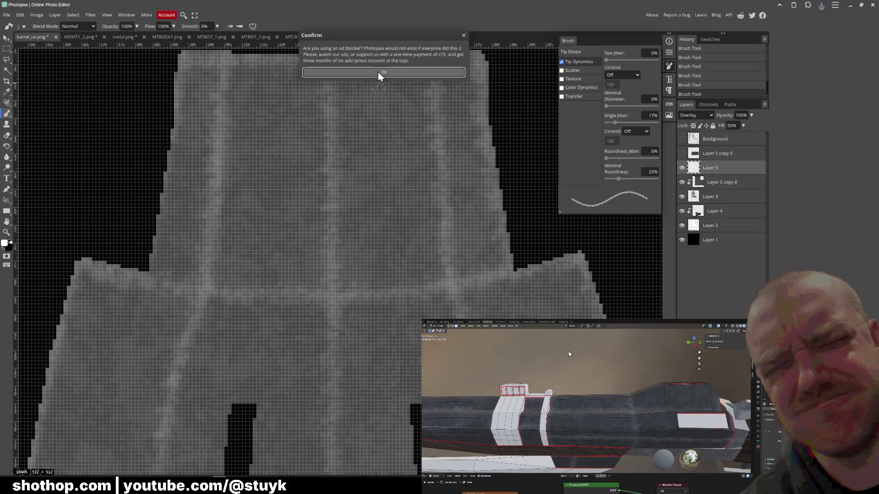
Dismiss the ad-blocker notice and toggle the UV wireframe overlay repeatedly to compare the texture.
click(380, 72)
click(682, 140)
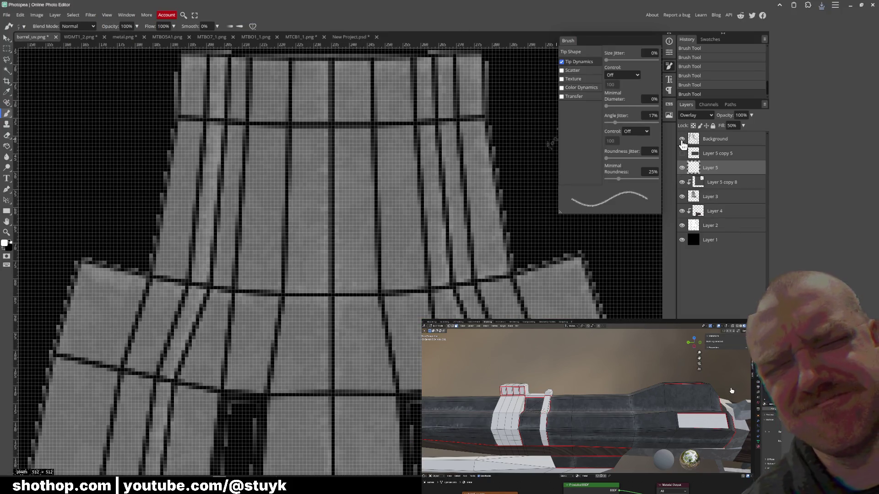
click(681, 139)
click(682, 140)
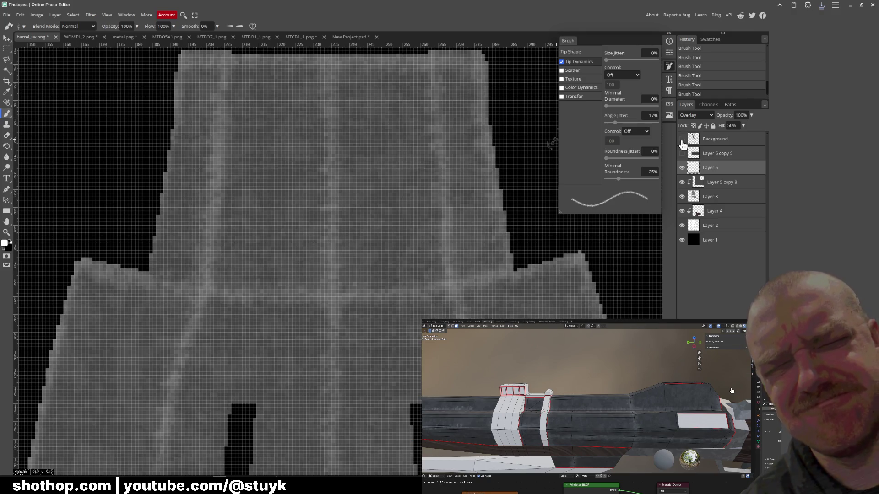
click(682, 140)
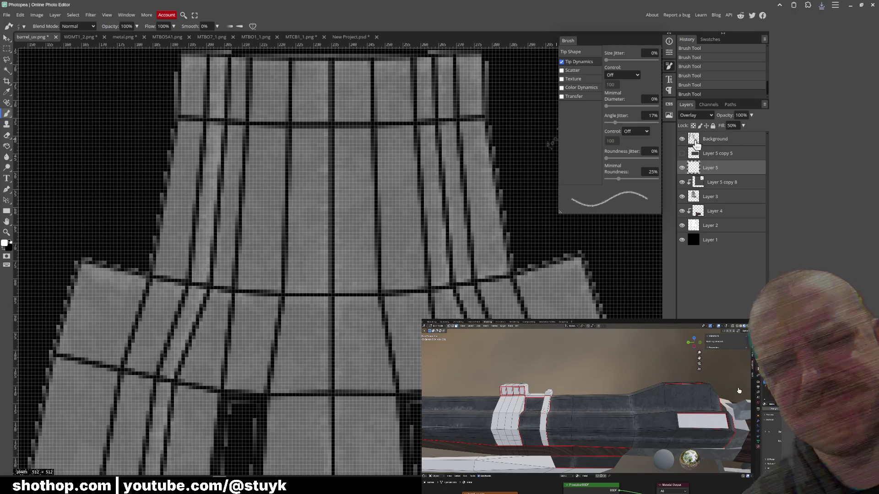
click(684, 141)
click(683, 140)
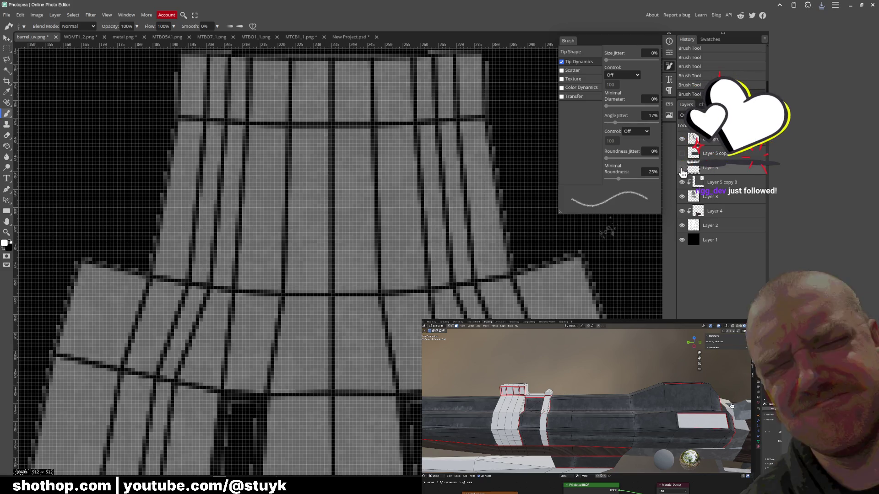
Leave the Background wireframe and Layer 5 copy 5 layers hidden.
click(682, 153)
click(682, 138)
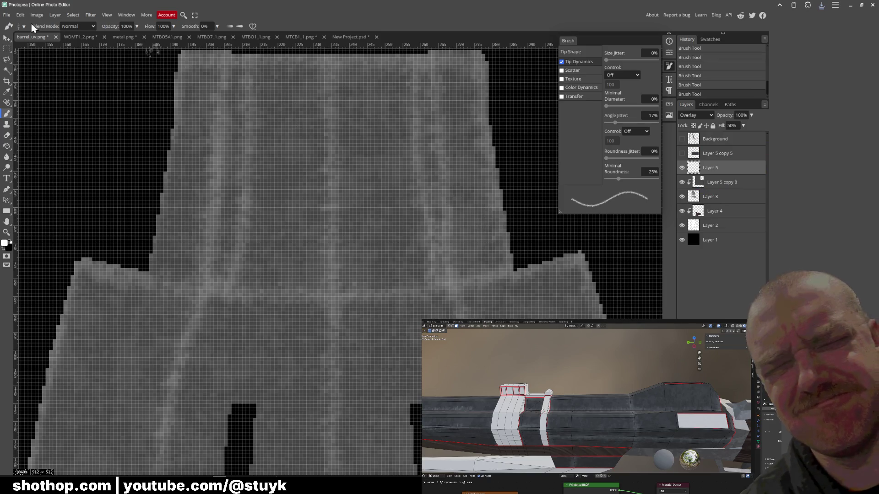
Export the worn texture as PNG overwriting barrel_uv.png, then leave Photopea.
click(7, 14)
click(91, 121)
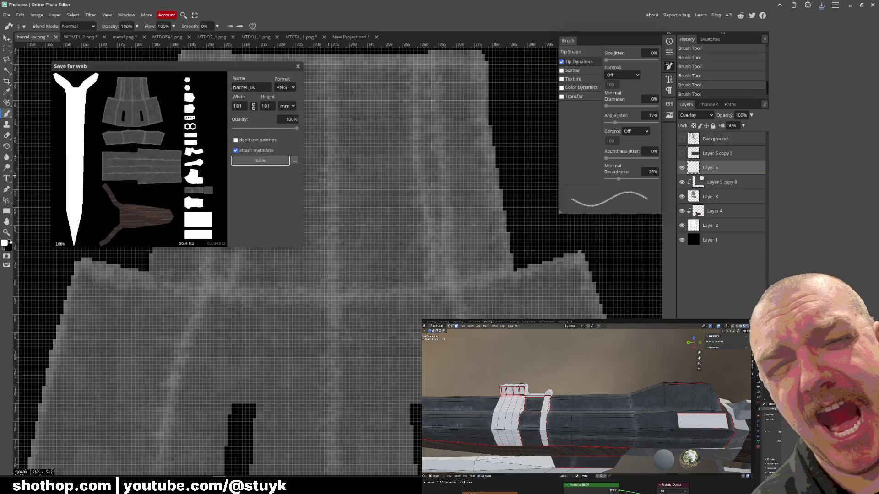
click(258, 159)
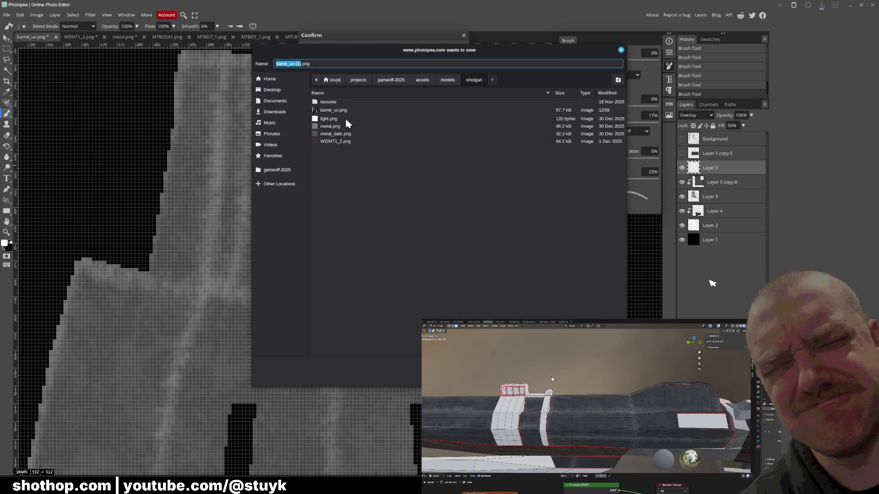
double_click(336, 113)
key(Return)
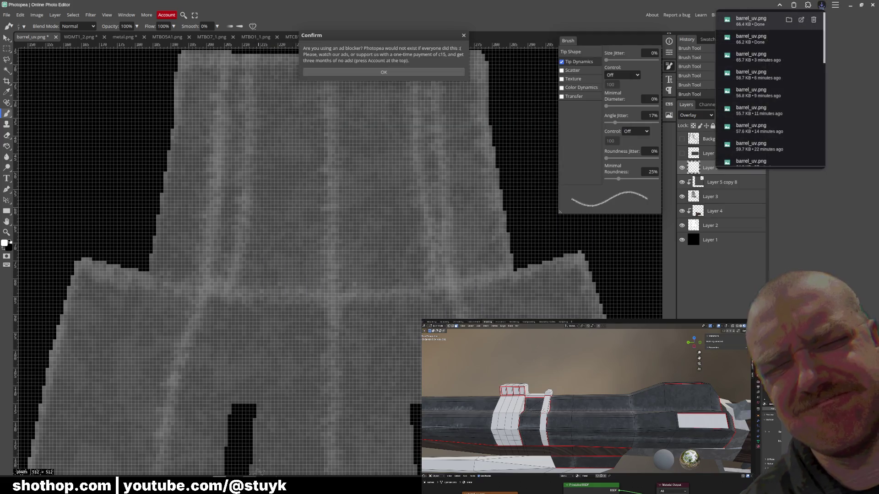
key(alt+Tab)
key(alt+Tab)
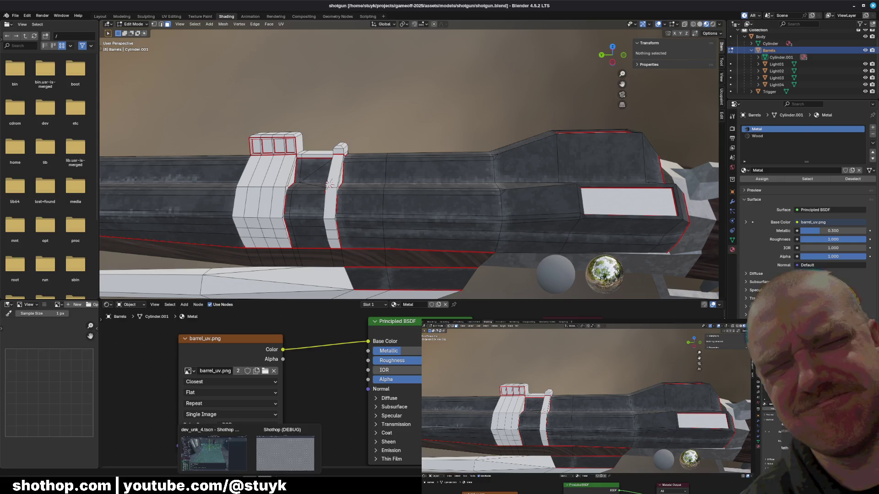
Dismiss the game window and orbit along the barrel and stock to check the new texture, then return to Photopea.
click(282, 464)
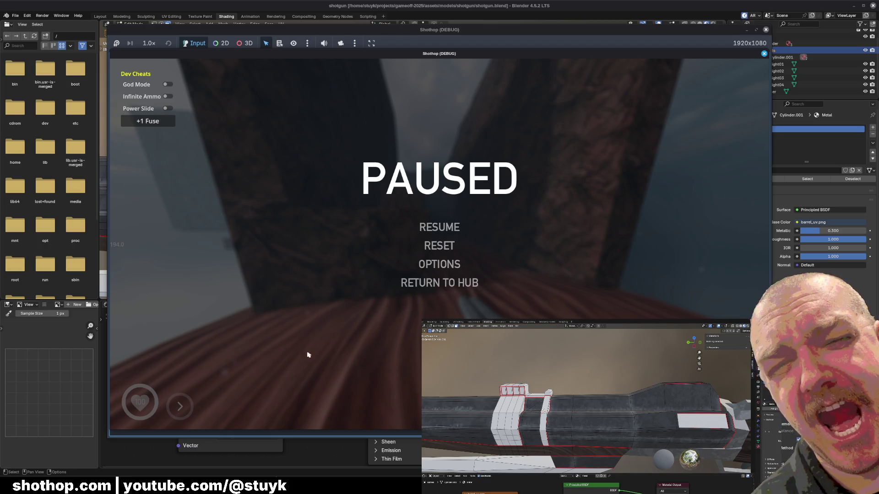
click(227, 453)
mouse_move(412, 172)
middle_down()
mouse_move(378, 215)
mouse_move(381, 186)
mouse_move(519, 166)
mouse_move(504, 145)
middle_up()
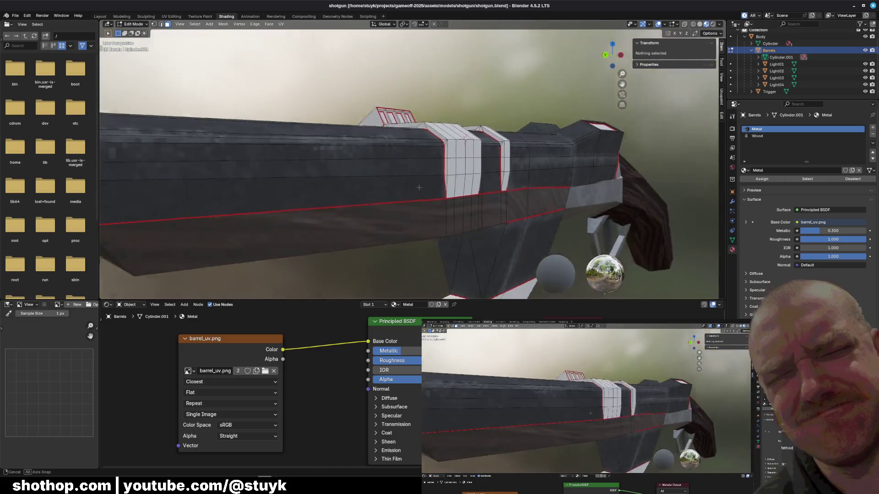
middle_drag(504, 145, 426, 141)
middle_drag(414, 185, 398, 164)
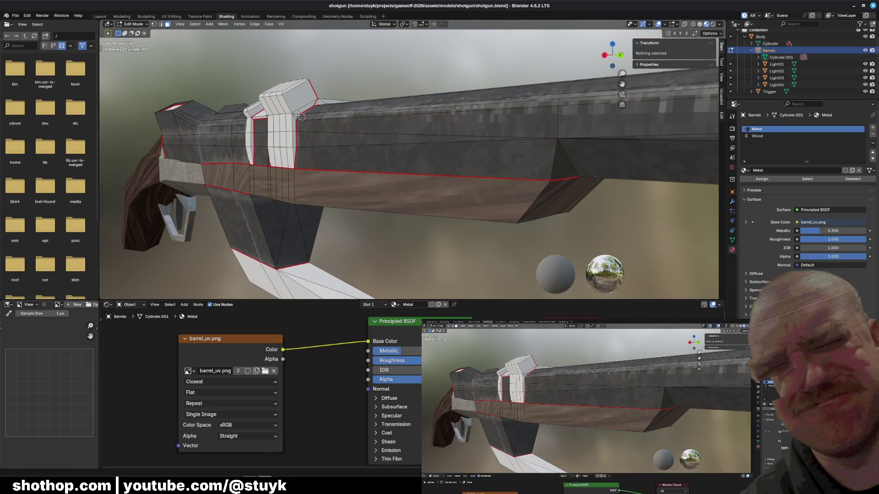
key(alt+Tab)
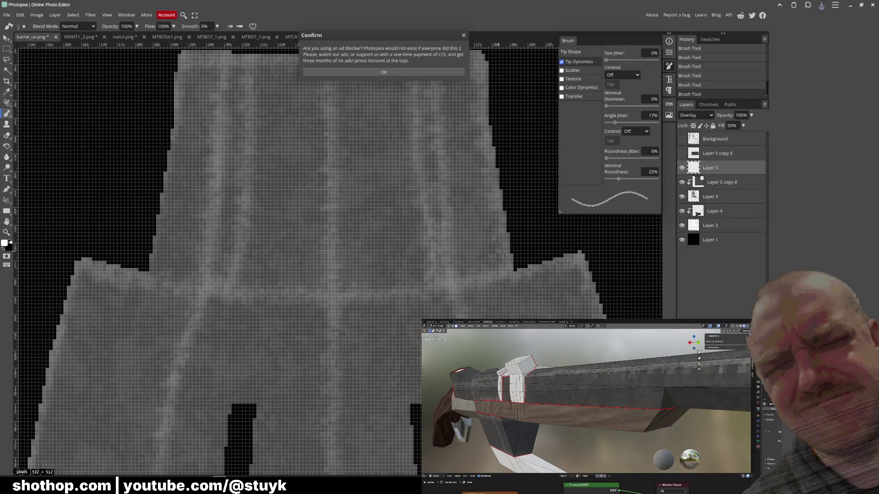
scroll(512, 241, down, 5)
scroll(436, 207, down, 5)
scroll(434, 261, down, 5)
scroll(433, 277, down, 5)
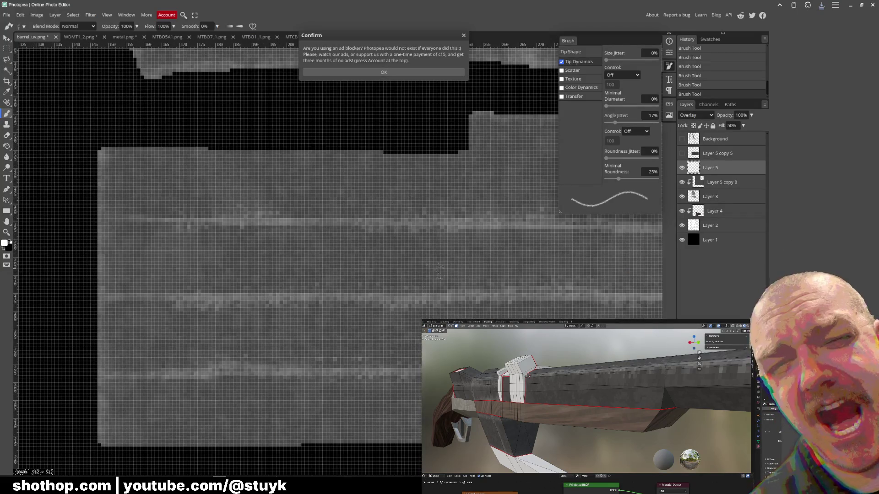
scroll(412, 240, down, 2)
scroll(384, 206, down, 2)
scroll(366, 222, down, 1)
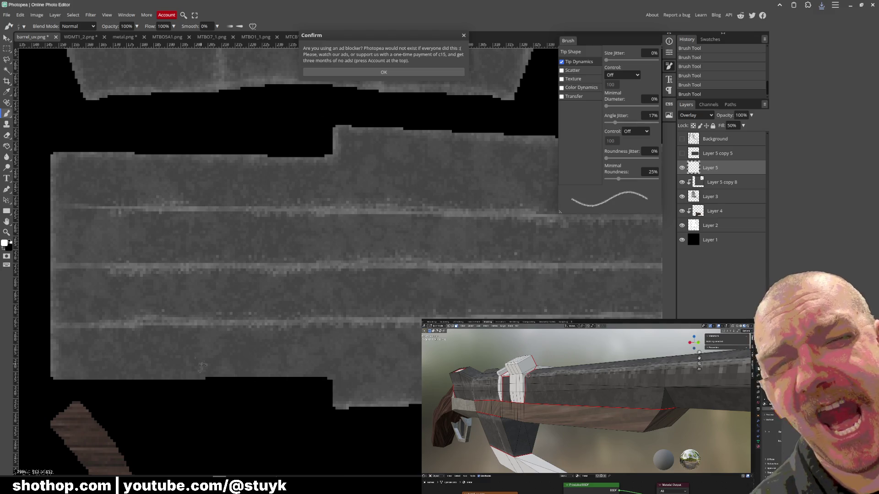
Brush brighter wear along the strip's bottom edge and apply a Sharpen filter.
drag(72, 383, 268, 378)
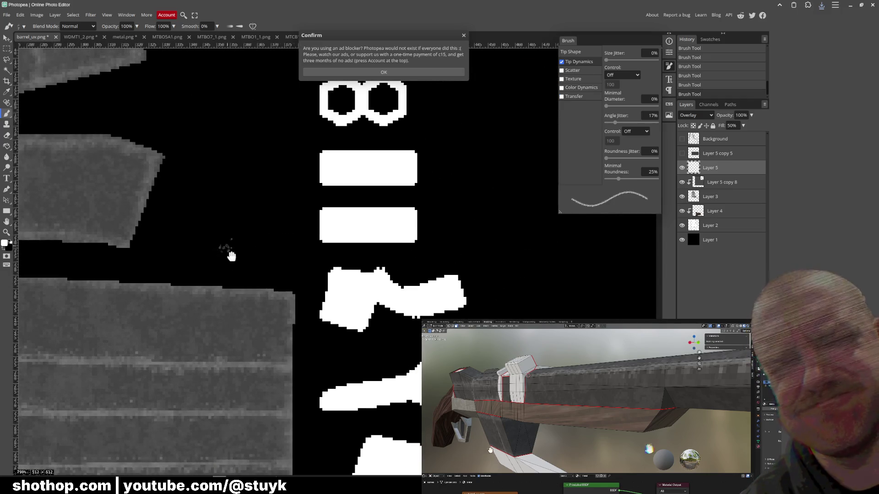
drag(343, 420, 405, 335)
scroll(405, 335, down, 1)
scroll(406, 334, down, 2)
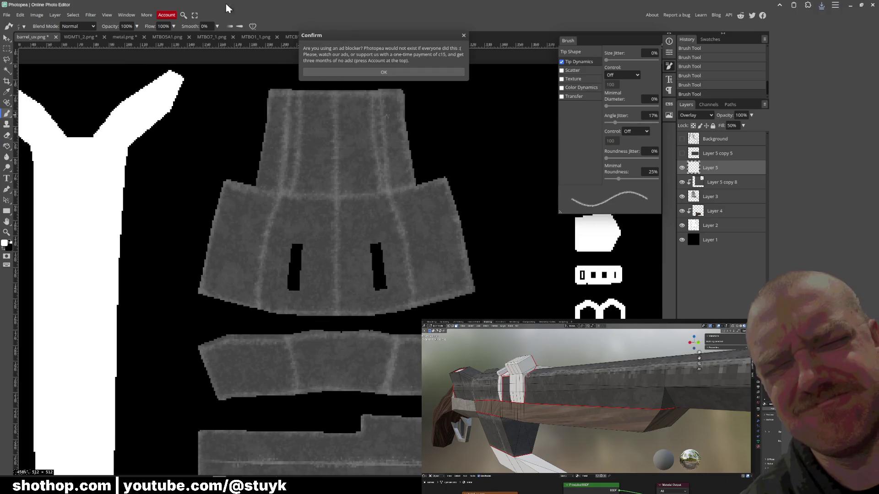
click(90, 14)
mouse_move(100, 158)
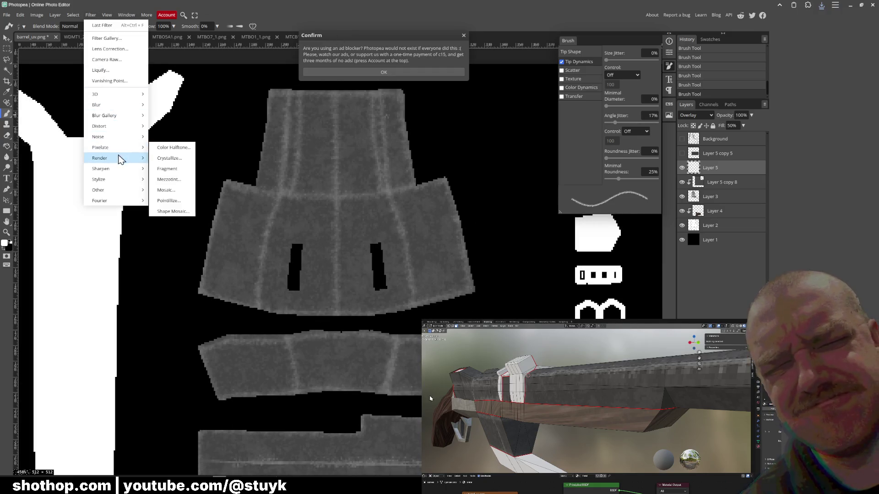
click(161, 169)
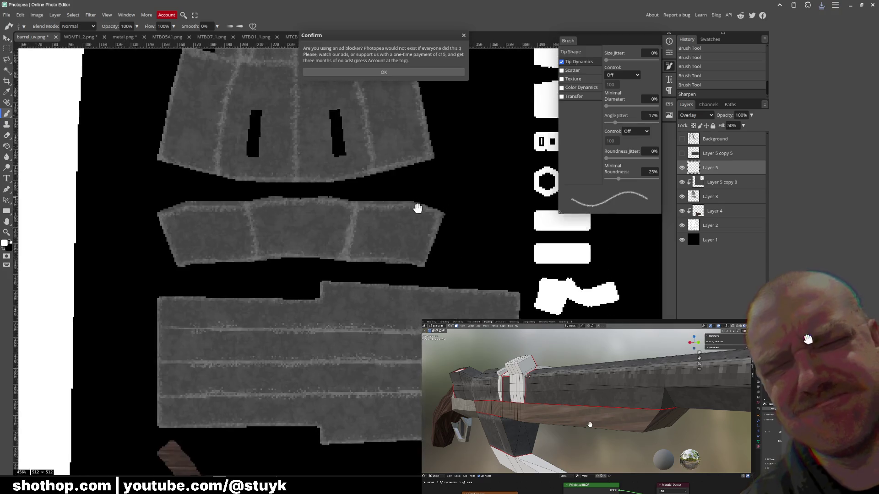
drag(458, 312, 417, 272)
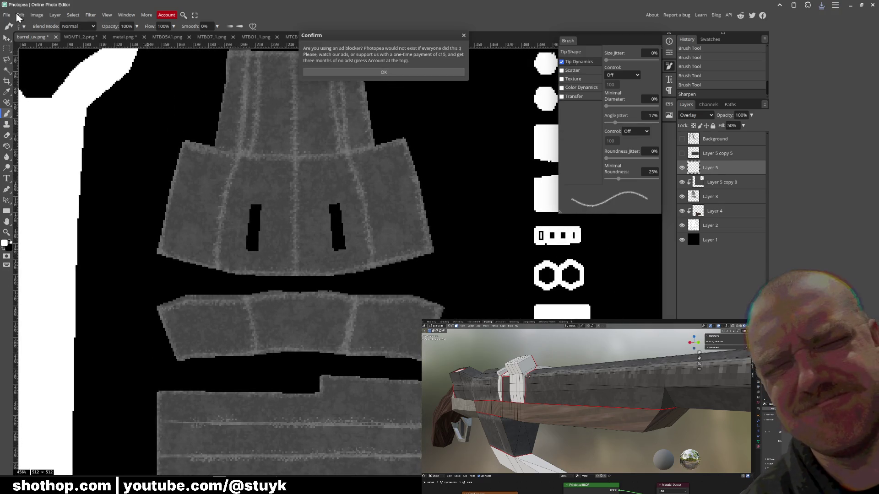
click(352, 74)
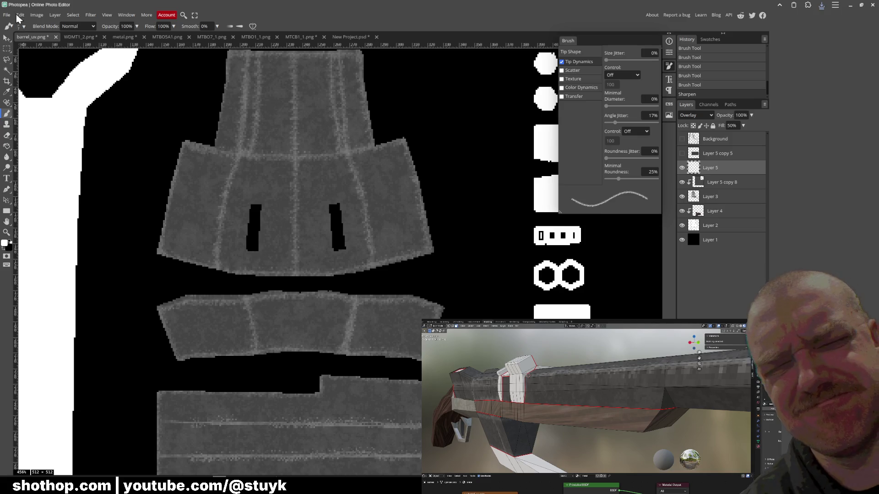
Export the texture as PNG over barrel_uv.png and switch to Blender.
click(7, 14)
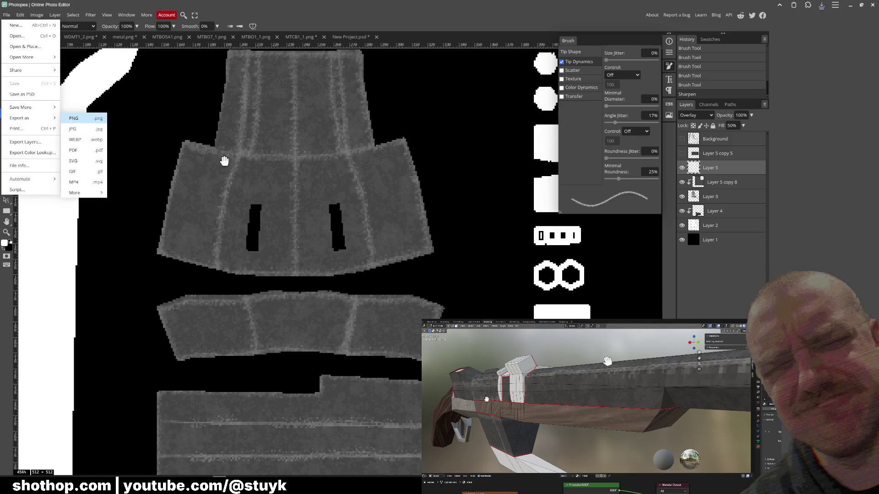
click(74, 118)
click(295, 83)
click(333, 110)
key(Return)
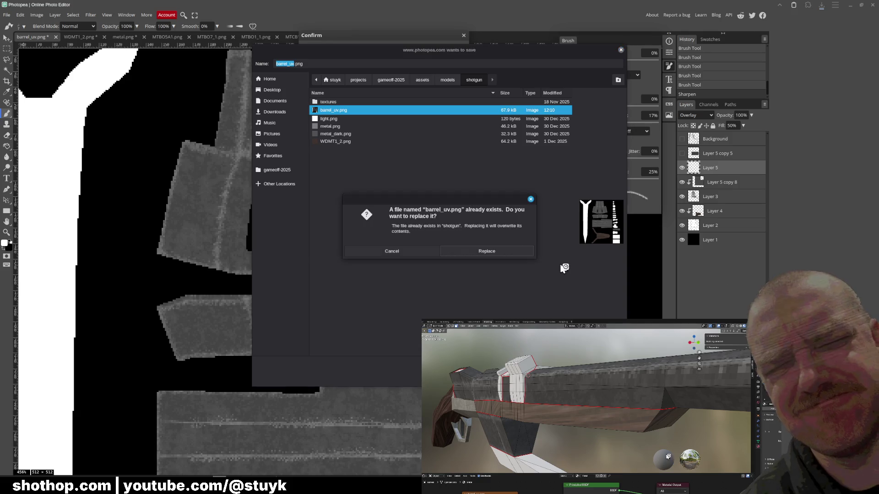
click(486, 251)
key(alt+Tab)
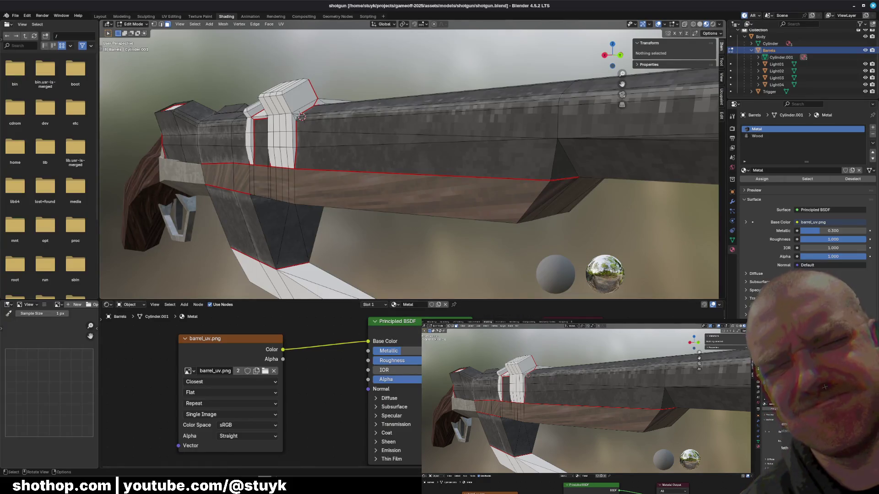